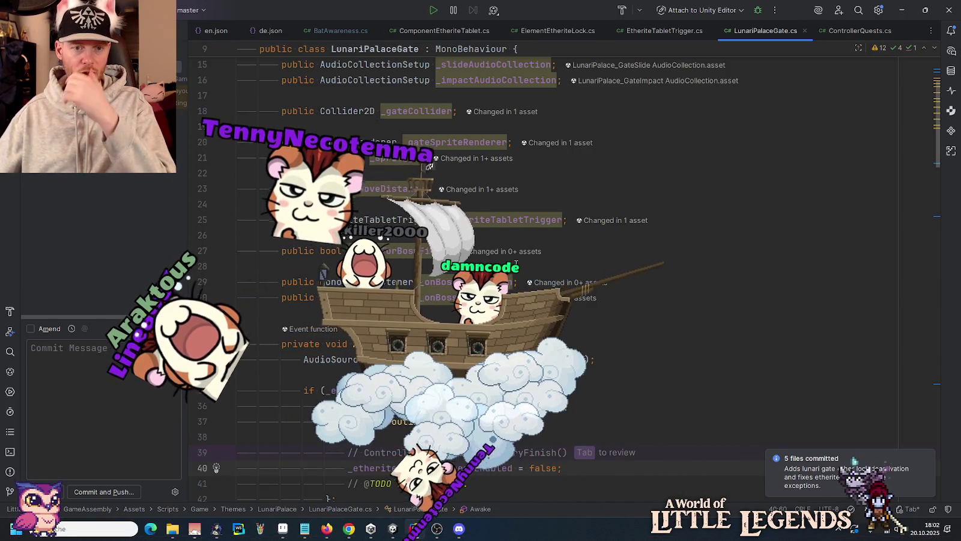
Insert a blank line after the _etheriteTabletTrigger field in LunariPalaceGate.cs, then undo the extra line.
{"action": "left_click_drag", "start_coordinate": [240, 235], "coordinate": [240, 297]}
{"action": "left_click", "coordinate": [238, 313]}
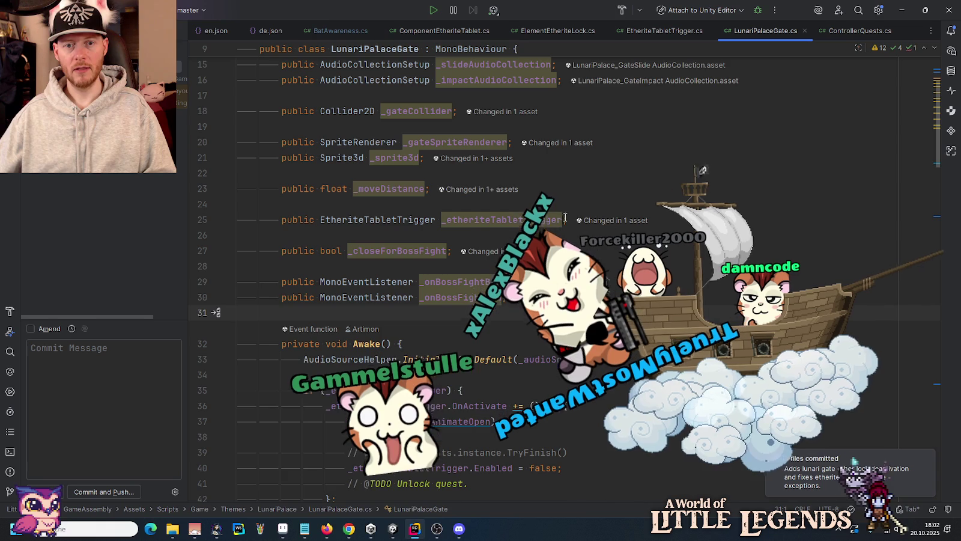
{"action": "left_click", "coordinate": [704, 216]}
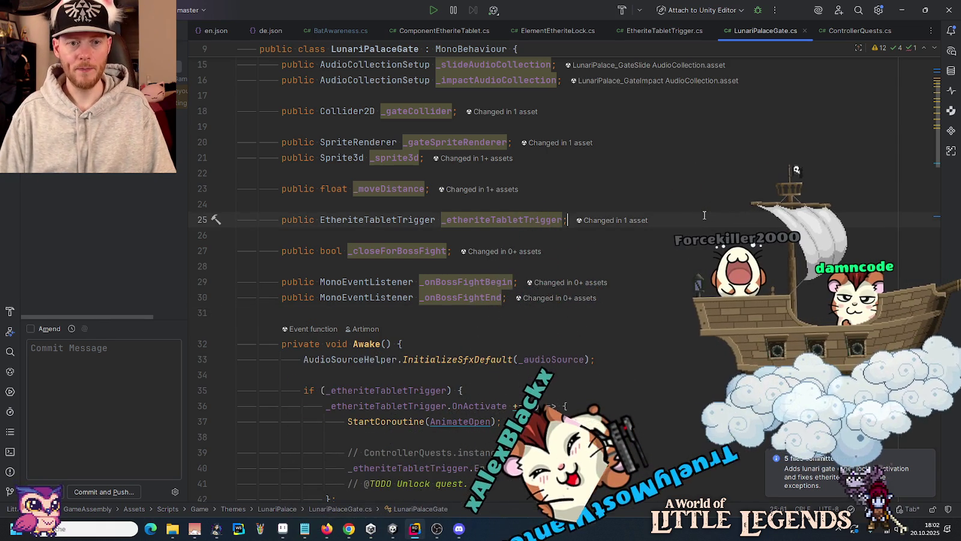
{"action": "key", "text": "Return"}
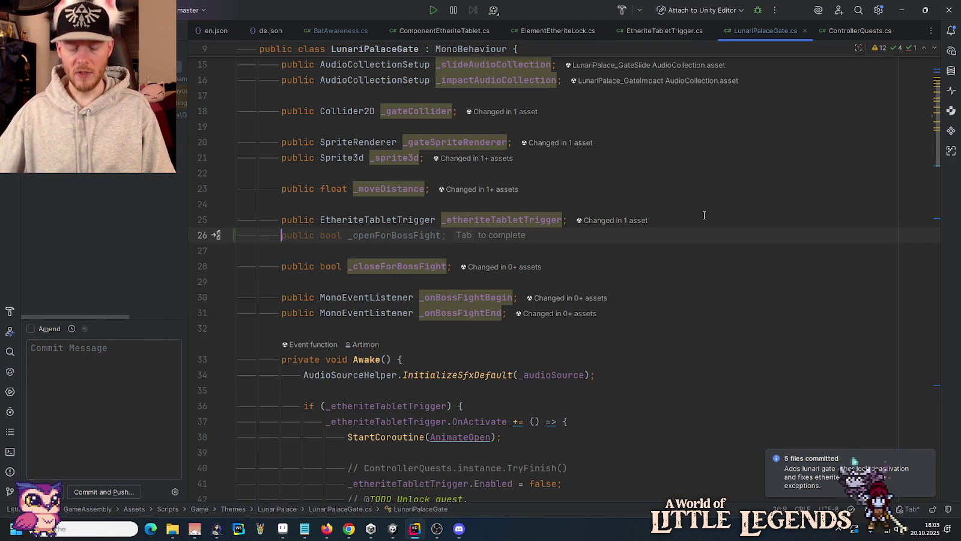
{"action": "key", "text": "ctrl+z"}
Delete the commented TryFinish line and the Unlock quest TODO from the OnActivate handler.
{"action": "scroll", "coordinate": [494, 181], "scroll_direction": "down", "scroll_amount": 4}
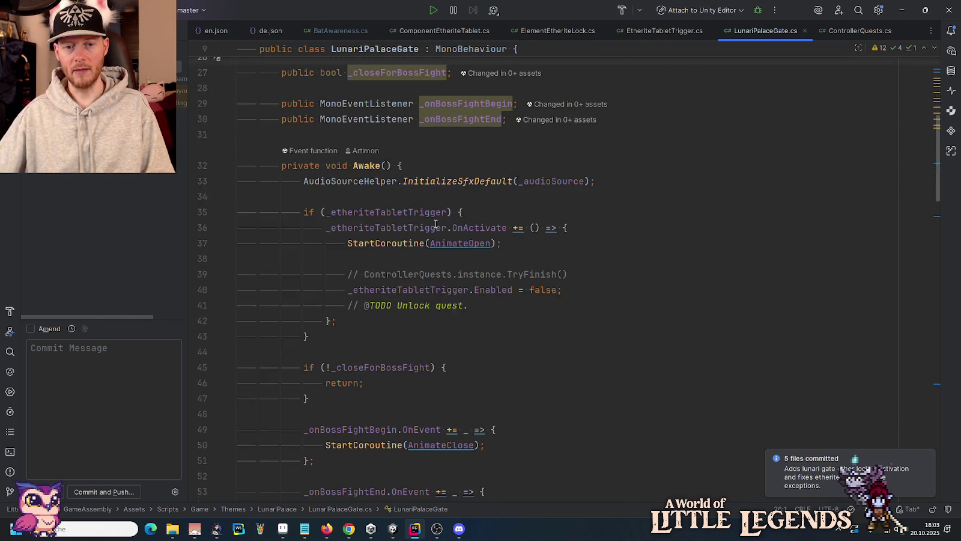
{"action": "left_click", "coordinate": [471, 266]}
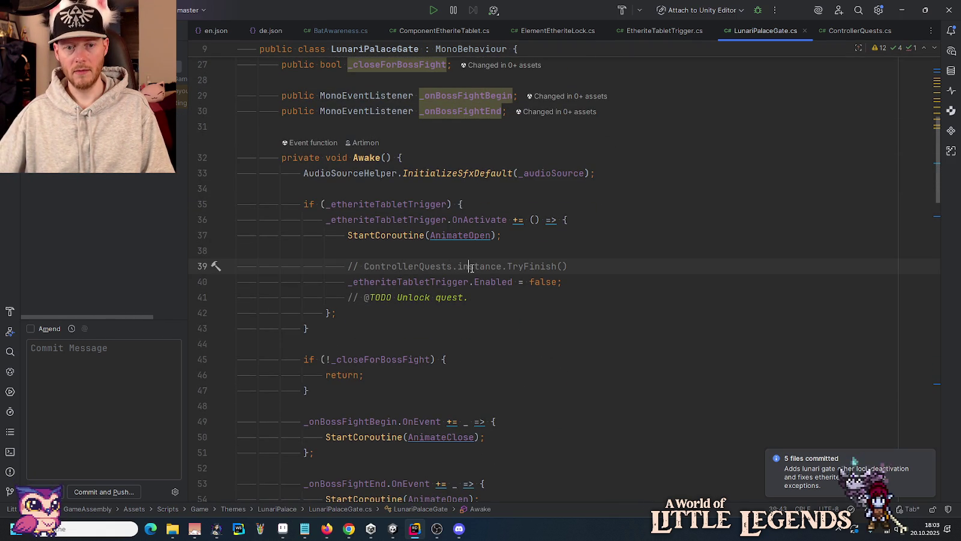
{"action": "key", "text": "ctrl+x"}
{"action": "left_click", "coordinate": [472, 281]}
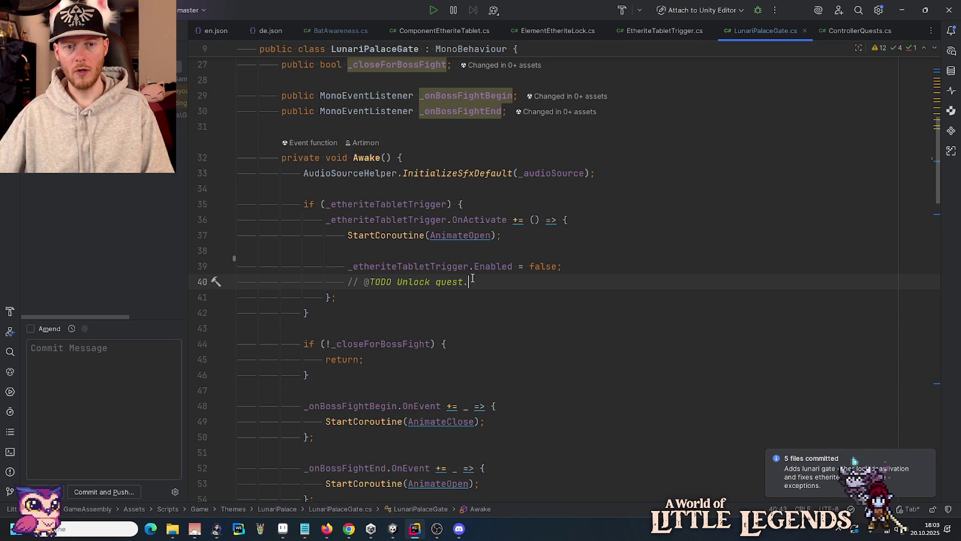
{"action": "key", "text": "ctrl+x"}
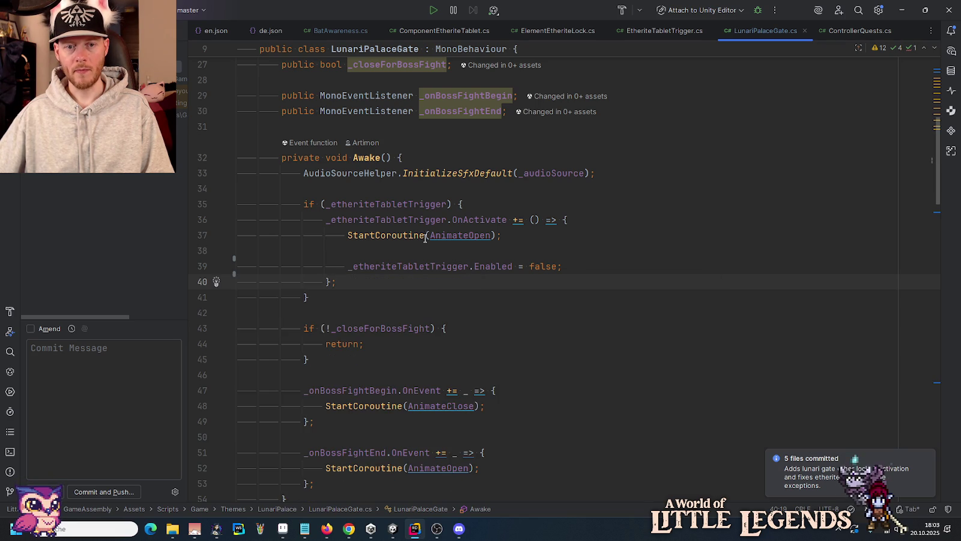
Jump from its usage to the EtheriteTabletTrigger class definition, placing the caret after OnActivate.
{"action": "left_click", "coordinate": [427, 266]}
{"action": "left_click", "coordinate": [492, 266]}
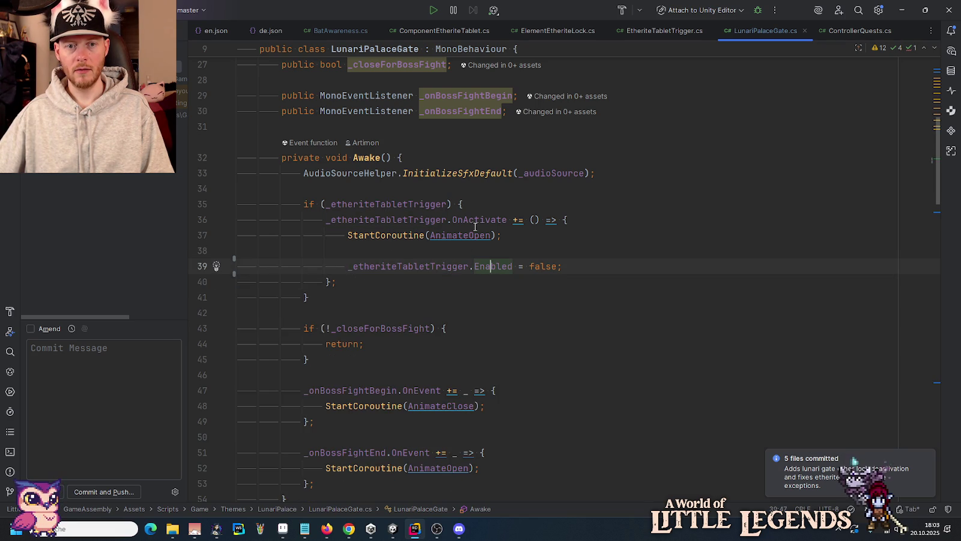
{"action": "scroll", "coordinate": [473, 220], "scroll_direction": "up", "scroll_amount": 3}
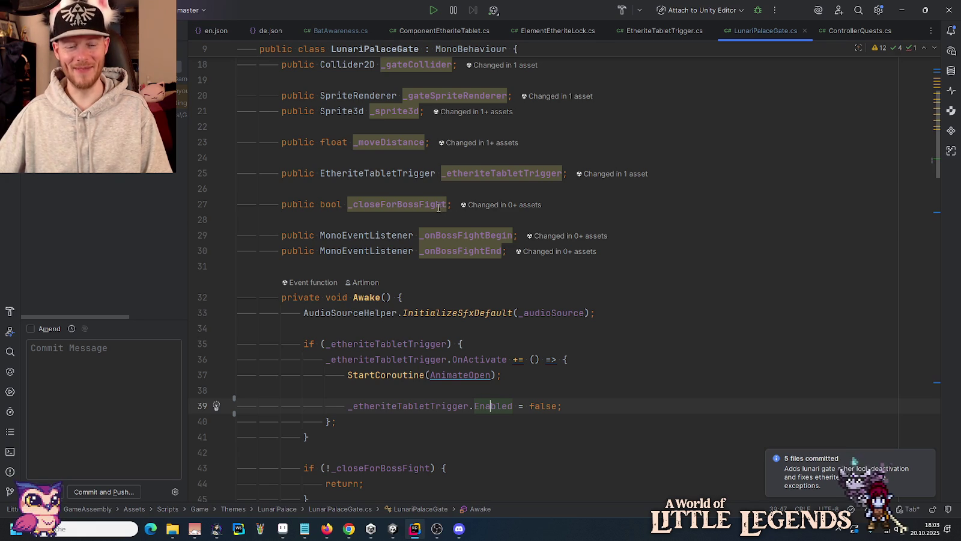
{"action": "left_click", "coordinate": [371, 173], "text": "ctrl"}
{"action": "left_click", "coordinate": [659, 235]}
{"action": "left_click", "coordinate": [599, 290]}
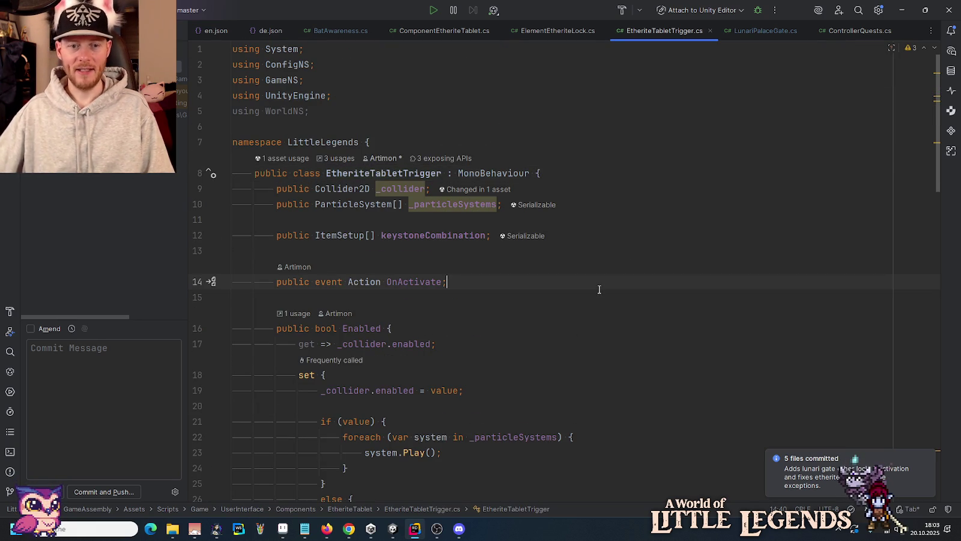
Declare 'public QuestStepSetup _activateUnlockQuestStep;' below OnActivate and begin a [Tooltip attribute above it.
{"action": "key", "text": "Return"}
{"action": "key", "text": "Return"}
{"action": "type", "text": "public "}
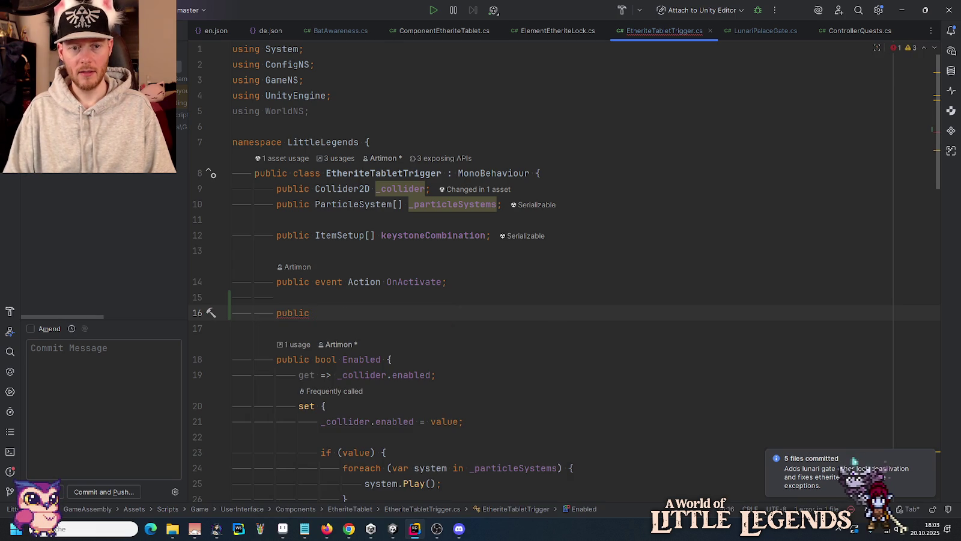
{"action": "type", "text": "QSS"}
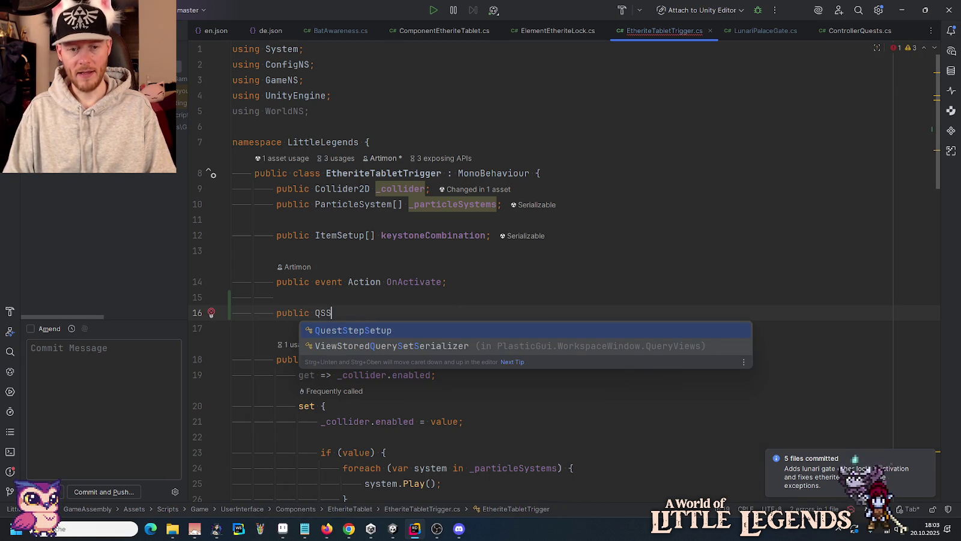
{"action": "key", "text": "Return"}
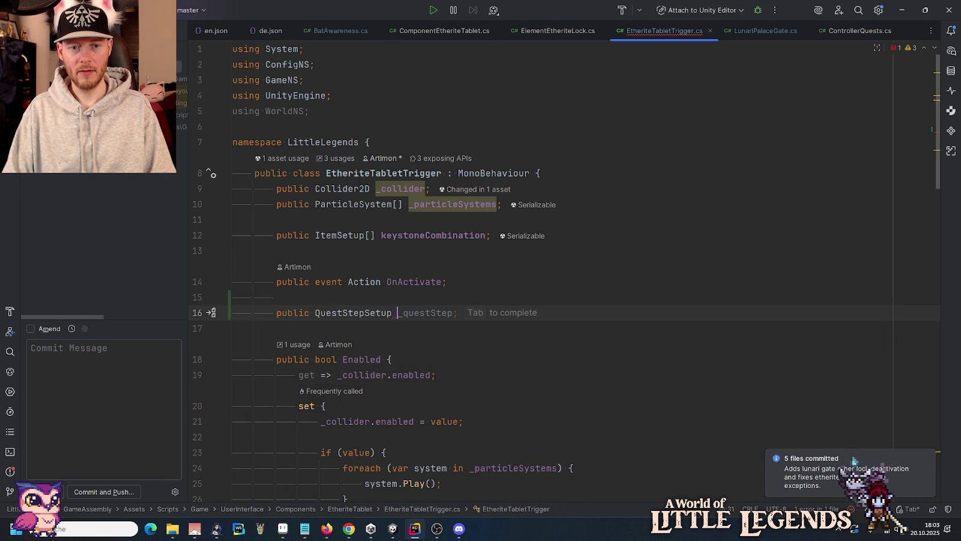
{"action": "type", "text": "_un"}
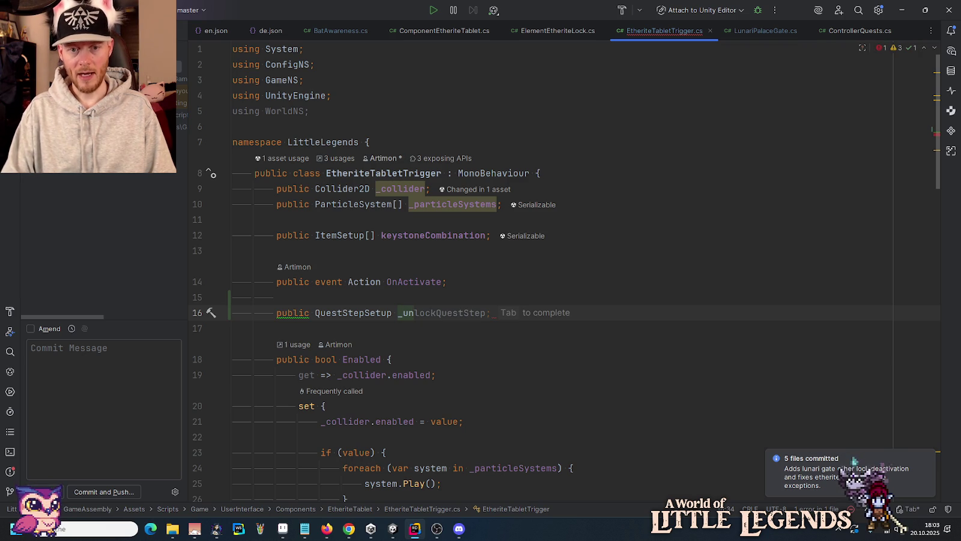
{"action": "type", "text": "loc"}
{"action": "key", "text": "BackSpace"}
{"action": "key", "text": "BackSpace"}
{"action": "key", "text": "BackSpace"}
{"action": "key", "text": "BackSpace"}
{"action": "key", "text": "BackSpace"}
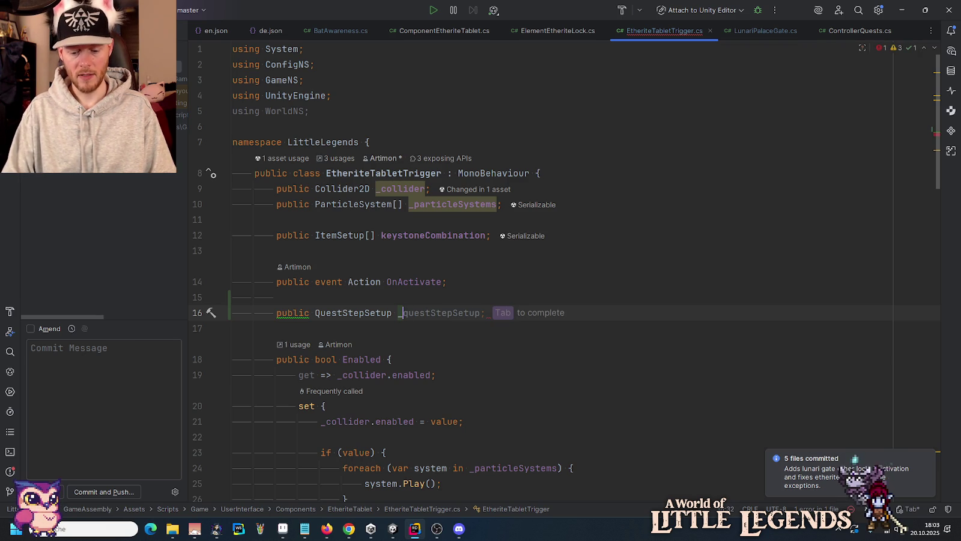
{"action": "type", "text": "activateUn"}
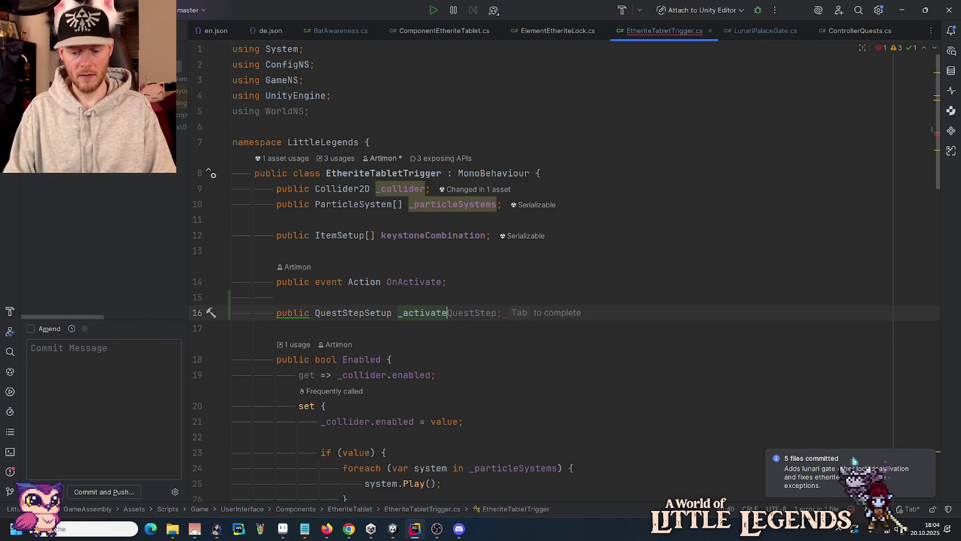
{"action": "type", "text": "lock"}
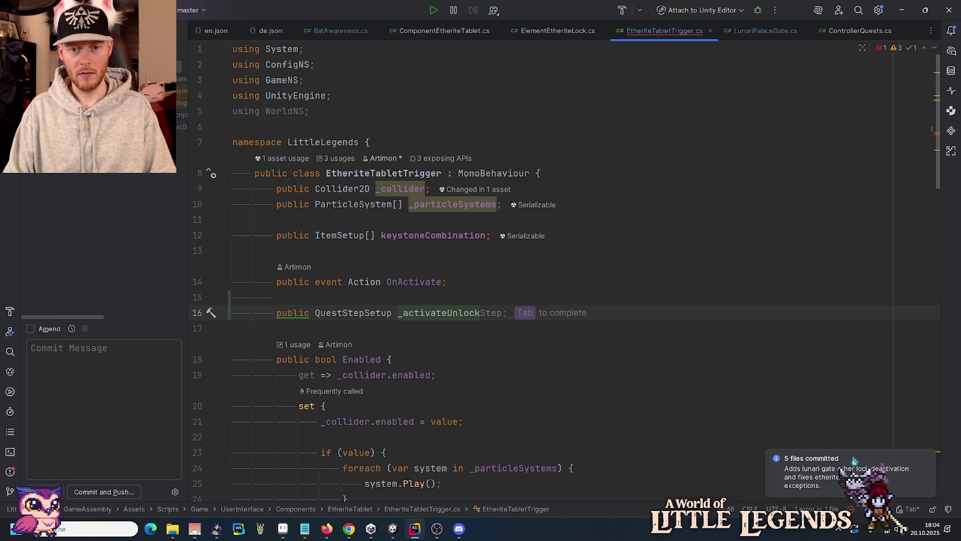
{"action": "type", "text": "Q"}
{"action": "key", "text": "Tab"}
{"action": "key", "text": "Up"}
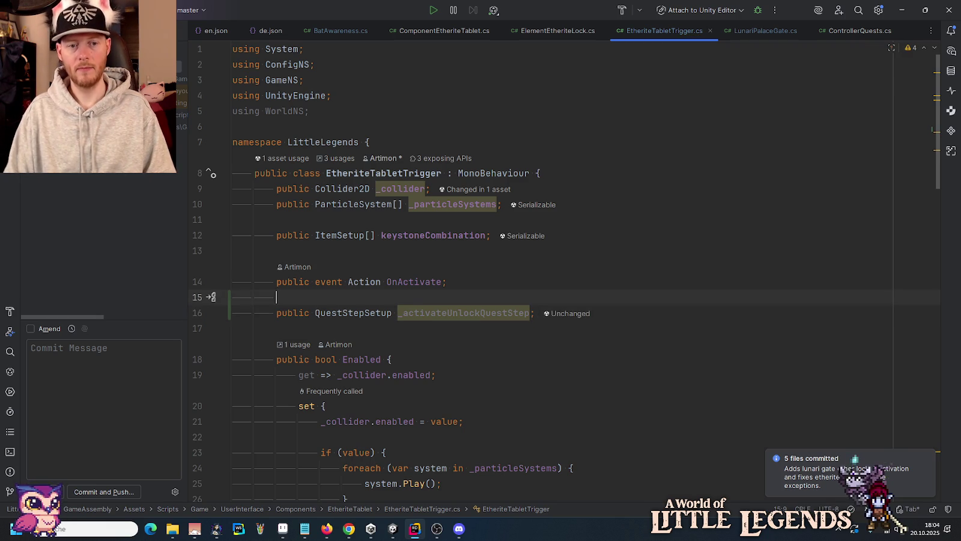
{"action": "key", "text": "Return"}
{"action": "type", "text": "["}
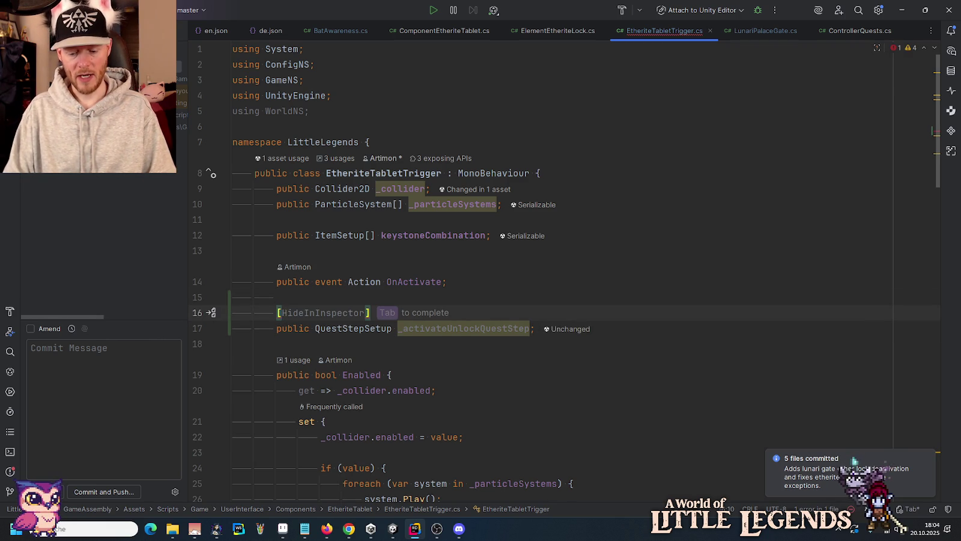
{"action": "type", "text": "Tool"}
Give the field a Tooltip 'If set, the given quest will be automatically marked' and rename it _onActivateFinishQuestStep.
{"action": "key", "text": "Return"}
{"action": "type", "text": "\"If set, the q"}
{"action": "type", "text": "iven quest will be automati"}
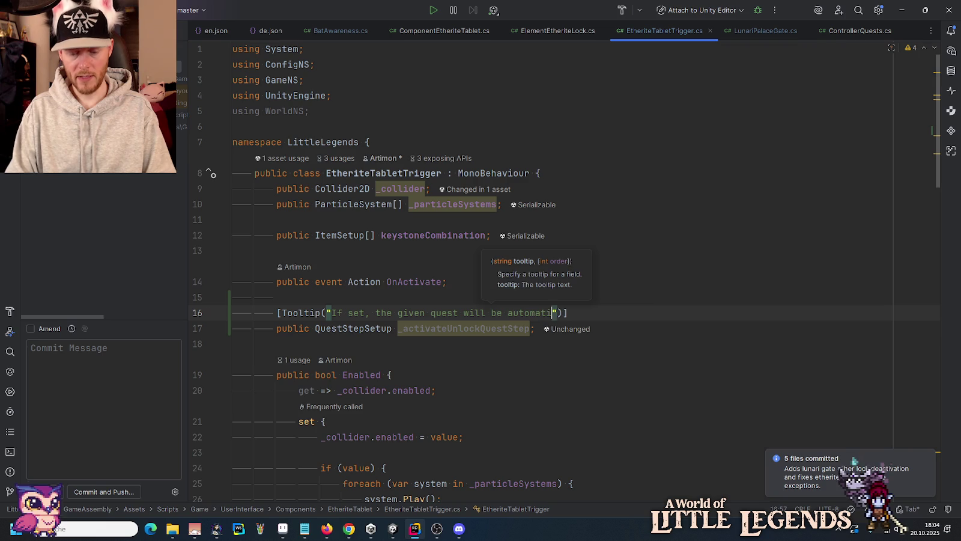
{"action": "type", "text": "call"}
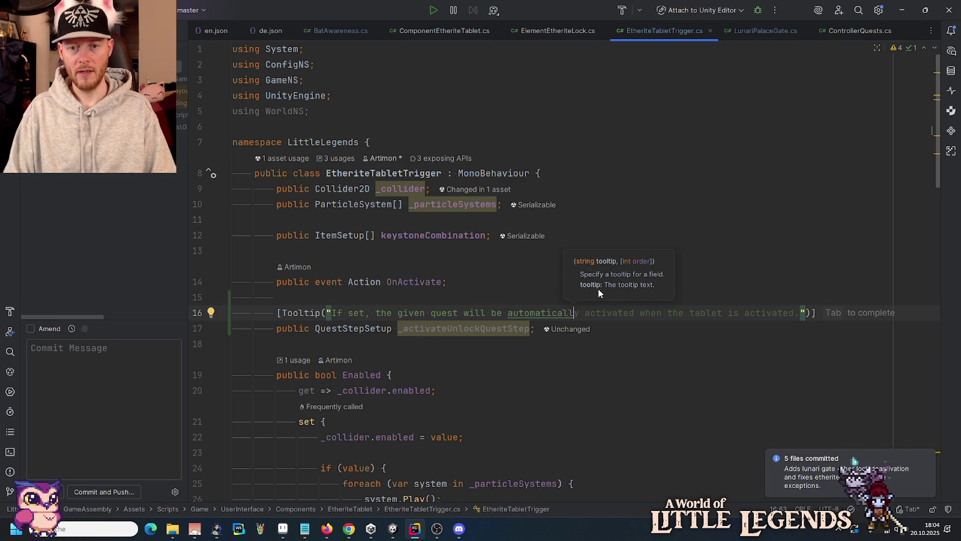
{"action": "type", "text": "y"}
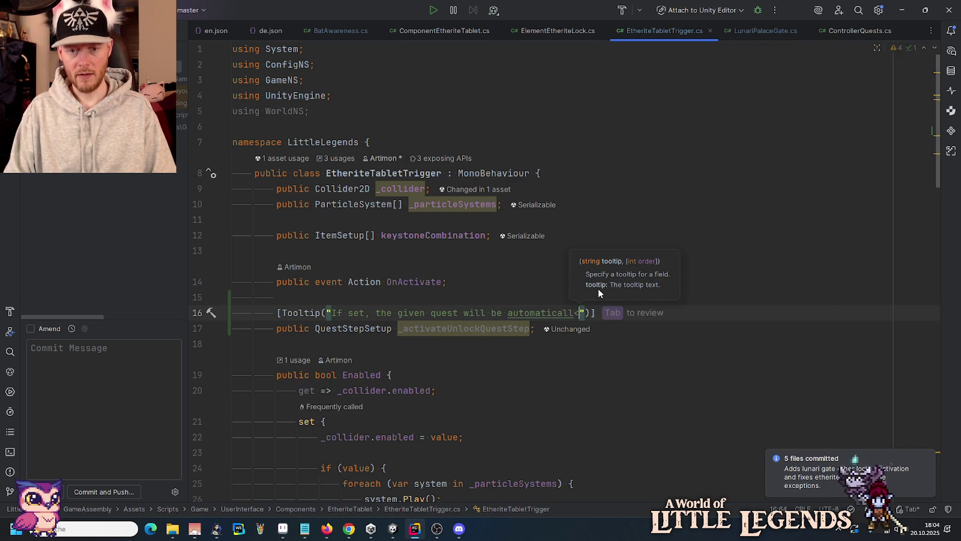
{"action": "type", "text": " marked"}
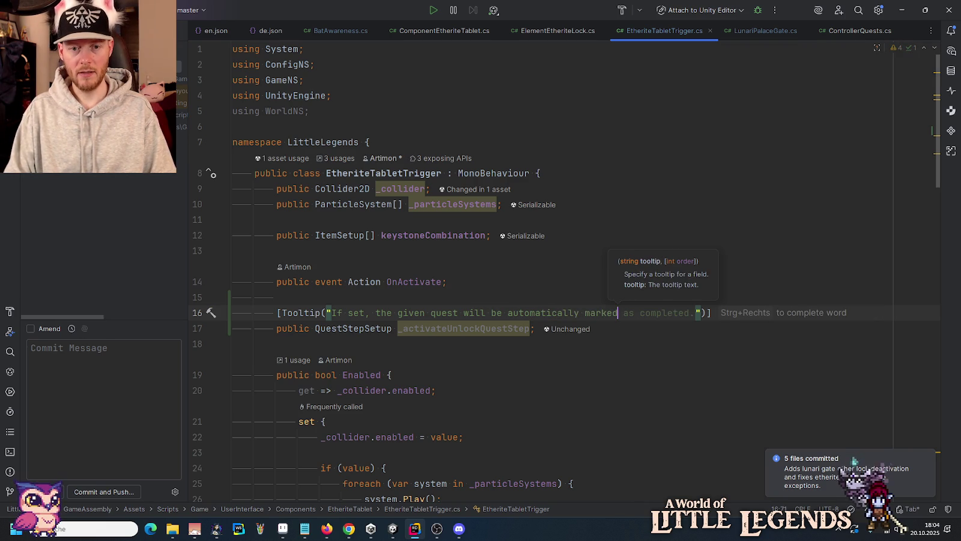
{"action": "left_click", "coordinate": [471, 328]}
{"action": "left_click_drag", "start_coordinate": [471, 331], "coordinate": [448, 331]}
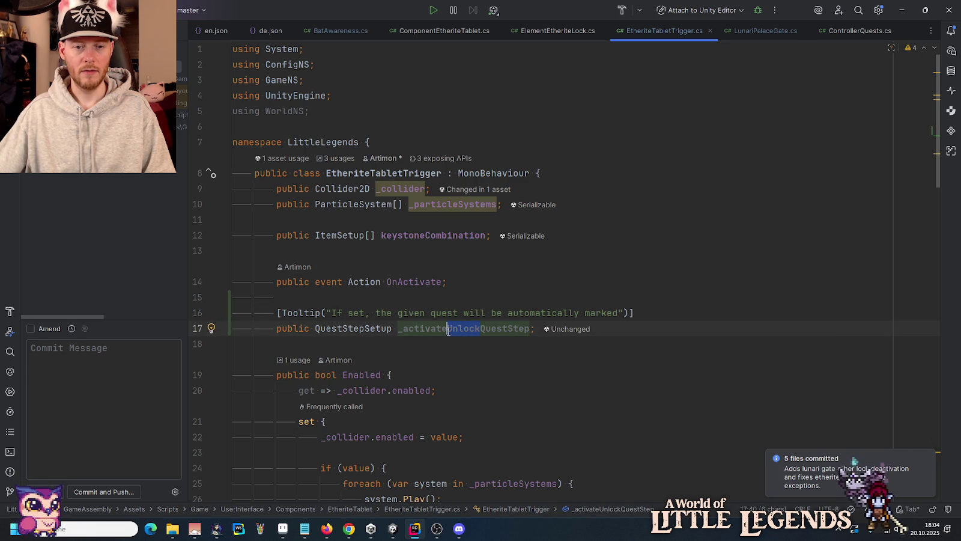
{"action": "left_click_drag", "start_coordinate": [448, 331], "coordinate": [404, 331]}
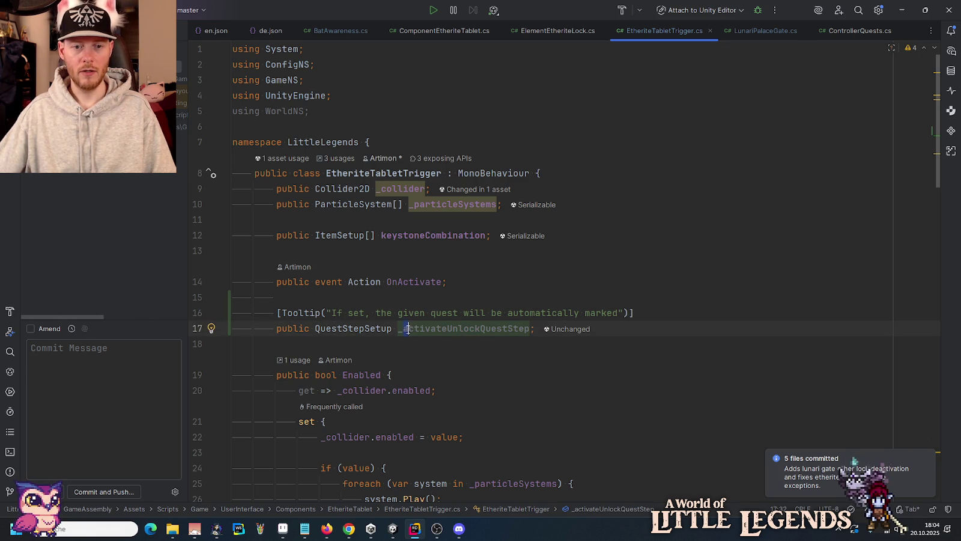
{"action": "left_click", "coordinate": [530, 331], "text": "shift"}
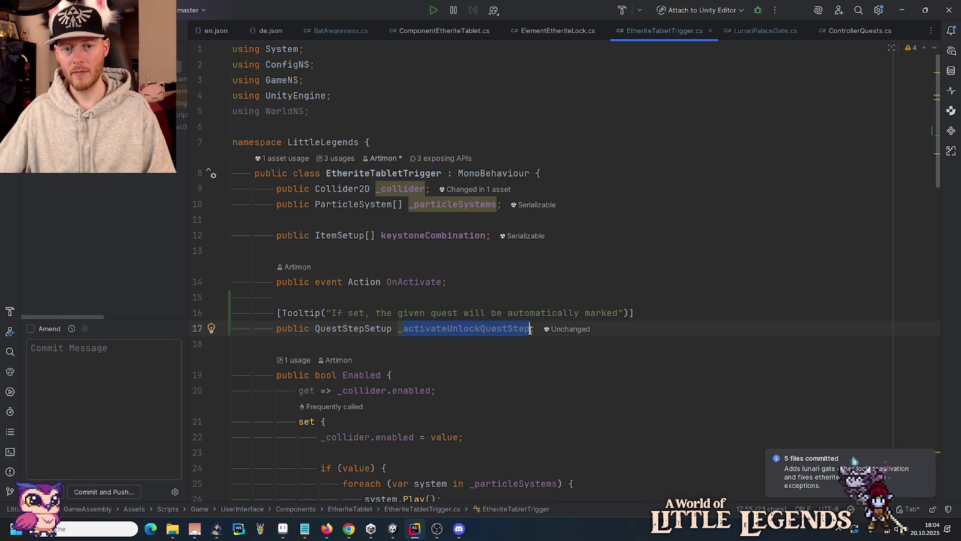
{"action": "type", "text": "onActivateQuestStep"}
{"action": "key", "text": "Right"}
{"action": "key", "text": "Right"}
{"action": "key", "text": "Right"}
{"action": "key", "text": "ctrl+shift+Right"}
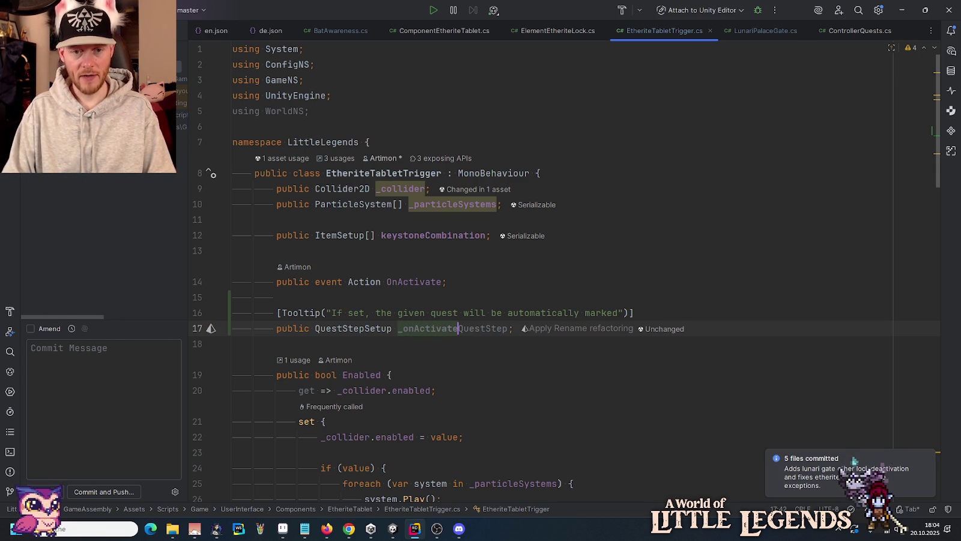
{"action": "type", "text": "FinishQuestStep"}
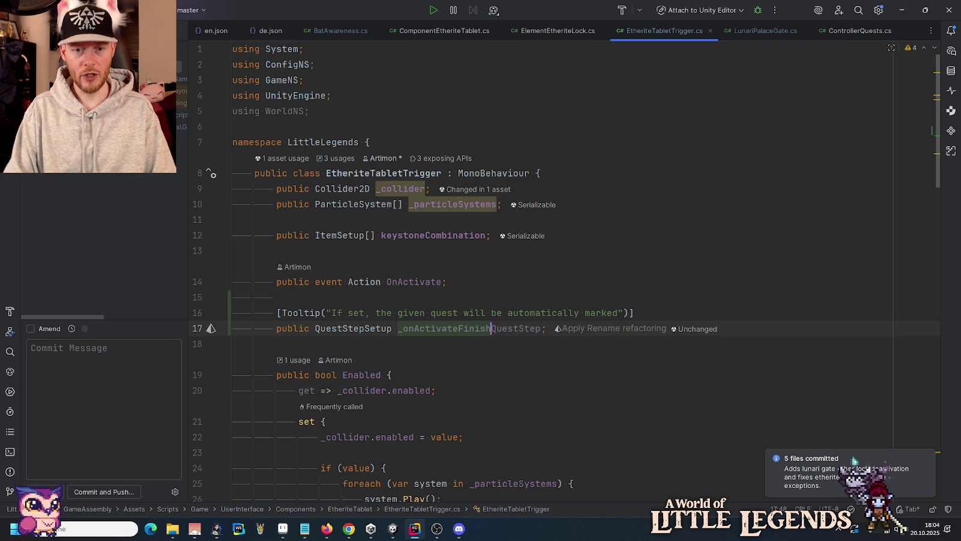
Complete the tooltip text by appending 'as finished.' after 'marked'.
{"action": "key", "text": "Up"}
{"action": "key", "text": "ctrl+Right"}
{"action": "key", "text": "ctrl+Right"}
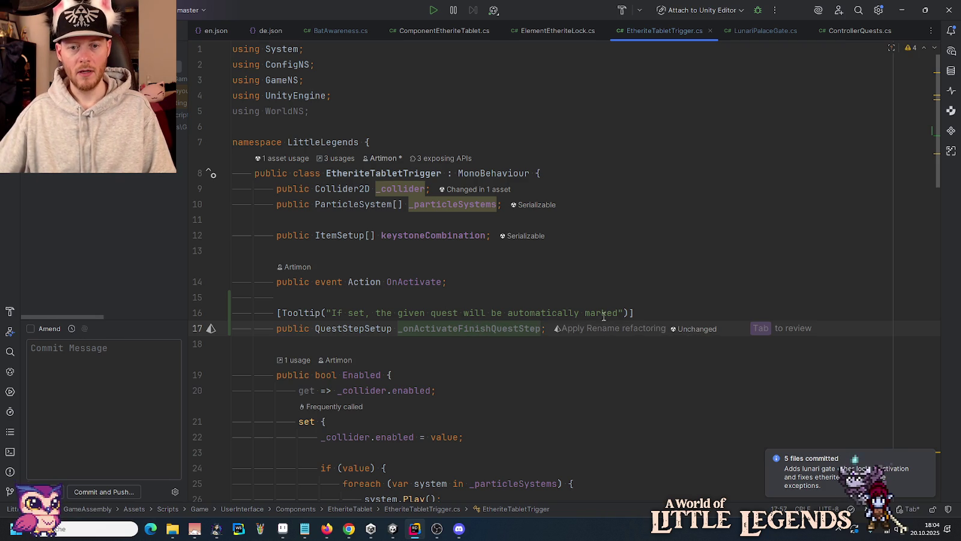
{"action": "type", "text": "as finished."}
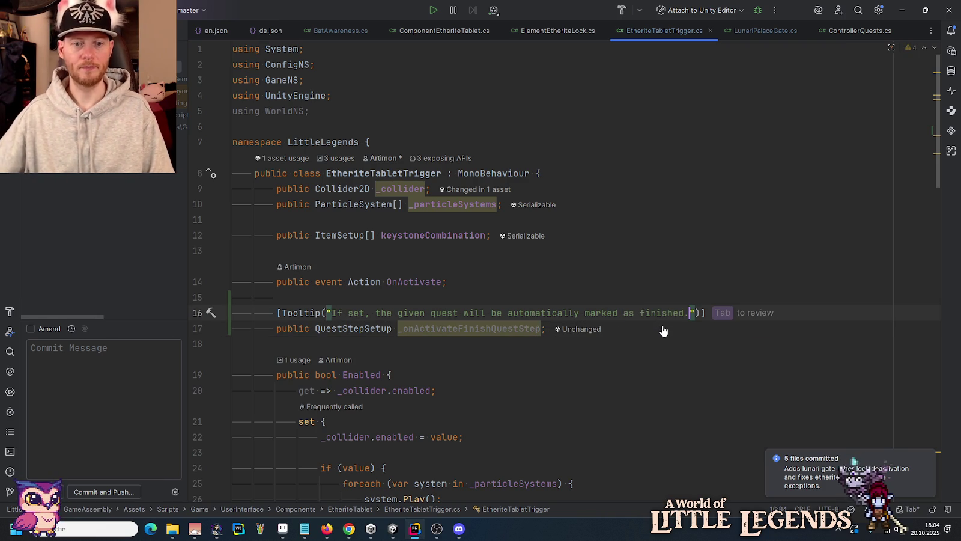
{"action": "double_click", "coordinate": [483, 329]}
{"action": "scroll", "coordinate": [475, 331], "scroll_direction": "down", "scroll_amount": 5}
Start an if (_onActivateFinishQuestStep) block just above OnActivate?.Invoke() in ProbeCombination.
{"action": "scroll", "coordinate": [473, 329], "scroll_direction": "down", "scroll_amount": 7}
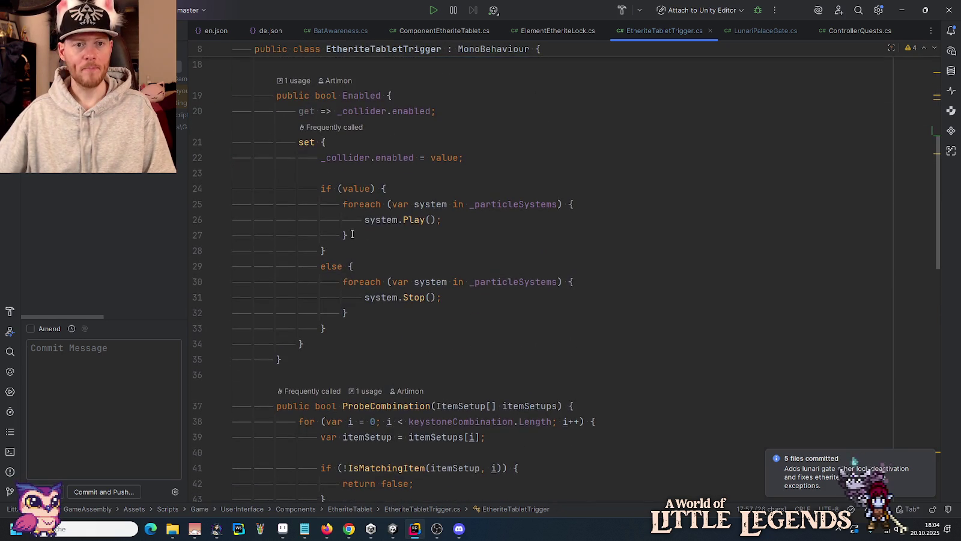
{"action": "scroll", "coordinate": [351, 262], "scroll_direction": "down", "scroll_amount": 5}
{"action": "scroll", "coordinate": [351, 261], "scroll_direction": "up", "scroll_amount": 5}
{"action": "left_click", "coordinate": [338, 220]}
{"action": "scroll", "coordinate": [339, 222], "scroll_direction": "down", "scroll_amount": 8}
{"action": "scroll", "coordinate": [340, 222], "scroll_direction": "up", "scroll_amount": 3}
{"action": "scroll", "coordinate": [340, 222], "scroll_direction": "up", "scroll_amount": 6}
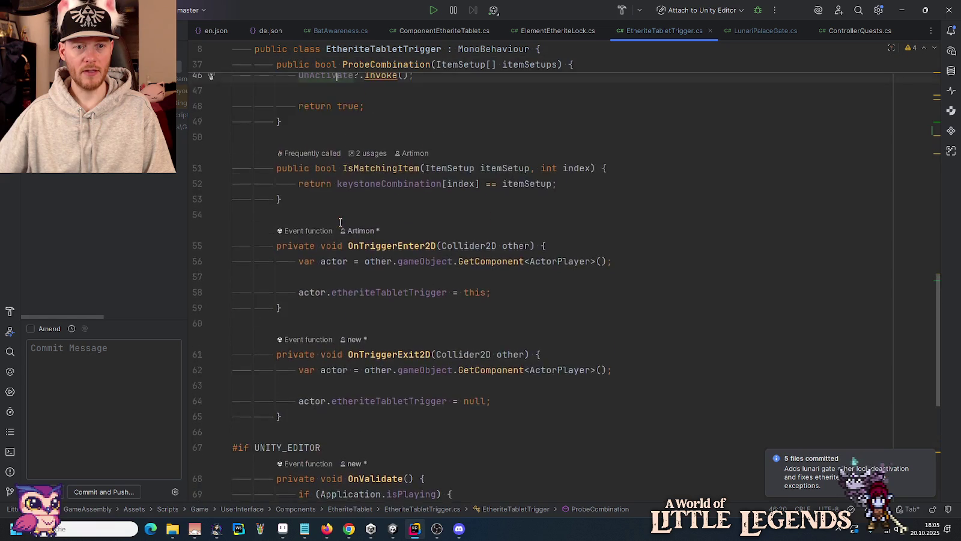
{"action": "left_click", "coordinate": [375, 293]}
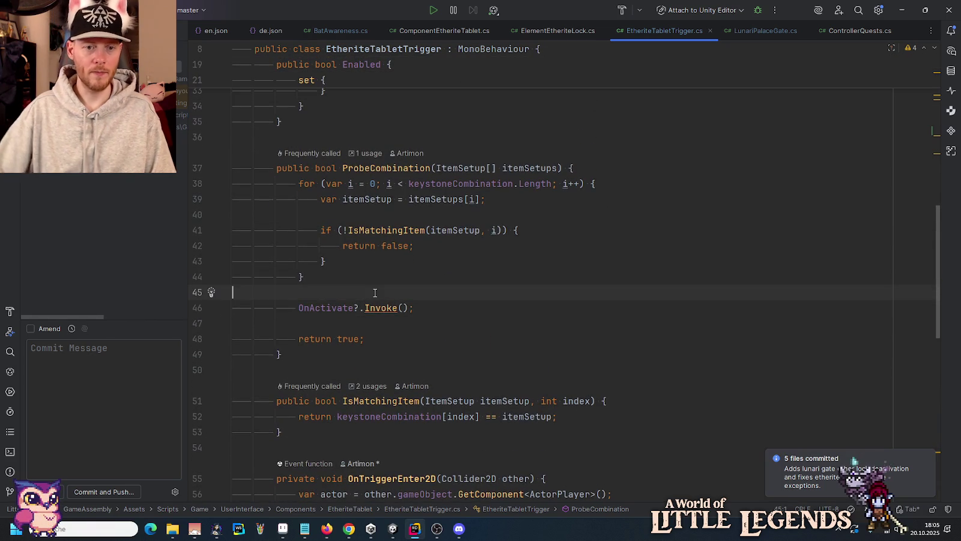
{"action": "key", "text": "Return"}
{"action": "key", "text": "Return"}
{"action": "key", "text": "Up"}
{"action": "type", "text": "if (_onActivateFinishQuestStep) {"}
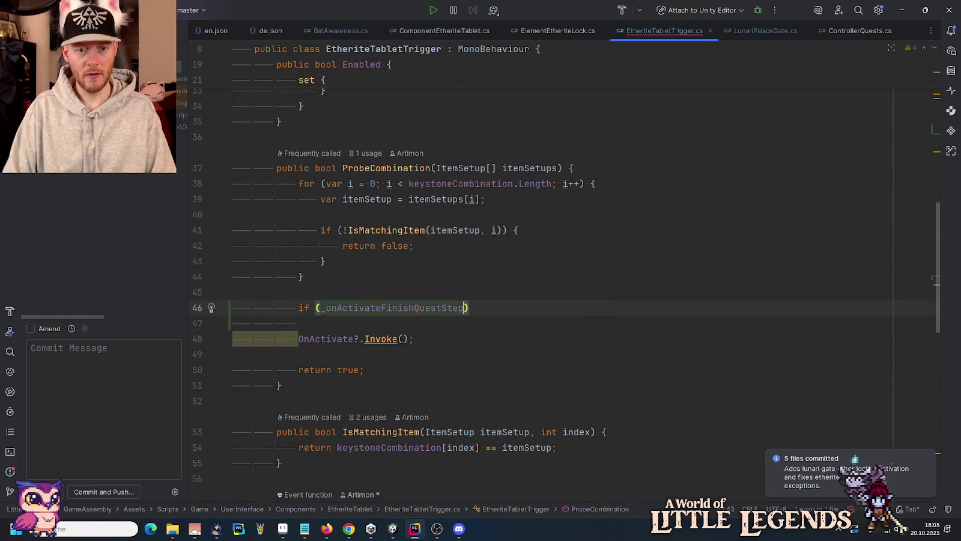
{"action": "key", "text": "Return"}
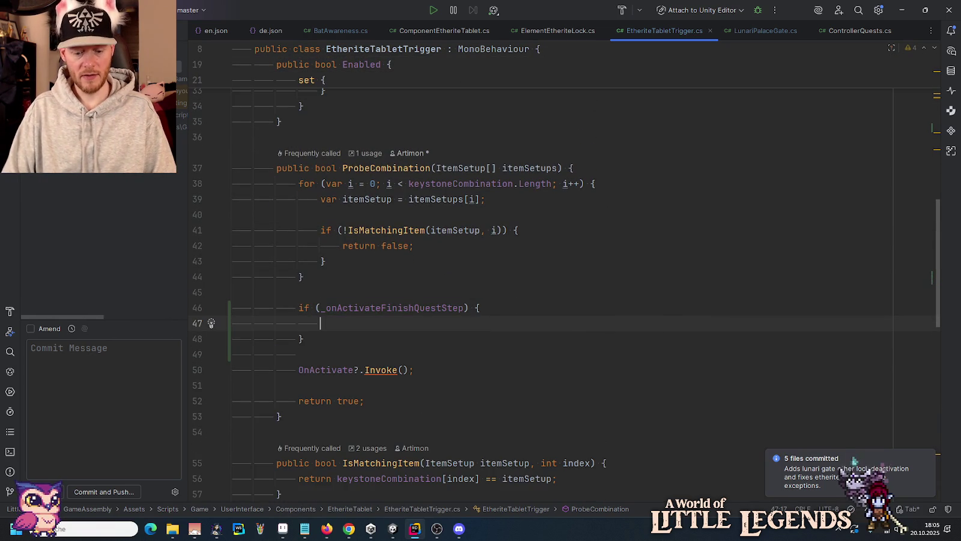
Call ControllerQuests.instance.TryFinish(_onActivateFinishQuestStep) inside the new if block.
{"action": "type", "text": "ControllerQuests."}
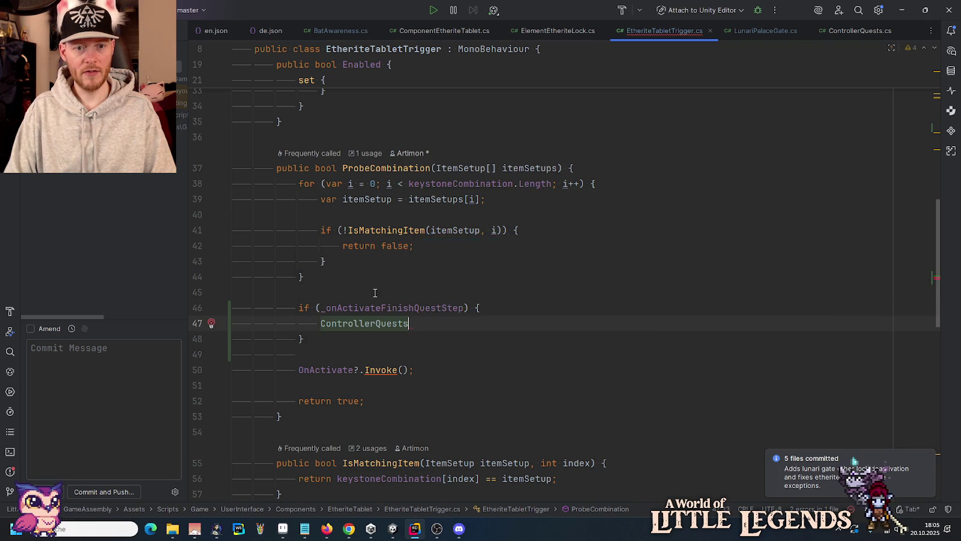
{"action": "key", "text": "Return"}
{"action": "type", "text": ".instance."}
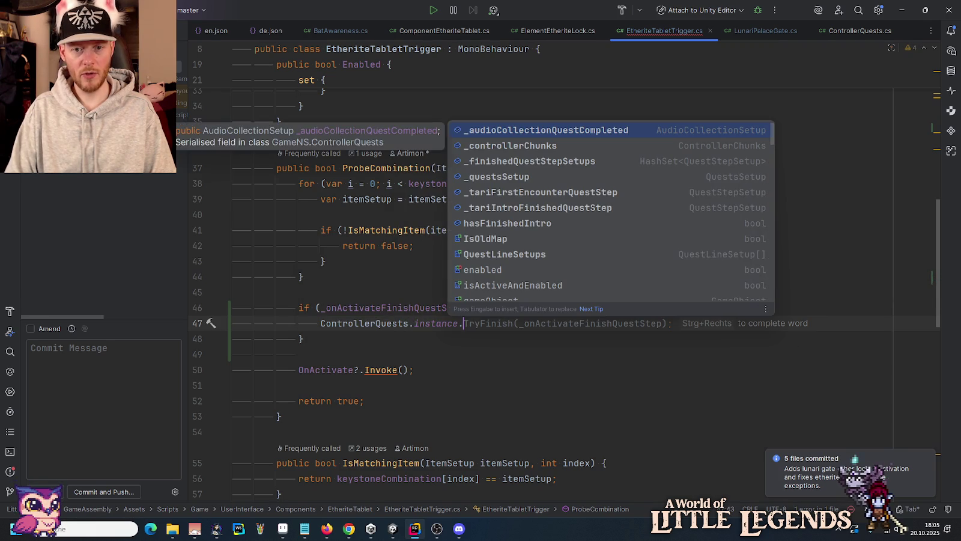
{"action": "key", "text": "Tab"}
Review the TryFinish call, then switch to LunariPalaceGate.cs and bring the Unity Editor forward.
{"action": "left_click", "coordinate": [322, 277]}
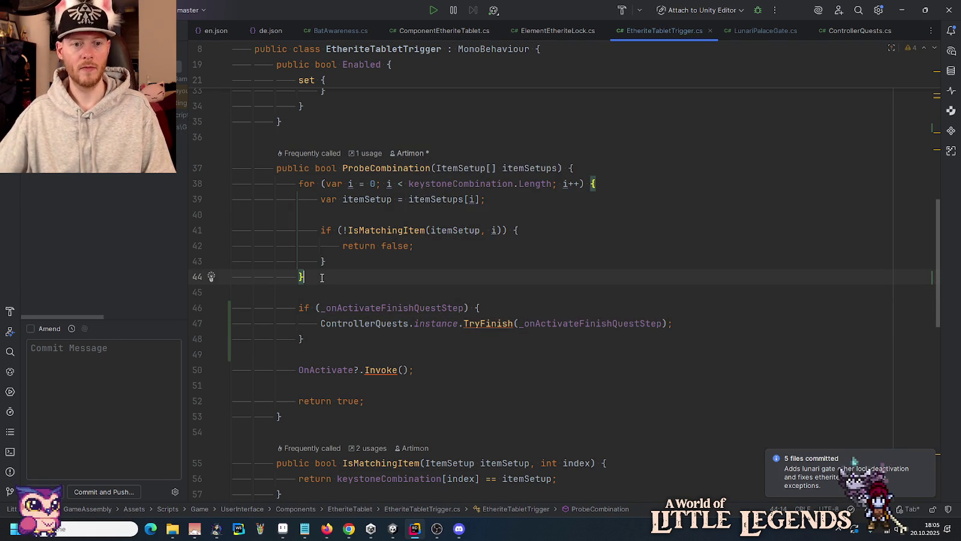
{"action": "mouse_move", "coordinate": [441, 324]}
{"action": "left_click", "coordinate": [497, 324]}
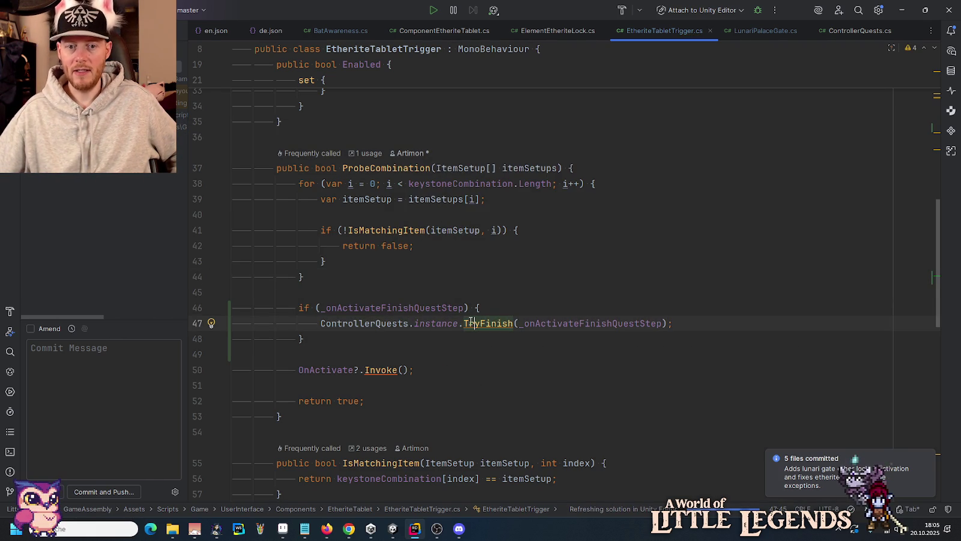
{"action": "left_click_drag", "start_coordinate": [673, 325], "coordinate": [442, 324]}
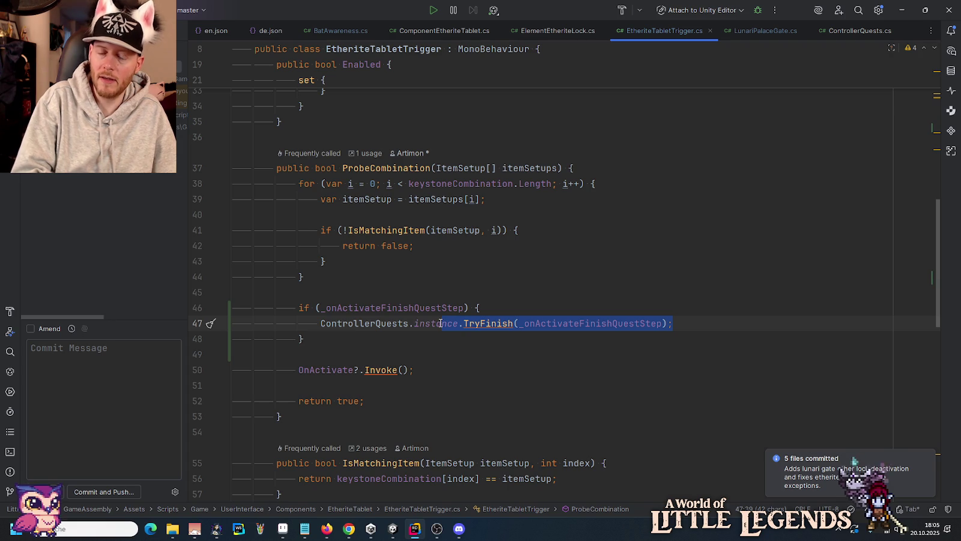
{"action": "left_click", "coordinate": [499, 307]}
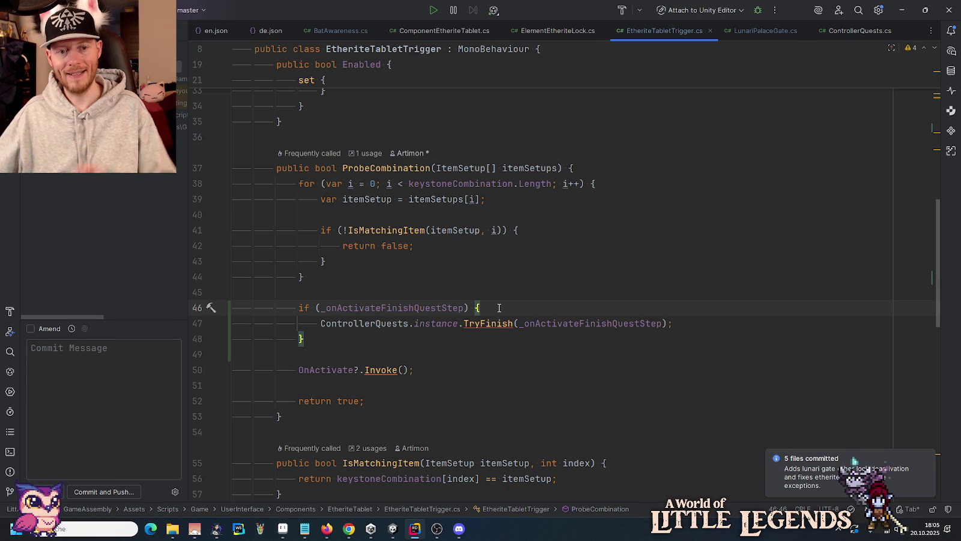
{"action": "key", "text": "Up"}
{"action": "key", "text": "Up"}
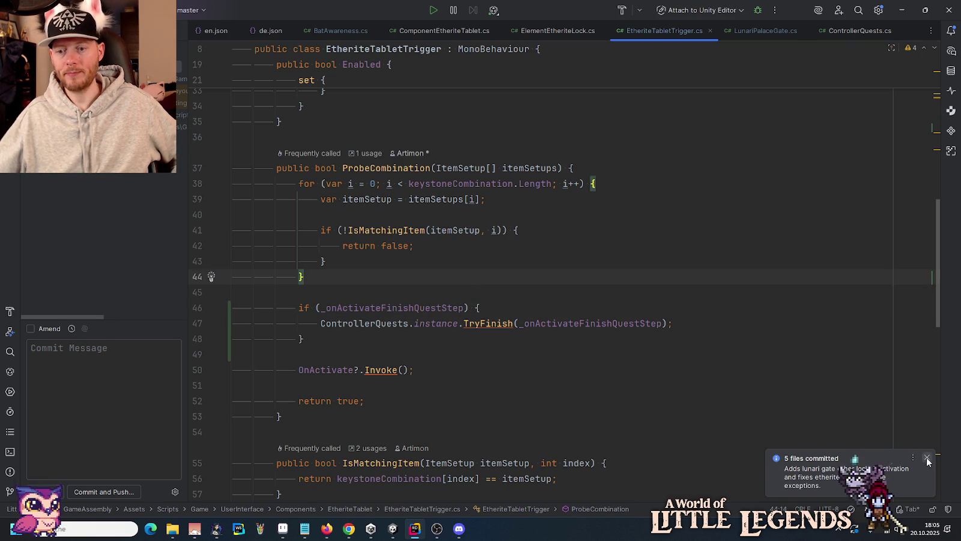
{"action": "left_click", "coordinate": [751, 30]}
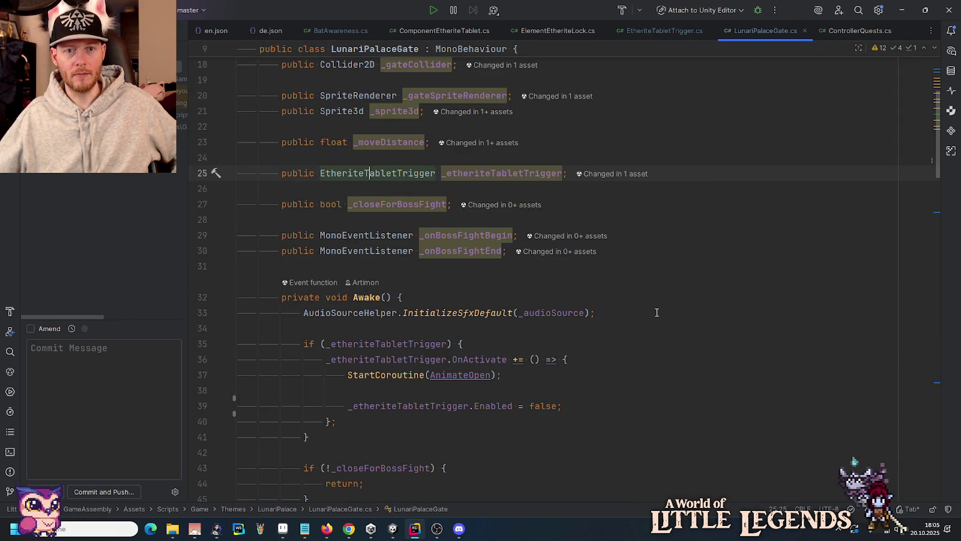
{"action": "left_click", "coordinate": [400, 533]}
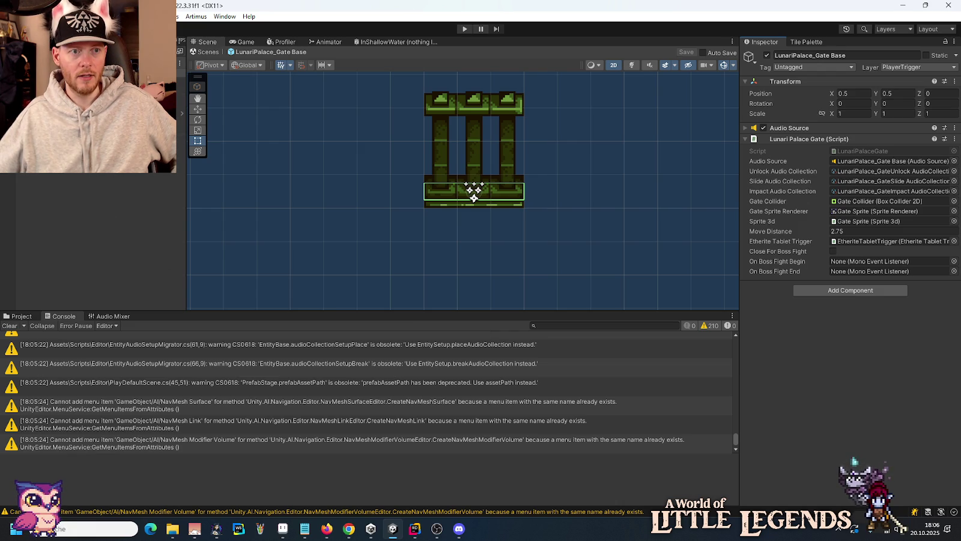
Zoom and pan the Scene view across the Lunari Palace castle level map.
{"action": "scroll", "coordinate": [358, 262], "scroll_direction": "down", "scroll_amount": 5}
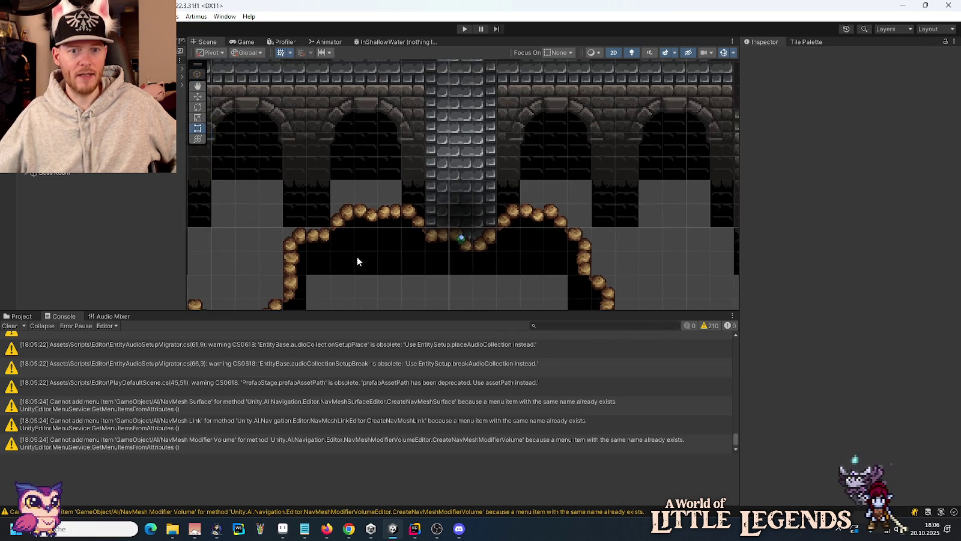
{"action": "scroll", "coordinate": [349, 263], "scroll_direction": "down", "scroll_amount": 6}
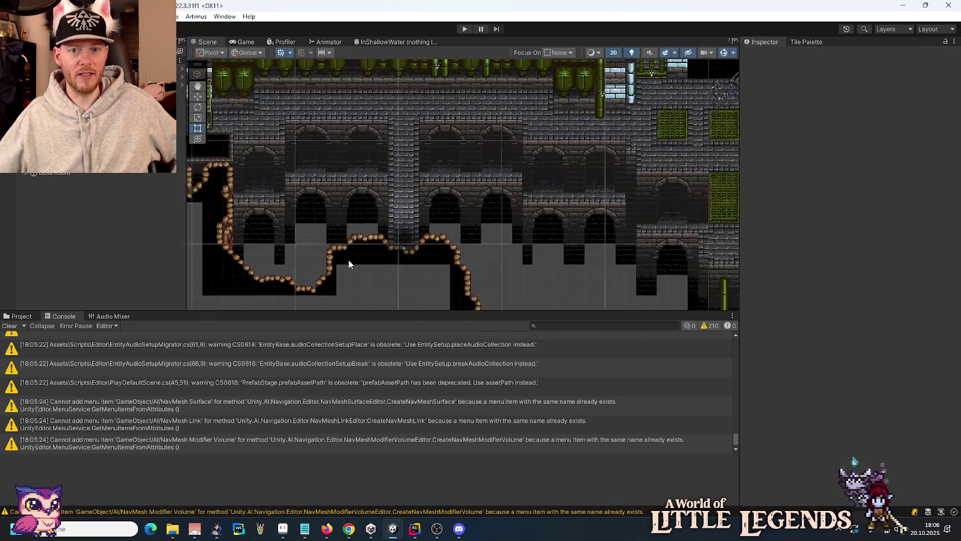
{"action": "left_click_drag", "start_coordinate": [358, 150], "coordinate": [450, 223]}
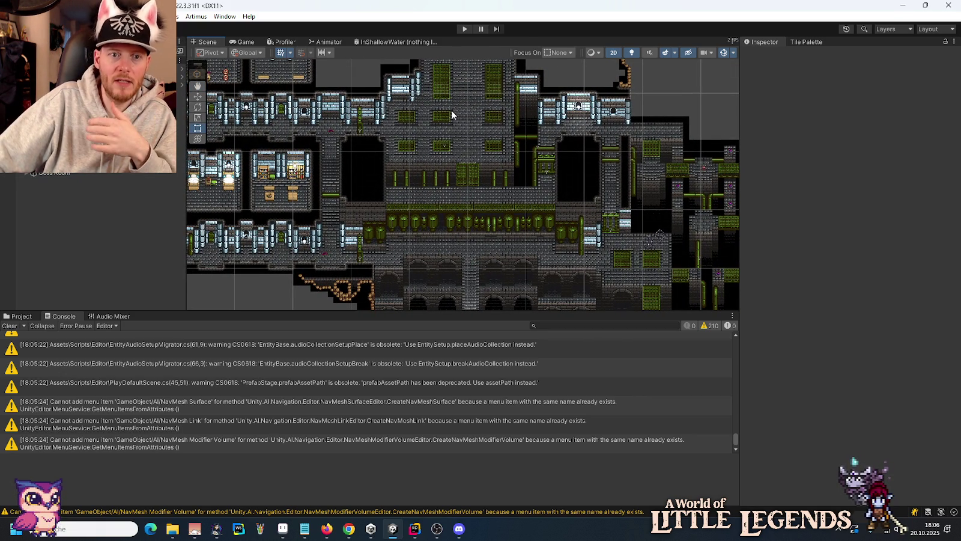
{"action": "scroll", "coordinate": [451, 109], "scroll_direction": "up", "scroll_amount": 3}
{"action": "scroll", "coordinate": [419, 262], "scroll_direction": "up", "scroll_amount": 1}
{"action": "left_click_drag", "start_coordinate": [458, 143], "coordinate": [451, 227]}
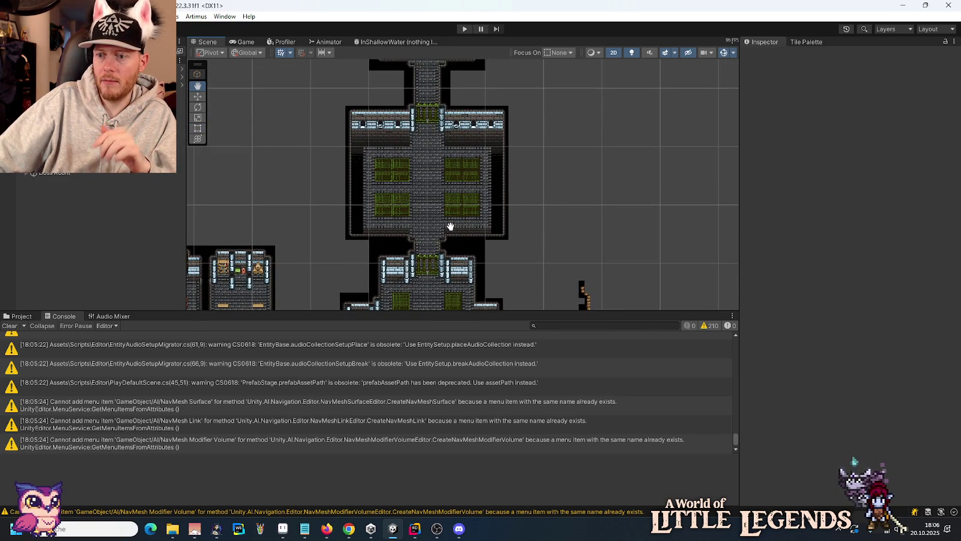
{"action": "scroll", "coordinate": [450, 227], "scroll_direction": "down", "scroll_amount": 5}
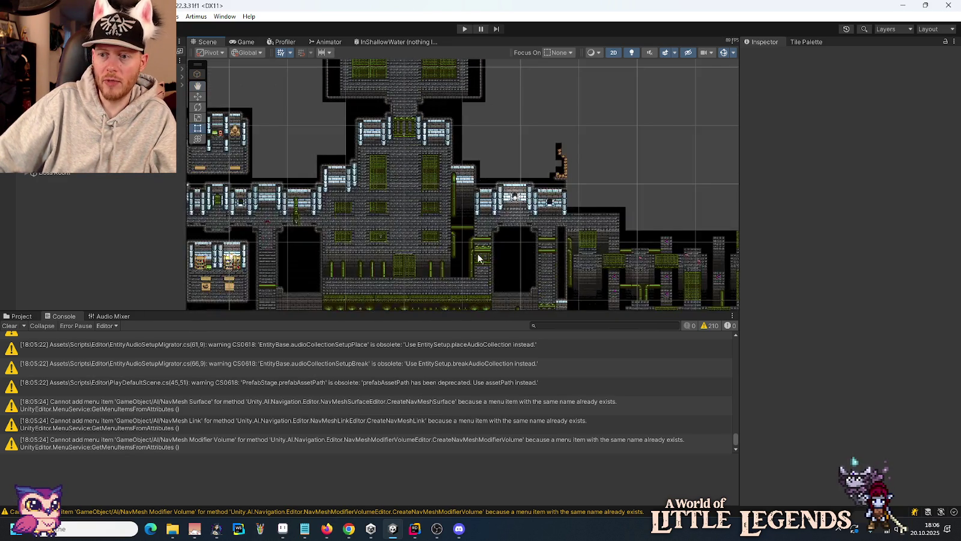
{"action": "left_click_drag", "start_coordinate": [478, 258], "coordinate": [473, 187]}
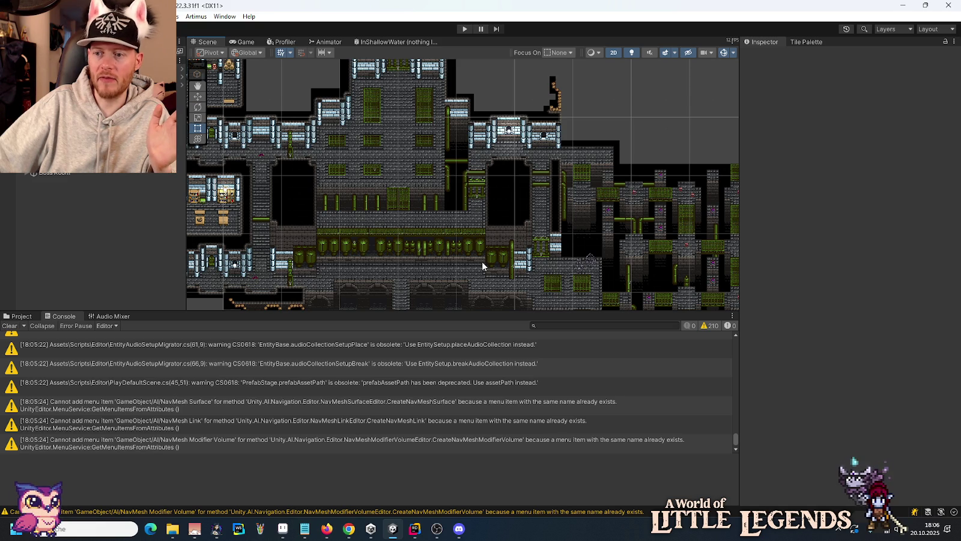
Show the Project panel, collapse Components and UserInterface, and scroll the tree to Scenes.
{"action": "left_click", "coordinate": [29, 316]}
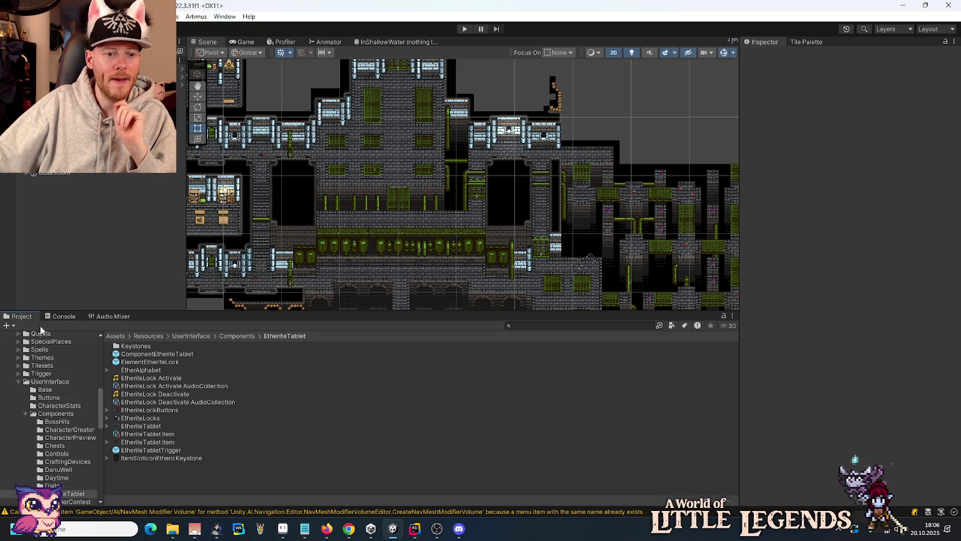
{"action": "left_click", "coordinate": [24, 414]}
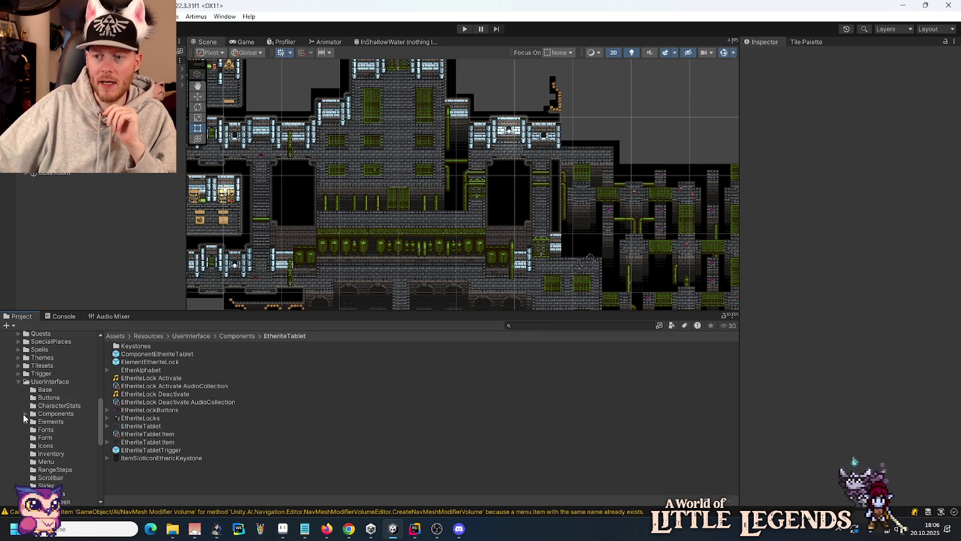
{"action": "left_click", "coordinate": [19, 381]}
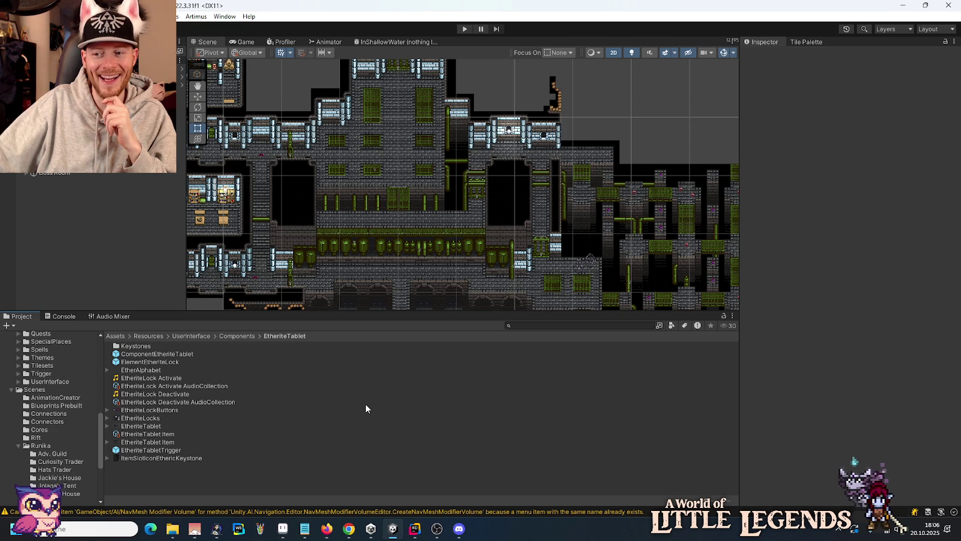
{"action": "scroll", "coordinate": [36, 429], "scroll_direction": "down", "scroll_amount": 2}
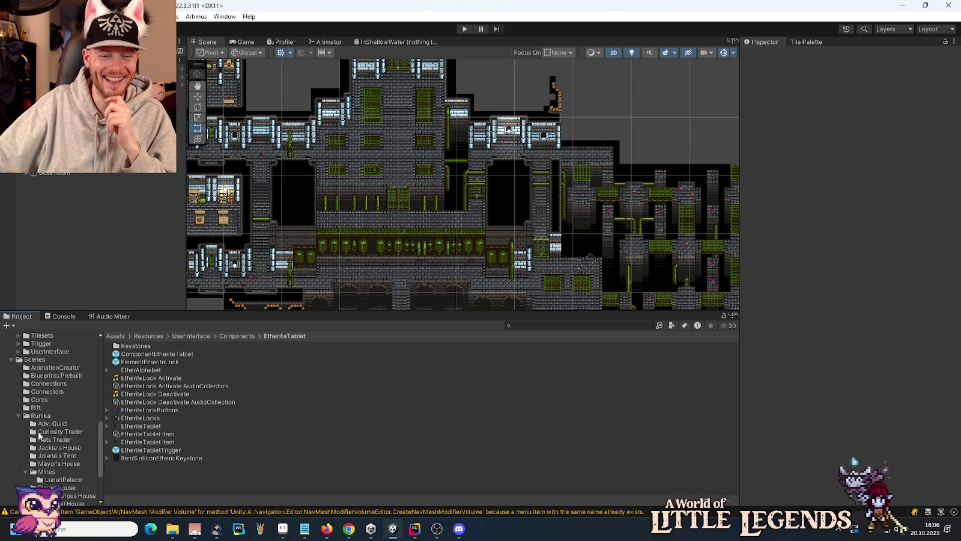
{"action": "scroll", "coordinate": [31, 418], "scroll_direction": "down", "scroll_amount": 1}
{"action": "scroll", "coordinate": [46, 418], "scroll_direction": "down", "scroll_amount": 1}
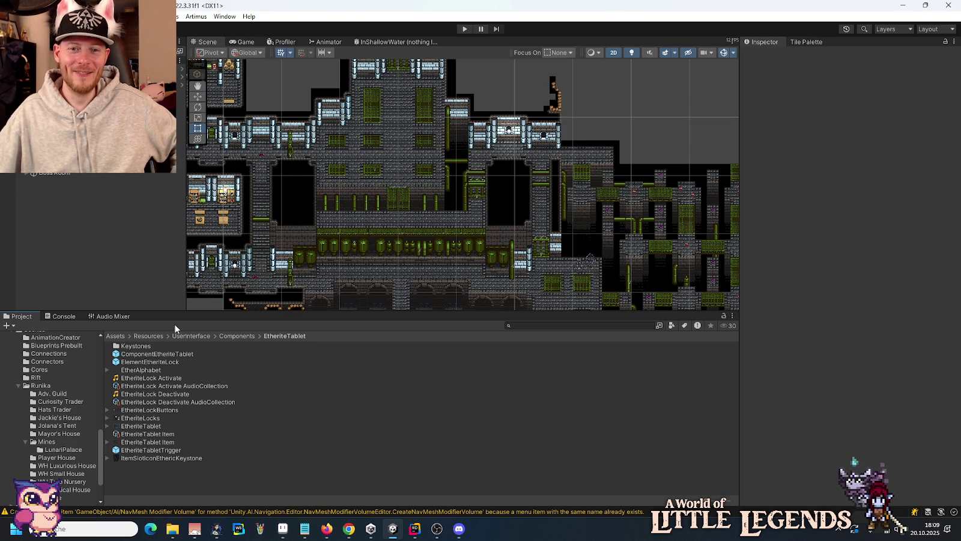
Open the Mines/LunariPalace folder and inspect the LunariPalace (to UndergroundLake) connection asset, then return to Rider.
{"action": "scroll", "coordinate": [531, 108], "scroll_direction": "up", "scroll_amount": 5}
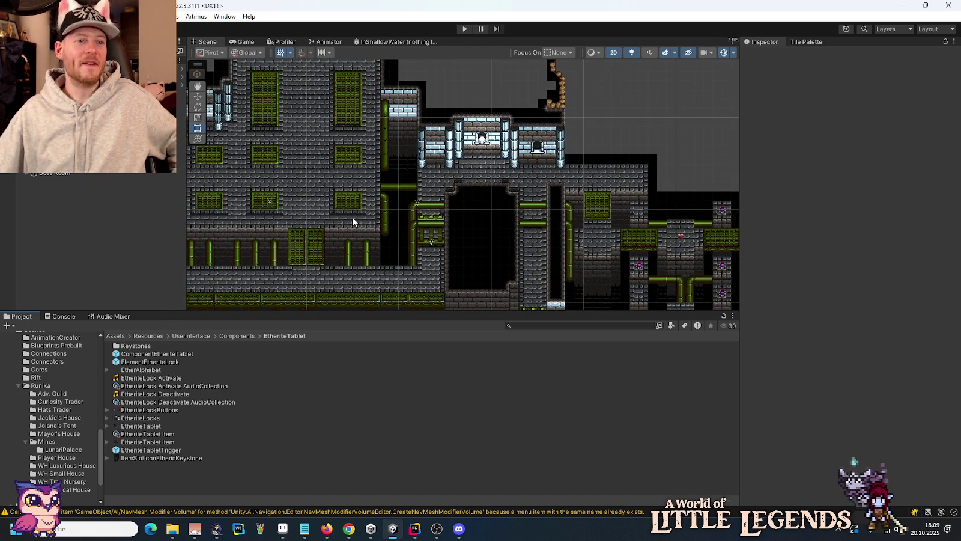
{"action": "scroll", "coordinate": [452, 213], "scroll_direction": "down", "scroll_amount": 3}
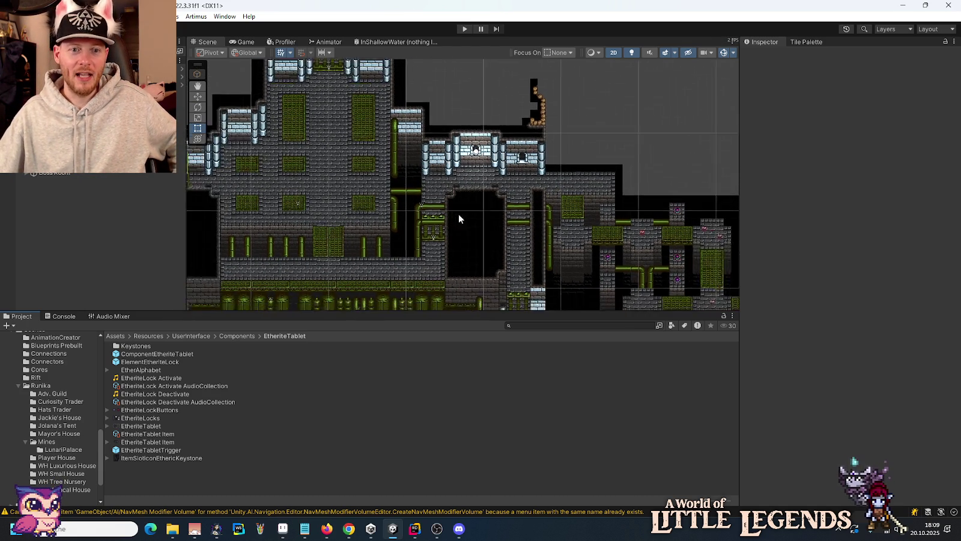
{"action": "left_click", "coordinate": [53, 450]}
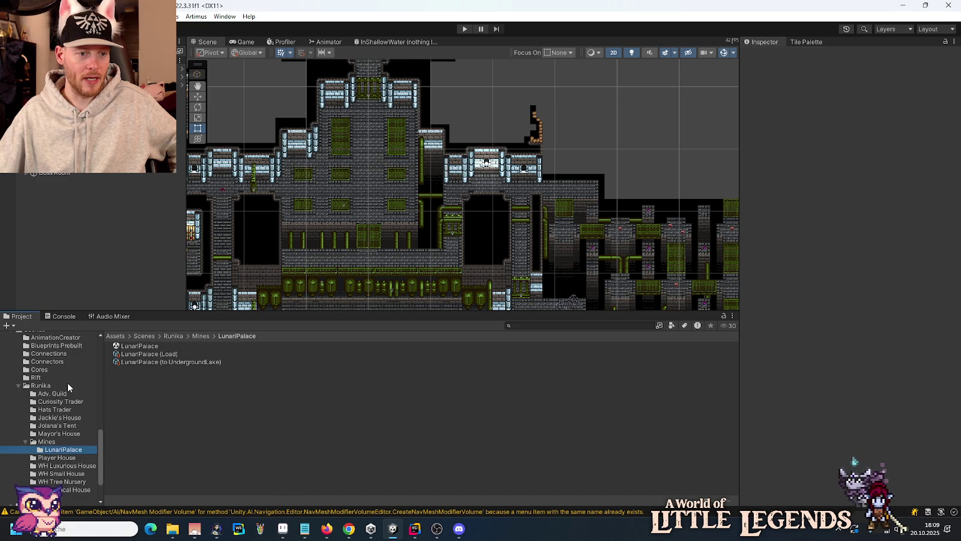
{"action": "scroll", "coordinate": [67, 384], "scroll_direction": "up", "scroll_amount": 2}
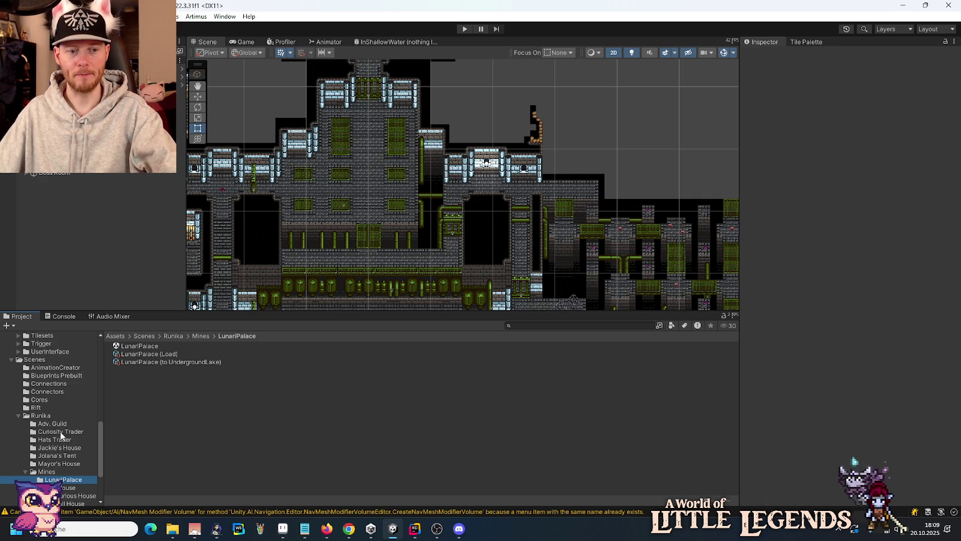
{"action": "left_click", "coordinate": [151, 363]}
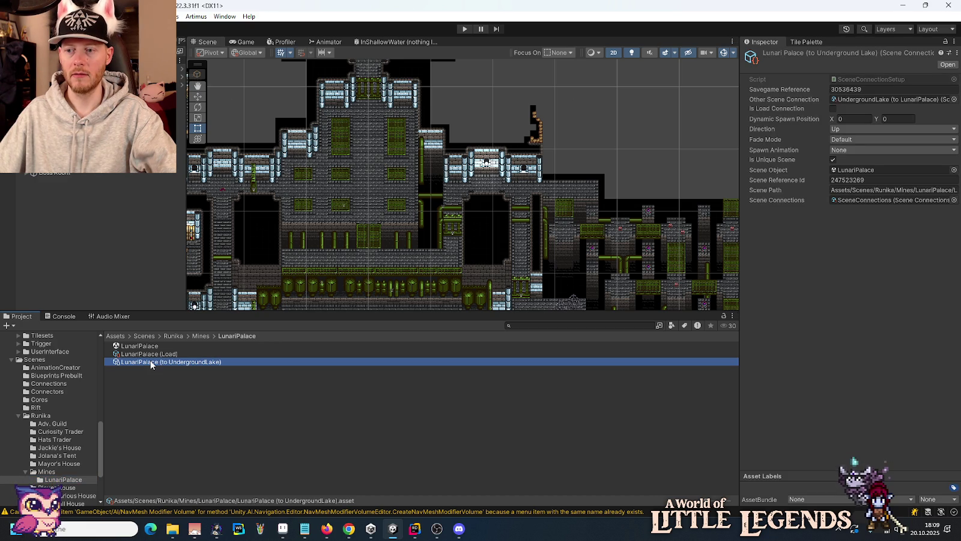
{"action": "left_click", "coordinate": [415, 529]}
Search everywhere for 'lunaripalace que', then 'QuestLine' including non-solution items, and return to Unity.
{"action": "key", "text": "ctrl+t"}
{"action": "type", "text": "lunaripalace"}
{"action": "key", "text": "ctrl+t"}
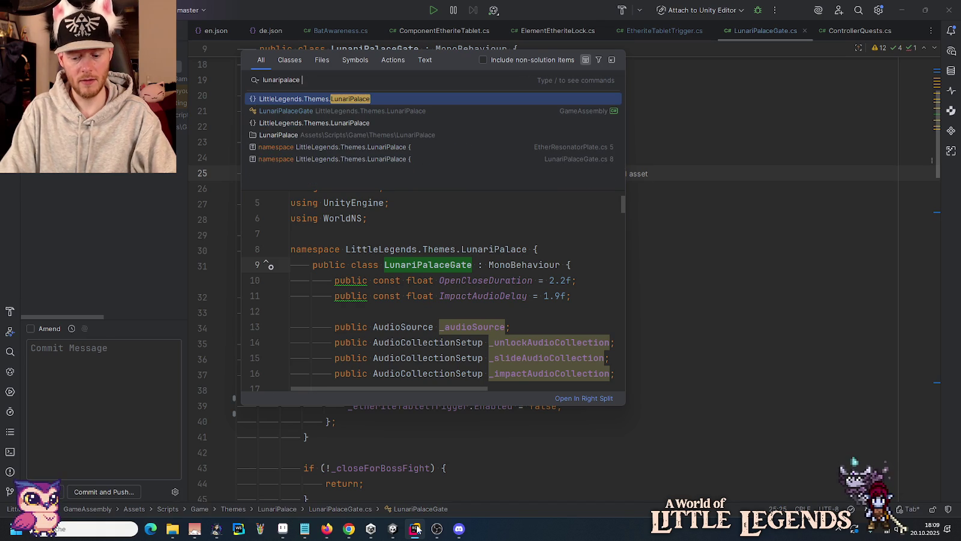
{"action": "type", "text": "que"}
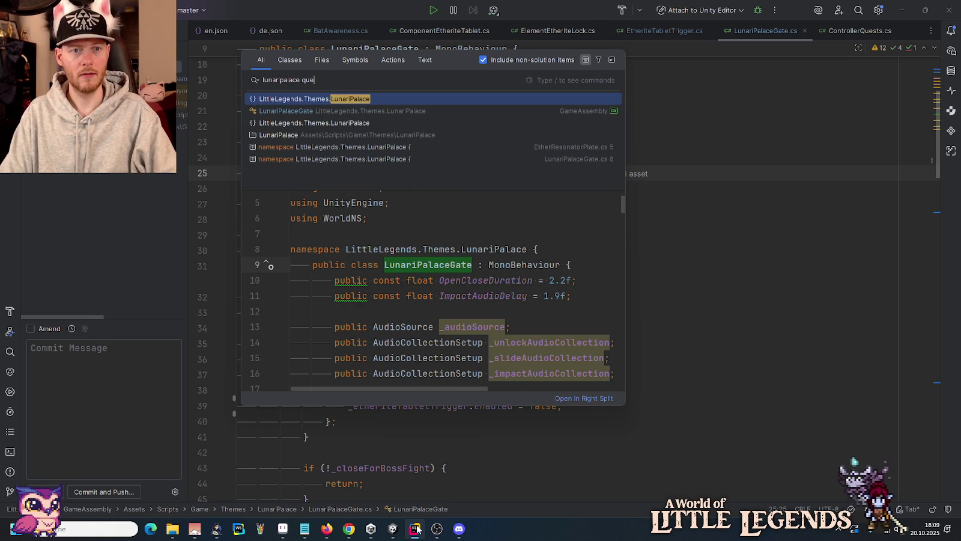
{"action": "key", "text": "ctrl+a"}
{"action": "type", "text": "Ques"}
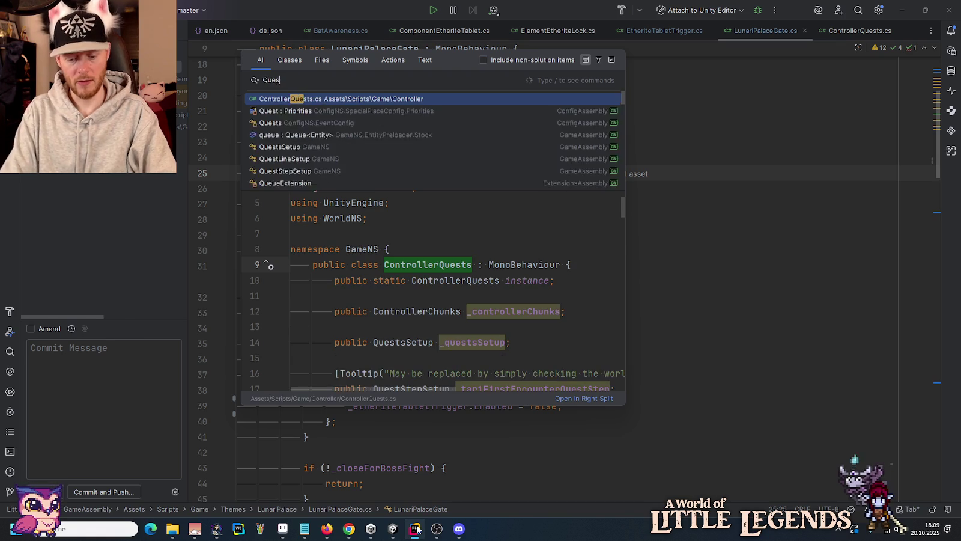
{"action": "type", "text": "tLine"}
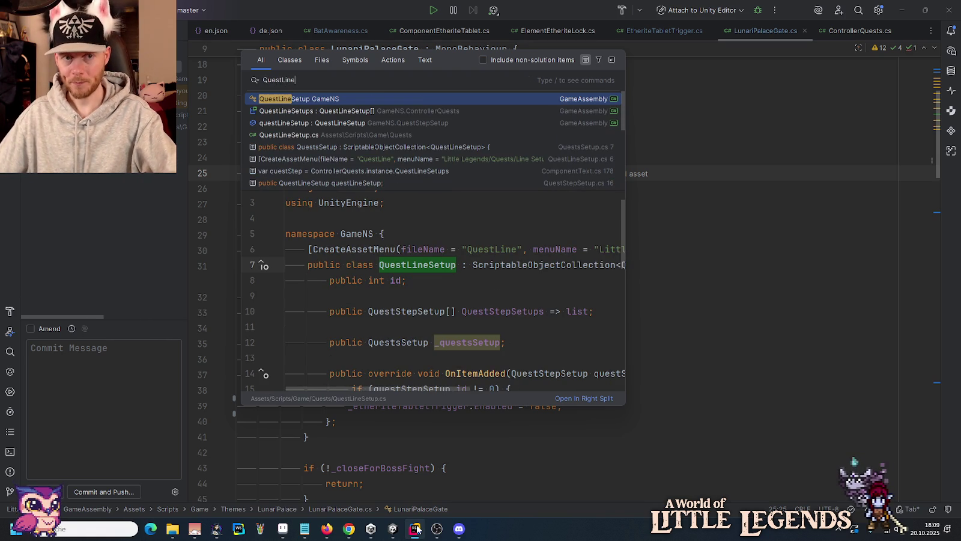
{"action": "mouse_move", "coordinate": [398, 536]}
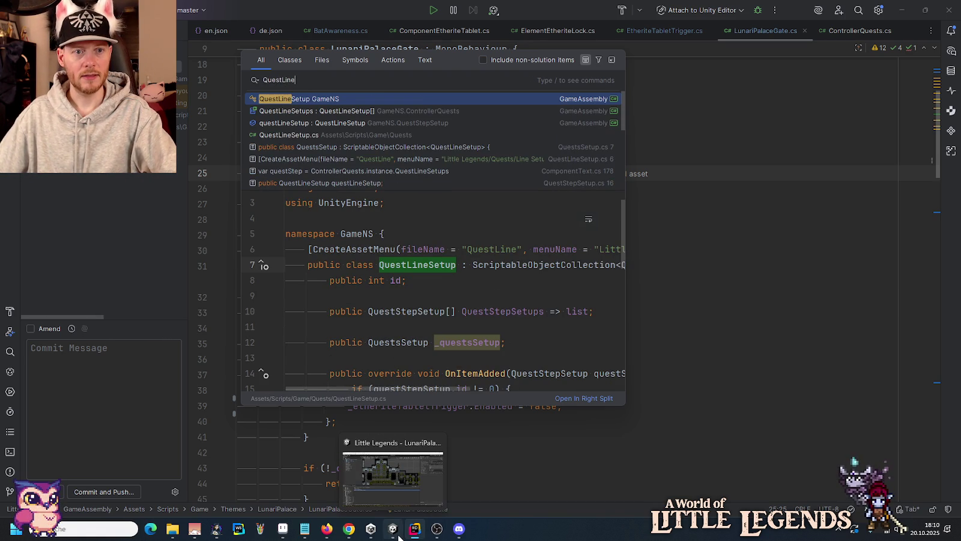
{"action": "left_click", "coordinate": [394, 531]}
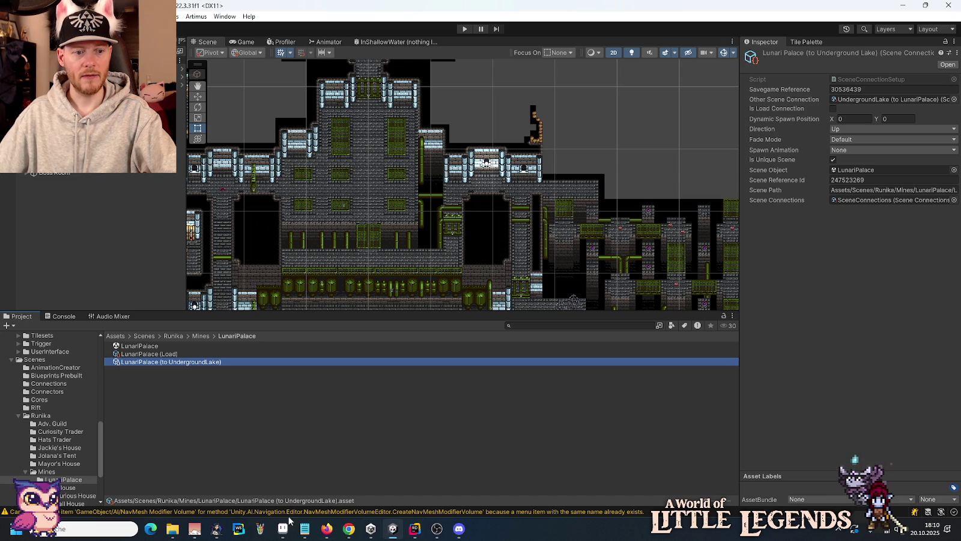
Ping LunariPalace QuestLine via Quests setup Element 11 and select it in Themes/LunariPalace.
{"action": "scroll", "coordinate": [31, 375], "scroll_direction": "up", "scroll_amount": 3}
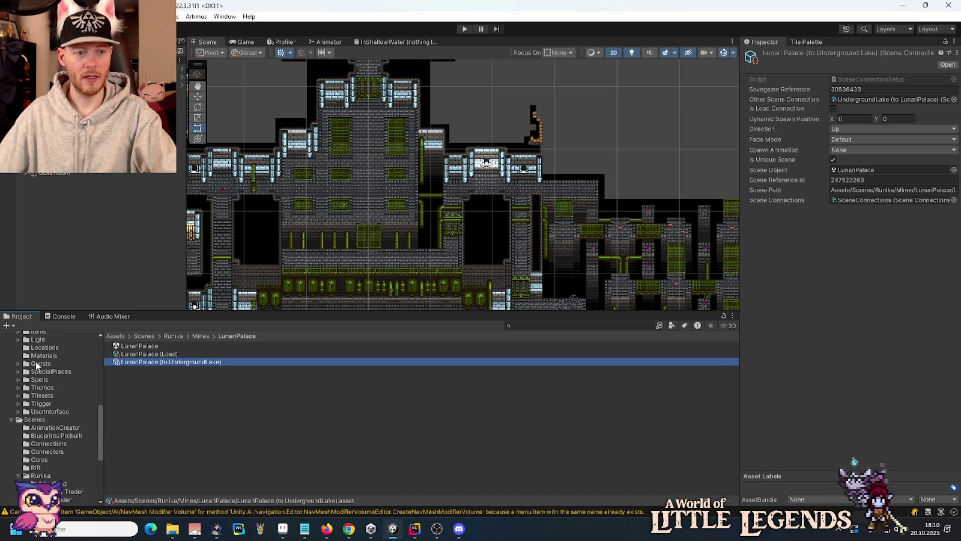
{"action": "left_click", "coordinate": [40, 364]}
{"action": "left_click", "coordinate": [130, 385]}
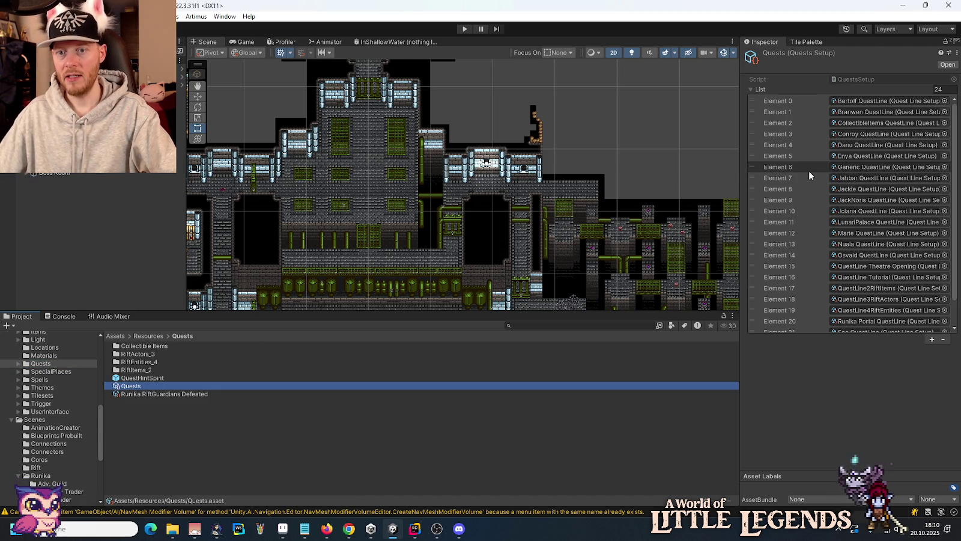
{"action": "left_click", "coordinate": [858, 221]}
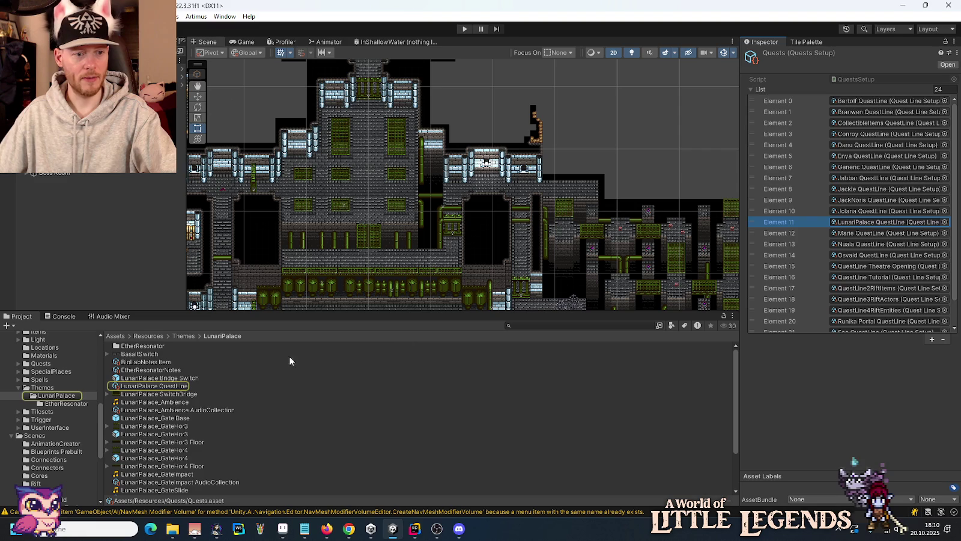
{"action": "left_click", "coordinate": [56, 395]}
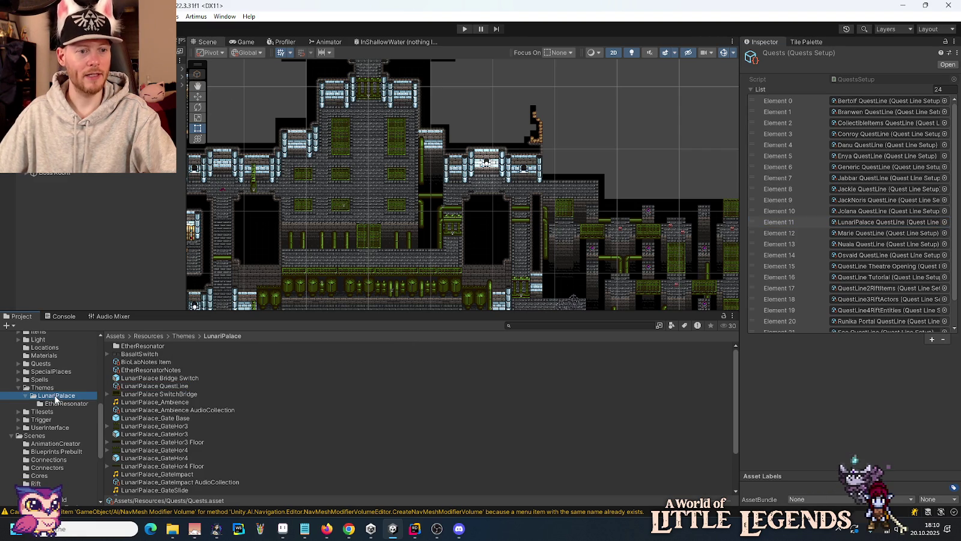
{"action": "left_click", "coordinate": [159, 385]}
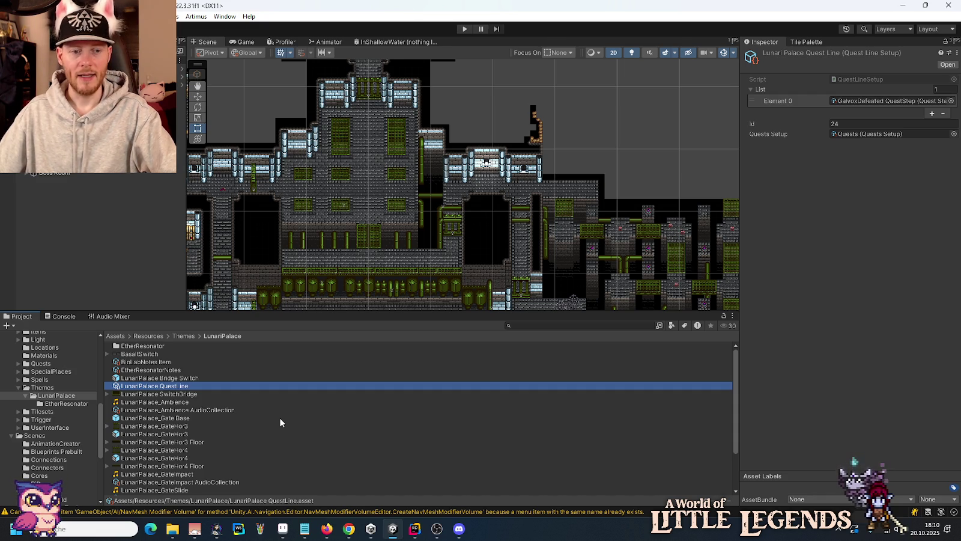
Select Scenes/Runika/Mines/LunariPalace in Unity's Project tree, then bring Rider with LunariPalaceGate.cs forward.
{"action": "scroll", "coordinate": [59, 418], "scroll_direction": "down", "scroll_amount": 5}
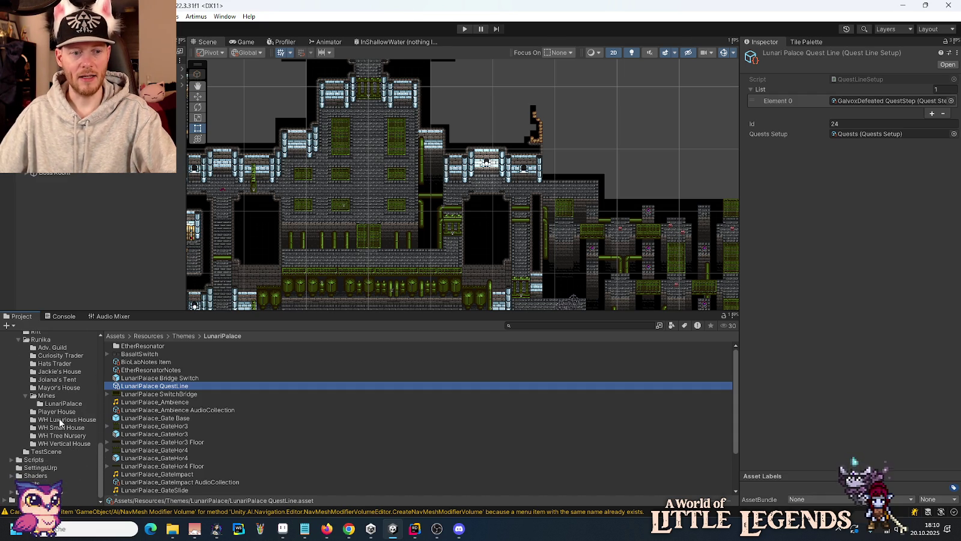
{"action": "left_click", "coordinate": [63, 404]}
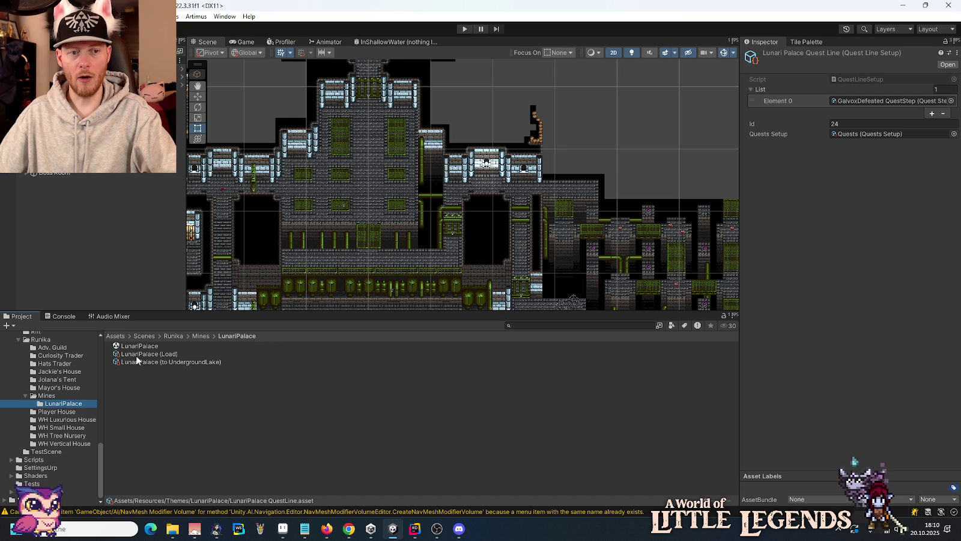
{"action": "scroll", "coordinate": [24, 403], "scroll_direction": "up", "scroll_amount": 6}
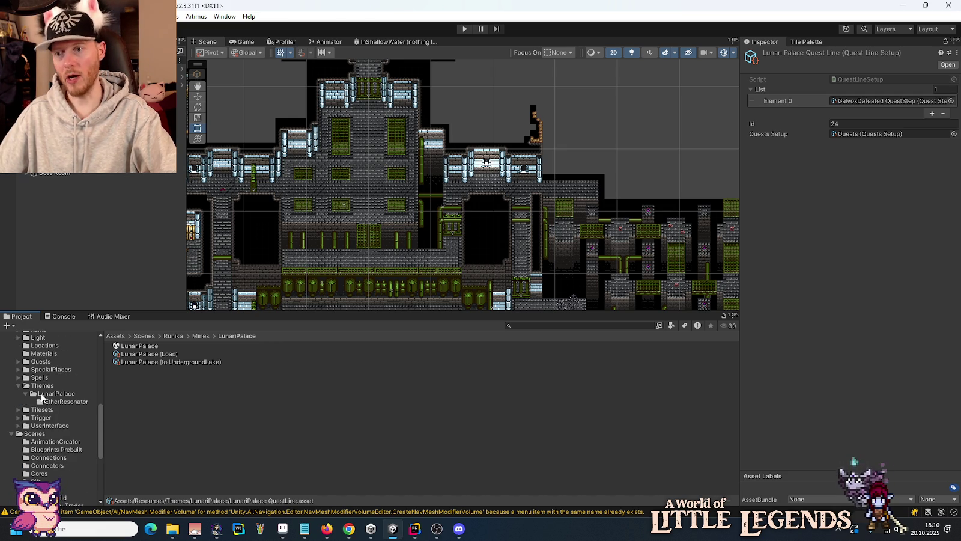
{"action": "scroll", "coordinate": [41, 394], "scroll_direction": "down", "scroll_amount": 6}
{"action": "scroll", "coordinate": [46, 423], "scroll_direction": "up", "scroll_amount": 3}
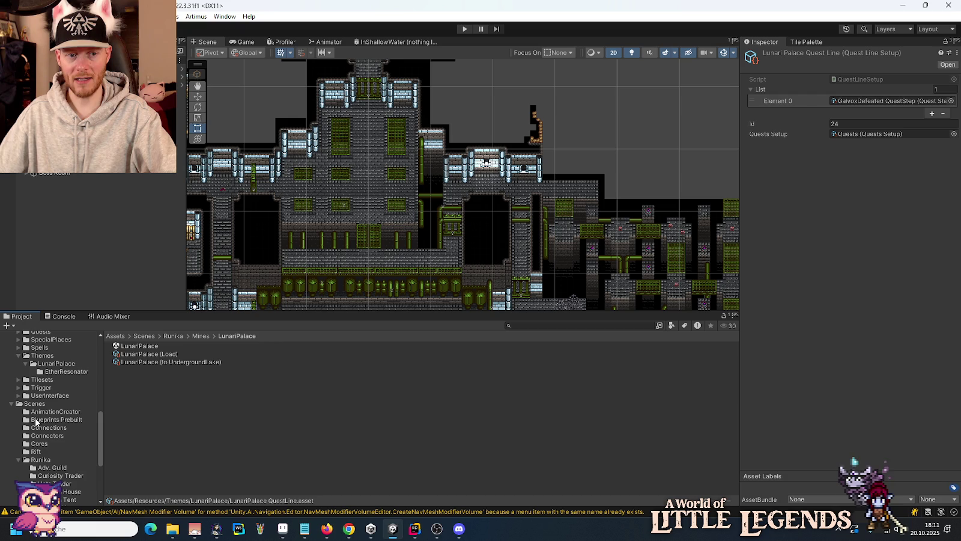
{"action": "left_click", "coordinate": [414, 530]}
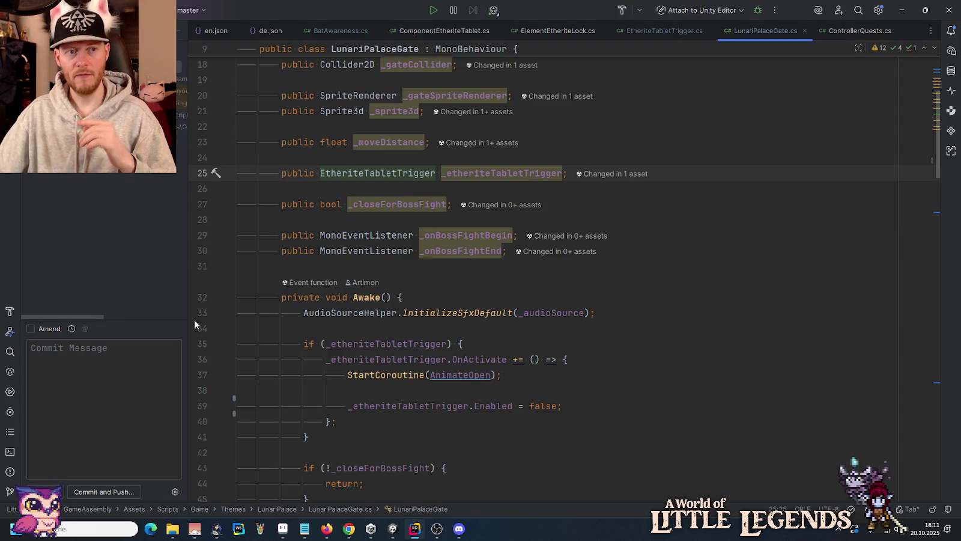
In Rider's project tree, expand Resources/Themes and select LunariPalace QuestLine.asset.
{"action": "key", "text": "alt+1"}
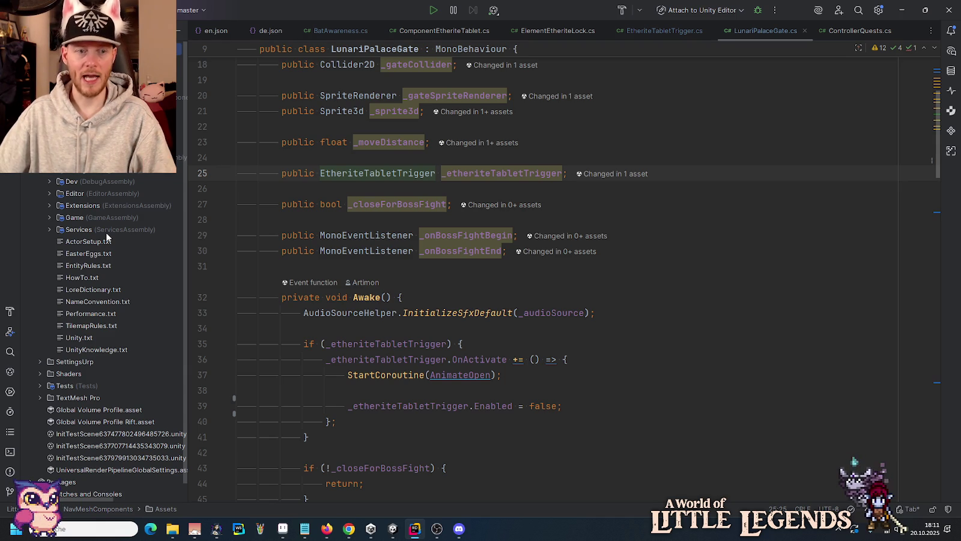
{"action": "scroll", "coordinate": [106, 232], "scroll_direction": "up", "scroll_amount": 5}
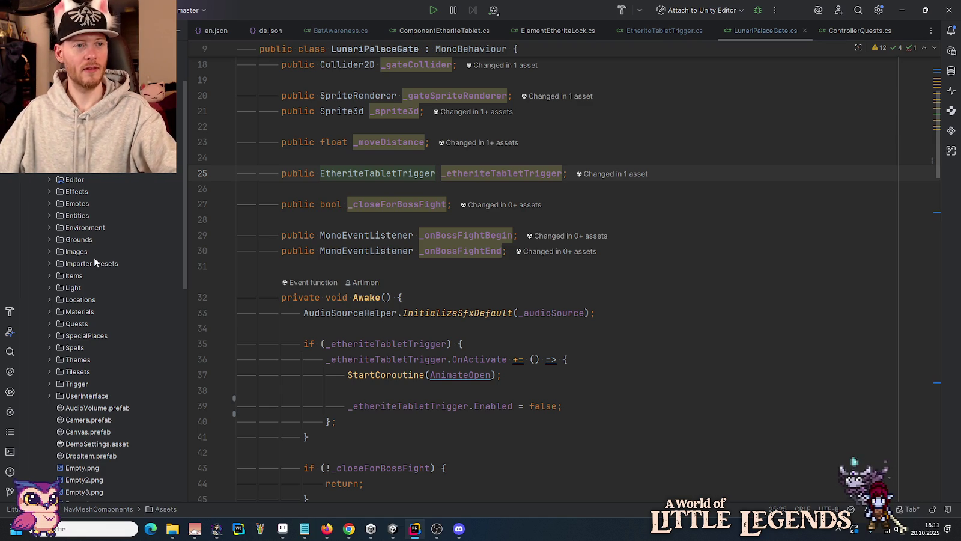
{"action": "left_click", "coordinate": [53, 358]}
{"action": "scroll", "coordinate": [96, 370], "scroll_direction": "down", "scroll_amount": 4}
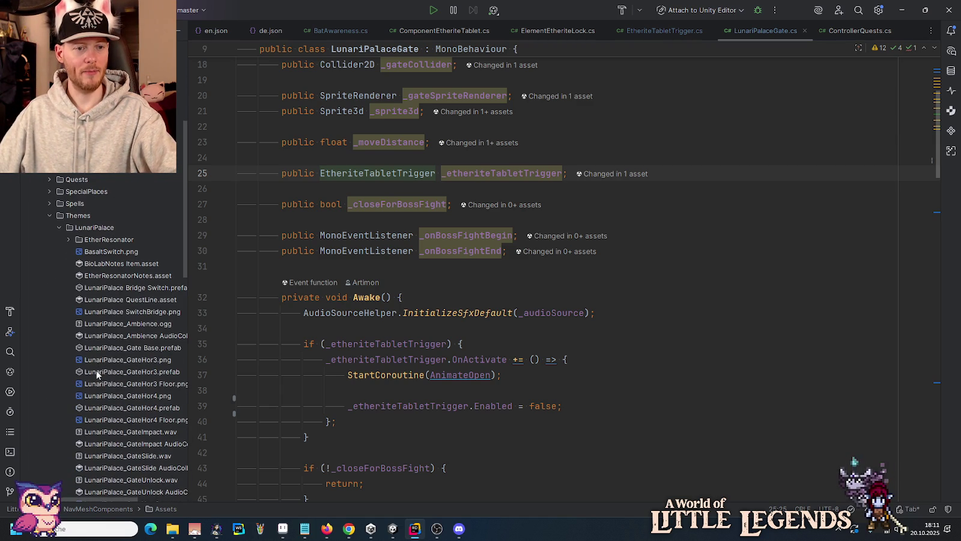
{"action": "left_click", "coordinate": [125, 300]}
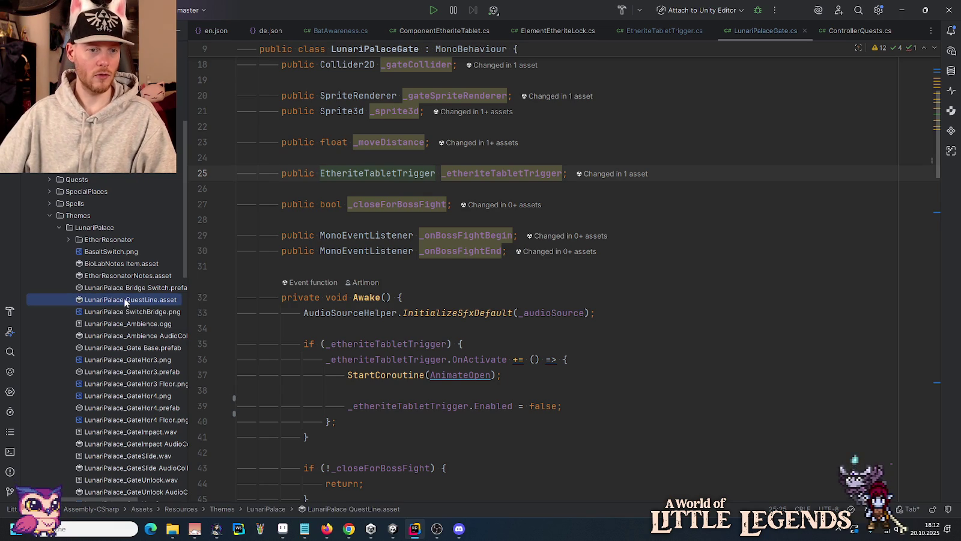
{"action": "scroll", "coordinate": [125, 302], "scroll_direction": "down", "scroll_amount": 3}
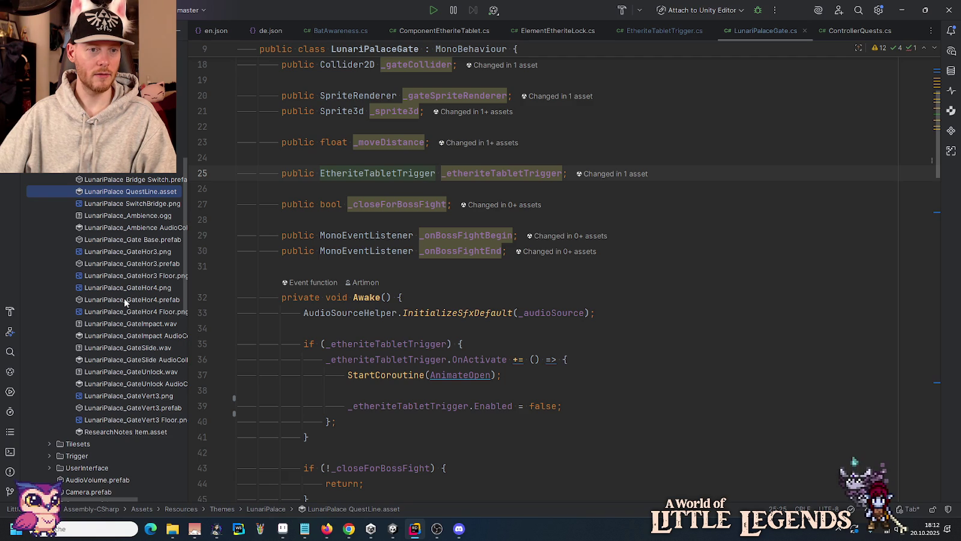
Move LunariPalace QuestLine.asset down through Scenes, Runika and Mines into LunariPalace, confirming each move.
{"action": "mouse_move", "coordinate": [117, 191]}
{"action": "left_mouse_down"}
{"action": "mouse_move", "coordinate": [89, 497]}
{"action": "mouse_move", "coordinate": [96, 177]}
{"action": "mouse_move", "coordinate": [54, 129]}
{"action": "left_mouse_up"}
{"action": "left_click", "coordinate": [494, 275]}
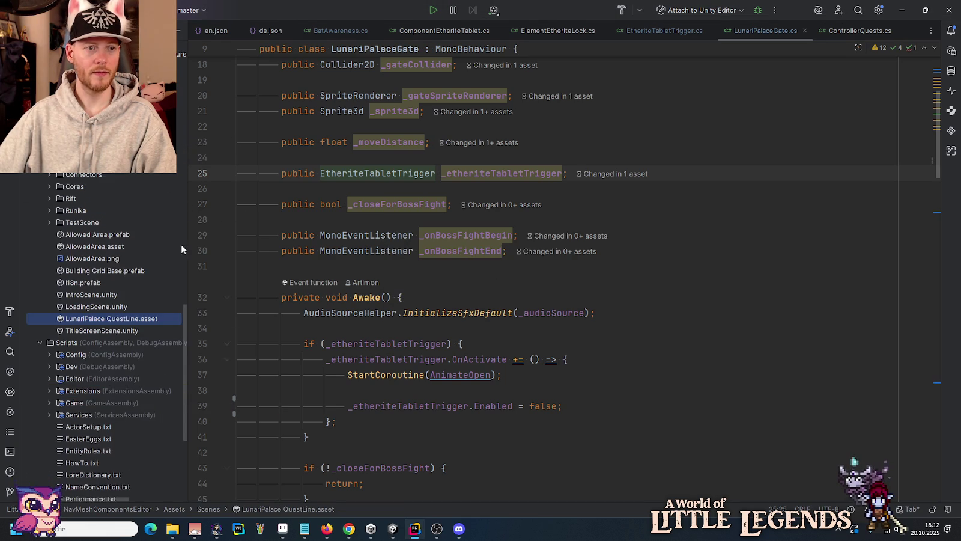
{"action": "mouse_move", "coordinate": [83, 307]}
{"action": "left_mouse_down"}
{"action": "mouse_move", "coordinate": [79, 193]}
{"action": "mouse_move", "coordinate": [60, 199]}
{"action": "left_mouse_up"}
{"action": "left_click", "coordinate": [503, 282]}
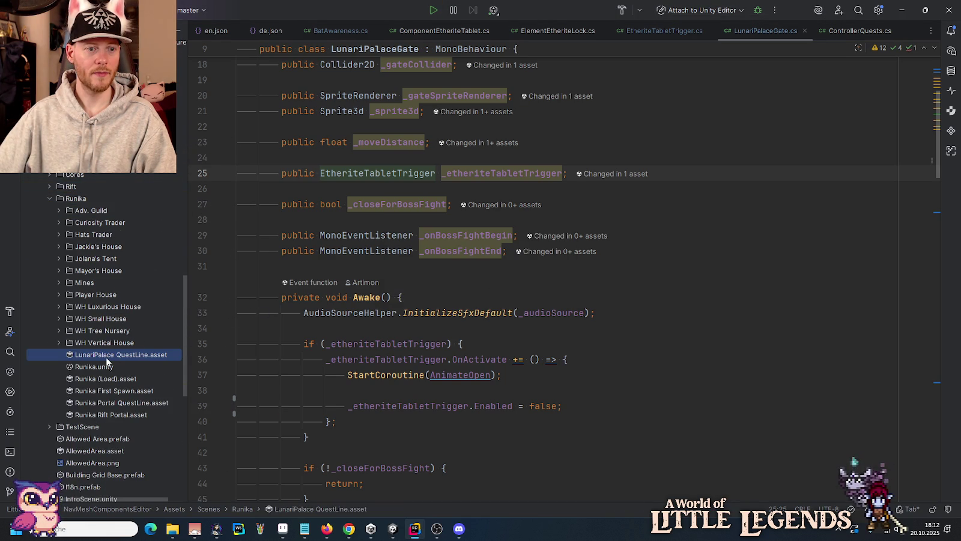
{"action": "mouse_move", "coordinate": [106, 357]}
{"action": "left_mouse_down"}
{"action": "mouse_move", "coordinate": [93, 285]}
{"action": "mouse_move", "coordinate": [102, 294]}
{"action": "left_mouse_up"}
{"action": "left_click", "coordinate": [494, 278]}
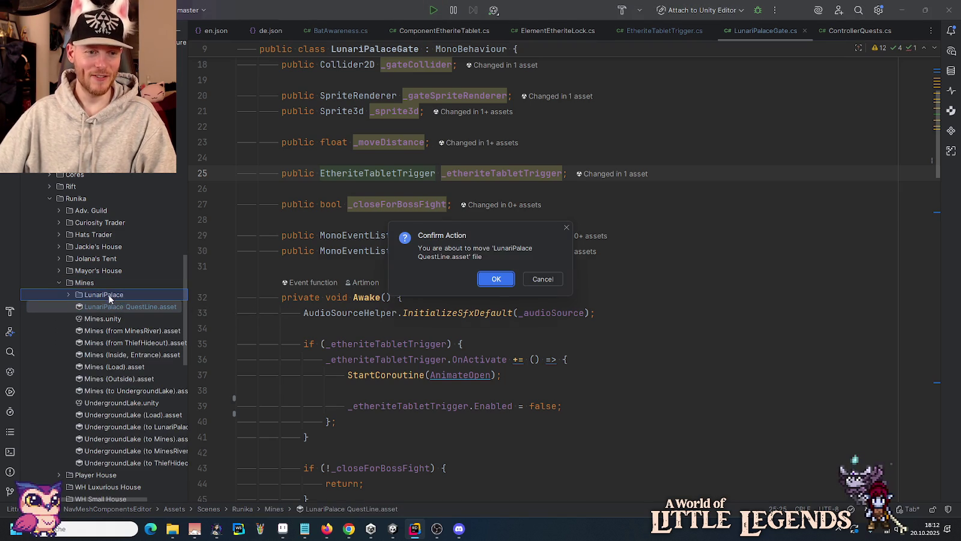
{"action": "left_click", "coordinate": [487, 277]}
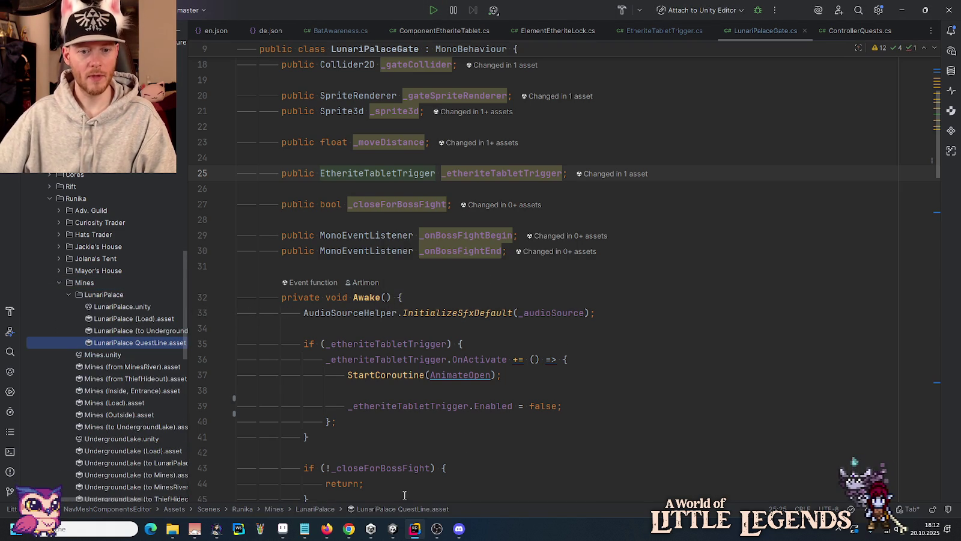
{"action": "left_click", "coordinate": [393, 529]}
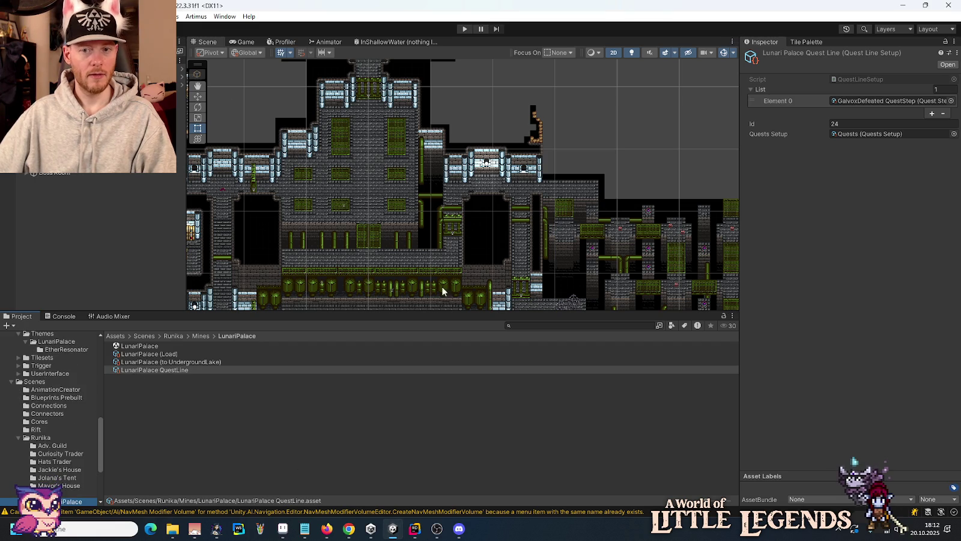
Open the Scenes/Runika/Mines/LunariPalace folder in Unity's Project window.
{"action": "left_click", "coordinate": [853, 100]}
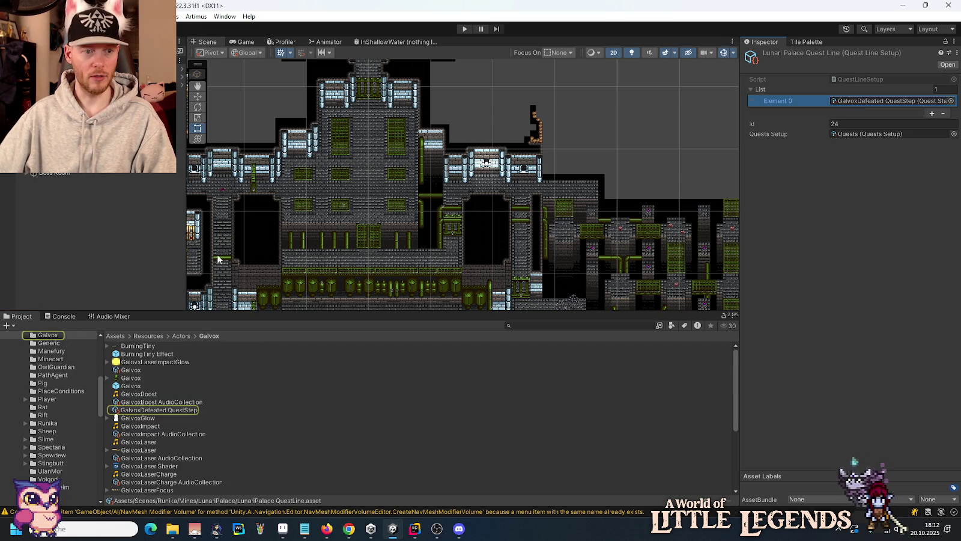
{"action": "scroll", "coordinate": [53, 376], "scroll_direction": "down", "scroll_amount": 3}
{"action": "scroll", "coordinate": [53, 375], "scroll_direction": "down", "scroll_amount": 10}
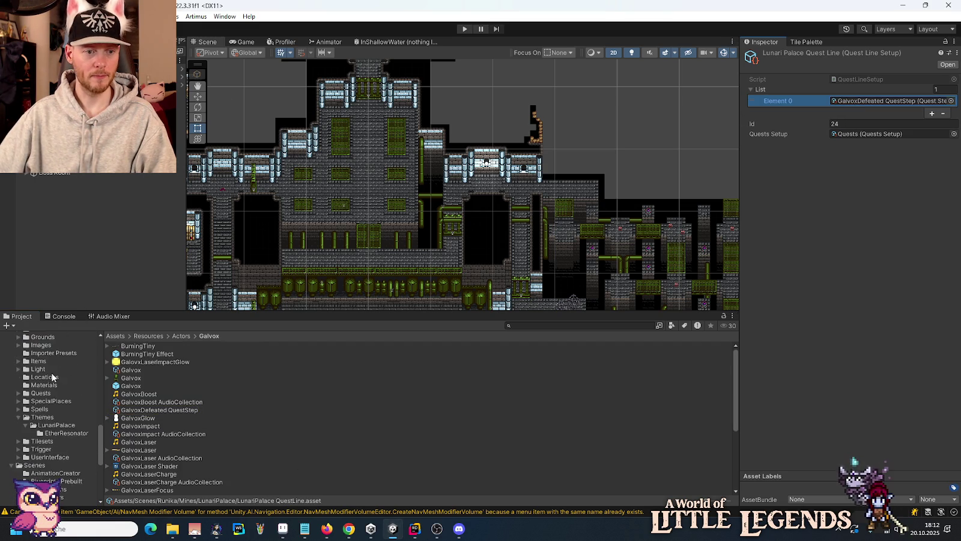
{"action": "left_click", "coordinate": [56, 405]}
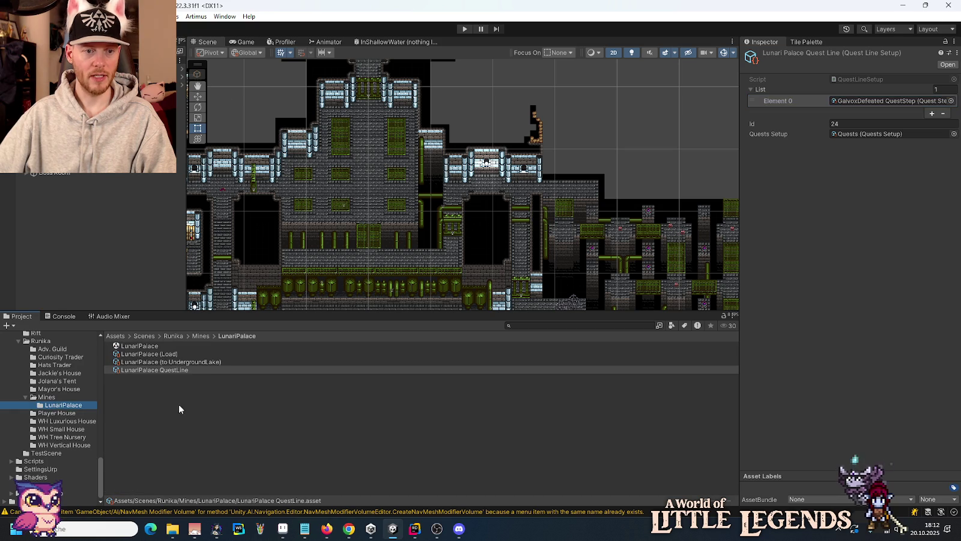
Create a Little Legends Quests Setup asset named 'LunariPalace Gate BioLab QuestStep'.
{"action": "right_click", "coordinate": [164, 395]}
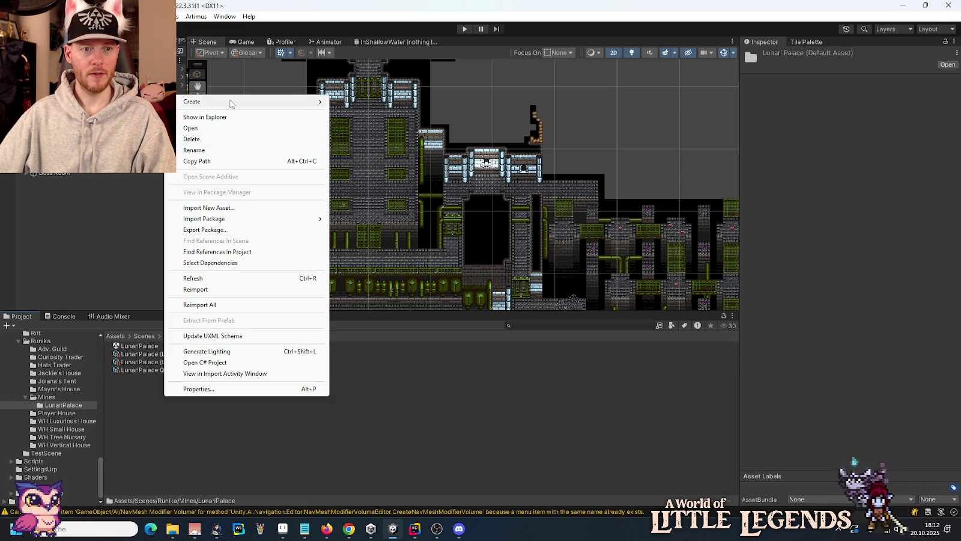
{"action": "mouse_move", "coordinate": [232, 103]}
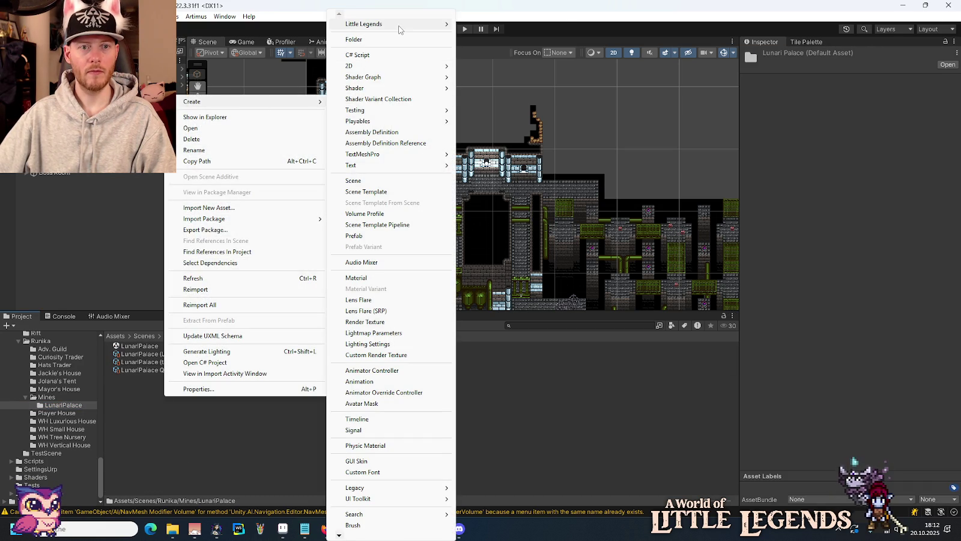
{"action": "mouse_move", "coordinate": [441, 24]}
{"action": "mouse_move", "coordinate": [512, 90]}
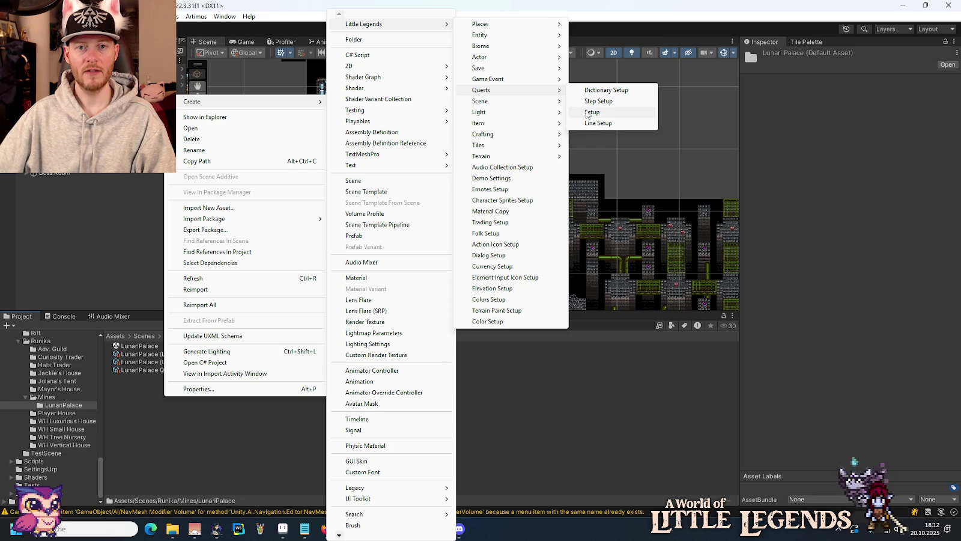
{"action": "left_click", "coordinate": [594, 101]}
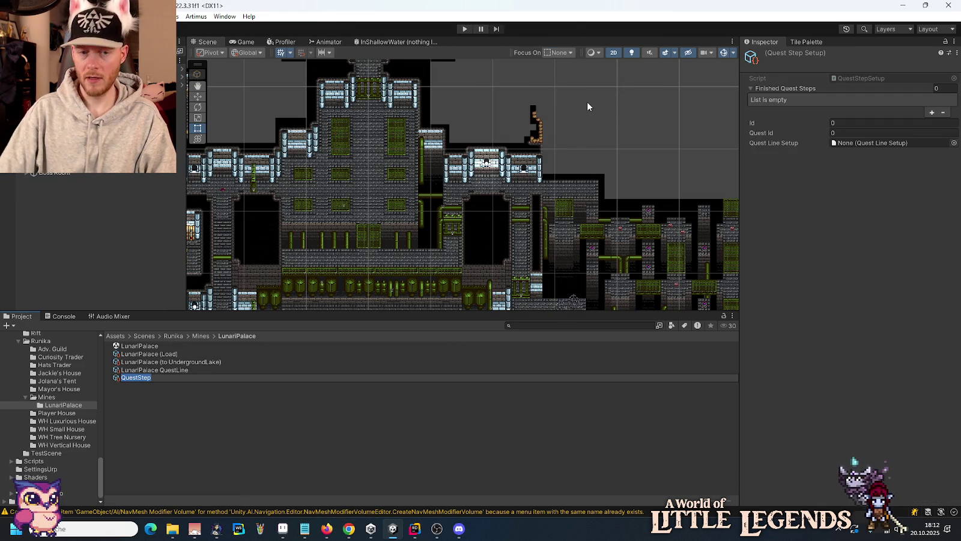
{"action": "key", "text": "Home"}
{"action": "type", "text": "LunariPalace"}
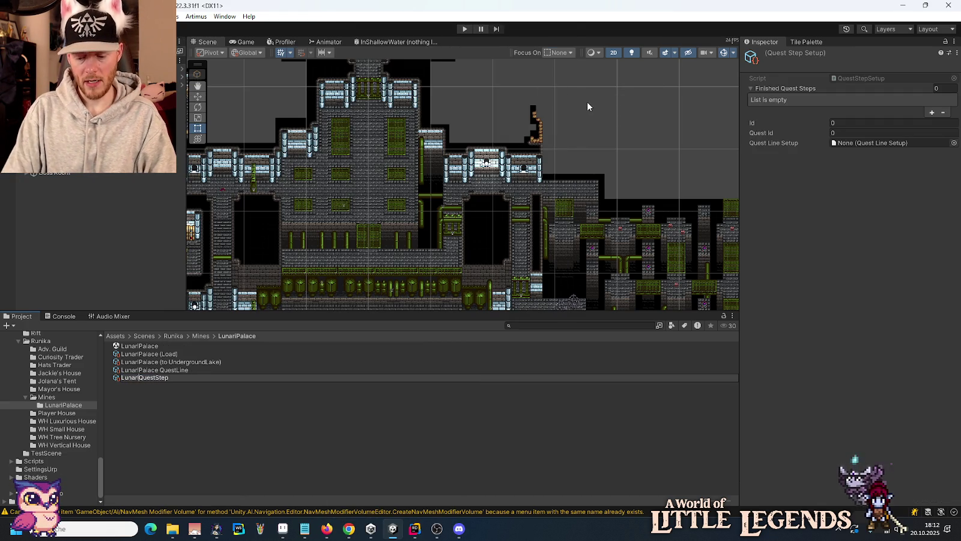
{"action": "type", "text": " Gate BioLab"}
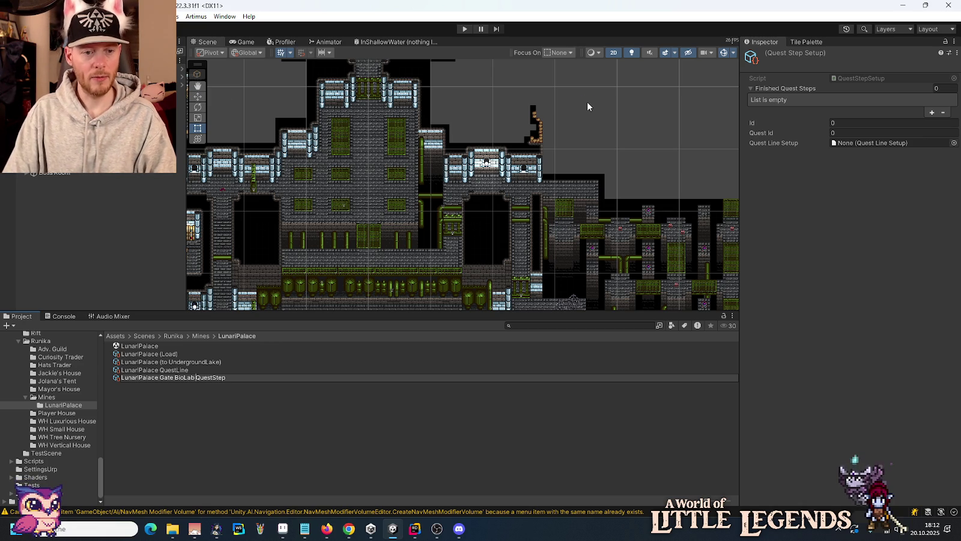
{"action": "key", "text": "Return"}
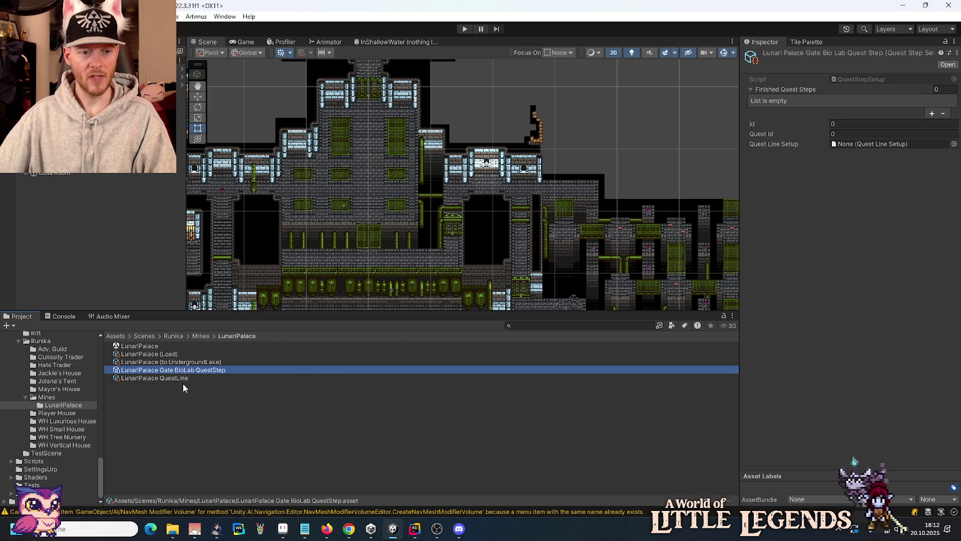
Create another Quests Setup asset named 'LunariPalace Gate MainRoom QuestStep' in the LunariPalace folder.
{"action": "right_click", "coordinate": [204, 403]}
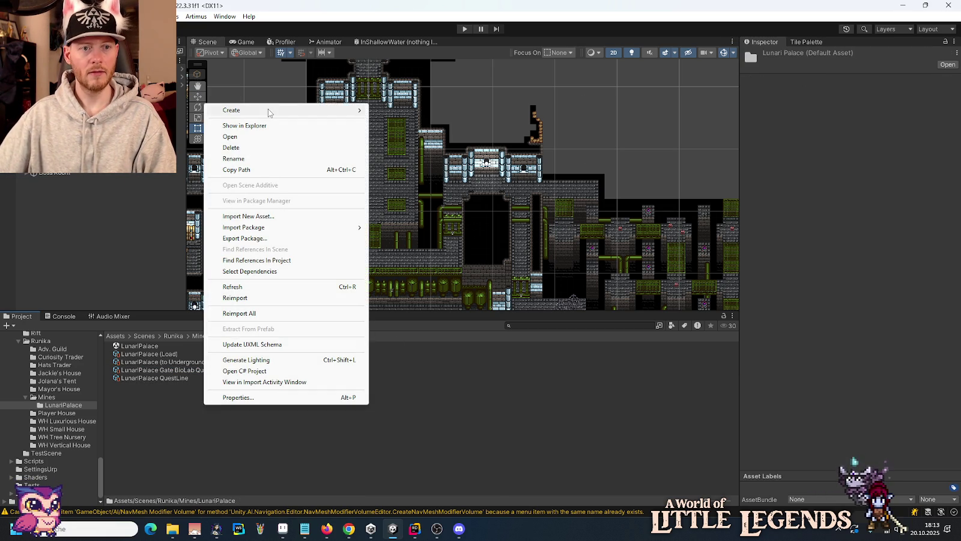
{"action": "mouse_move", "coordinate": [268, 109]}
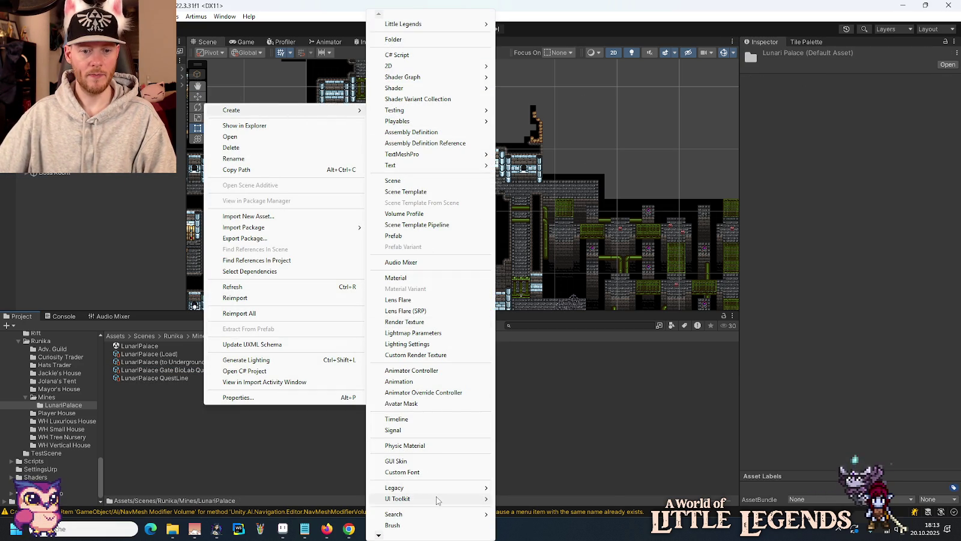
{"action": "mouse_move", "coordinate": [436, 497]}
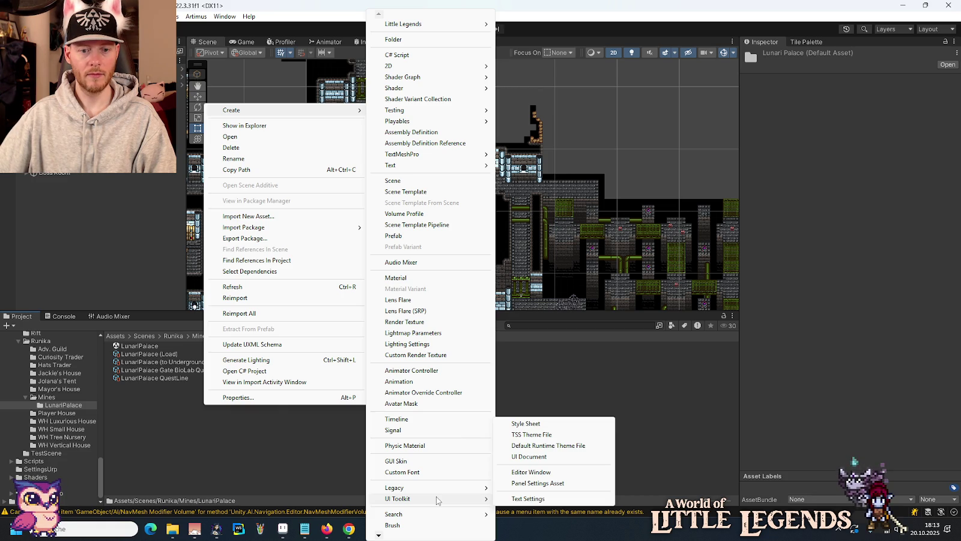
{"action": "mouse_move", "coordinate": [430, 24]}
{"action": "mouse_move", "coordinate": [568, 91]}
{"action": "left_click", "coordinate": [636, 100]}
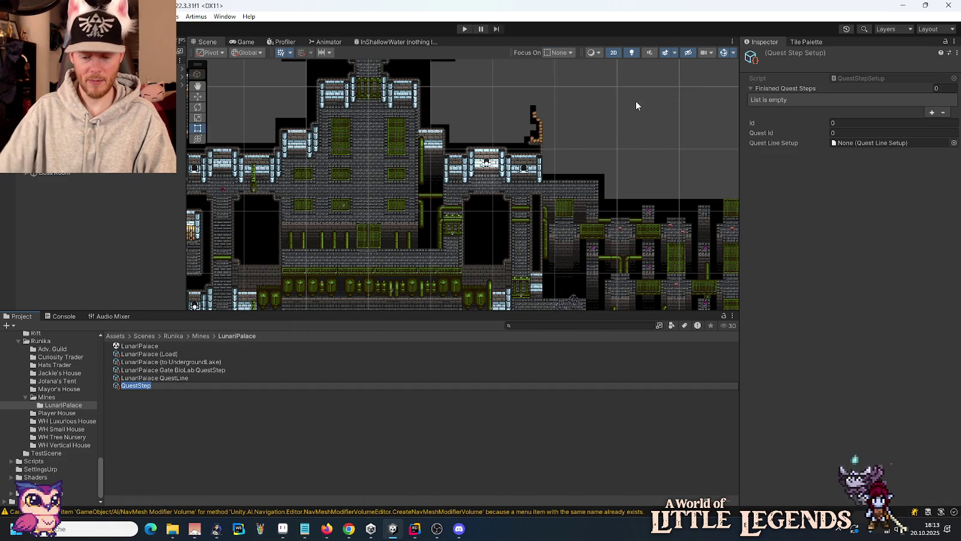
{"action": "key", "text": "Home"}
{"action": "type", "text": "LunariPala"}
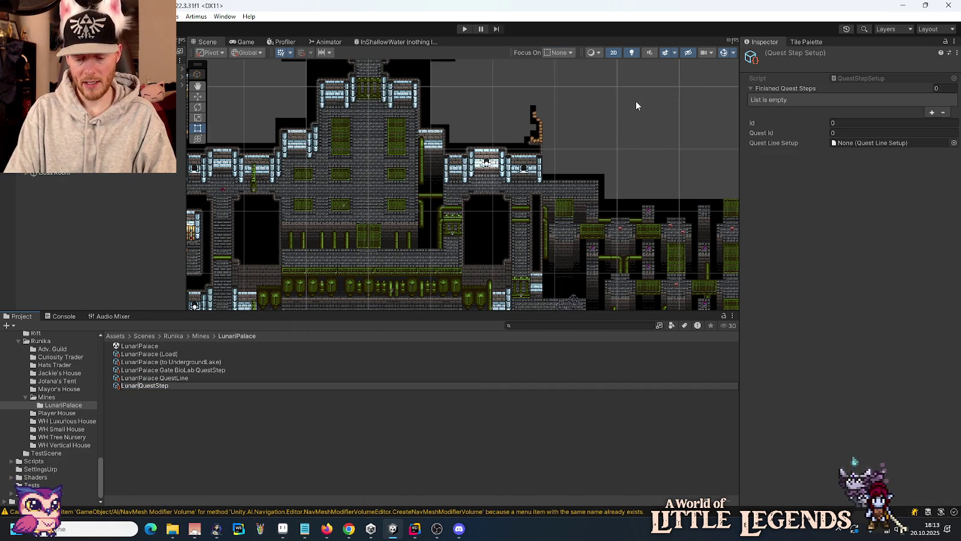
{"action": "type", "text": "ce "}
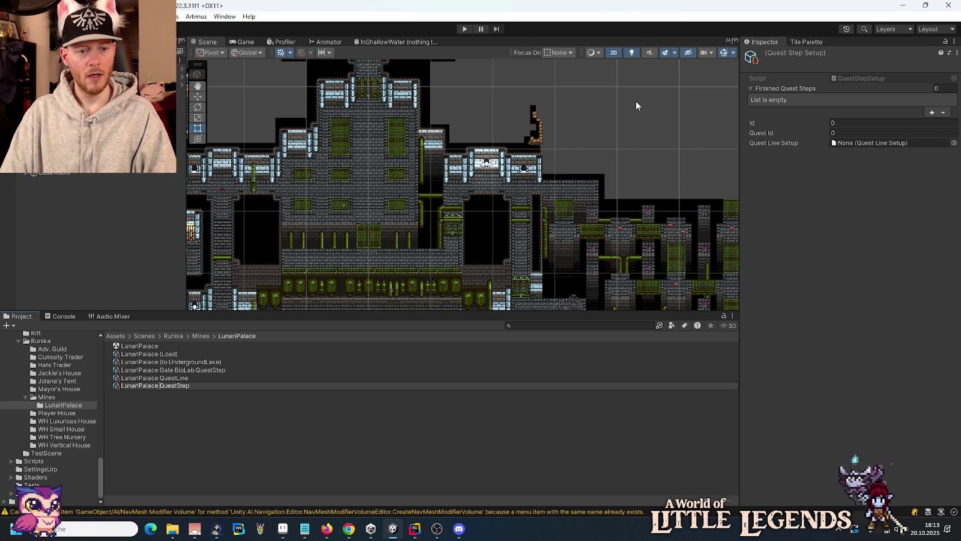
{"action": "type", "text": "Gate "}
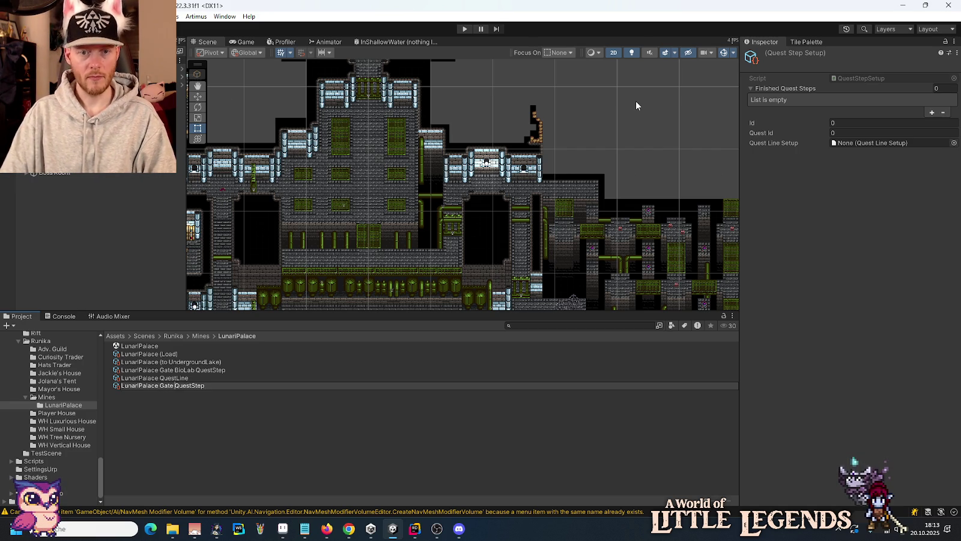
{"action": "type", "text": "MainRoom"}
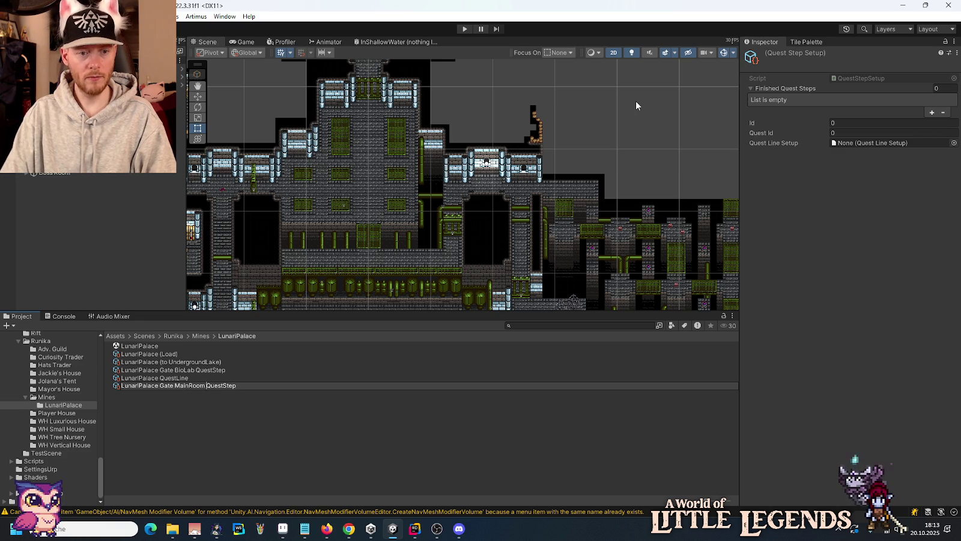
{"action": "key", "text": "Return"}
{"action": "left_click", "coordinate": [198, 409]}
Create a third quest step asset named 'LunariPalace Gate ResearchNorth'.
{"action": "right_click", "coordinate": [197, 410]}
{"action": "mouse_move", "coordinate": [420, 24]}
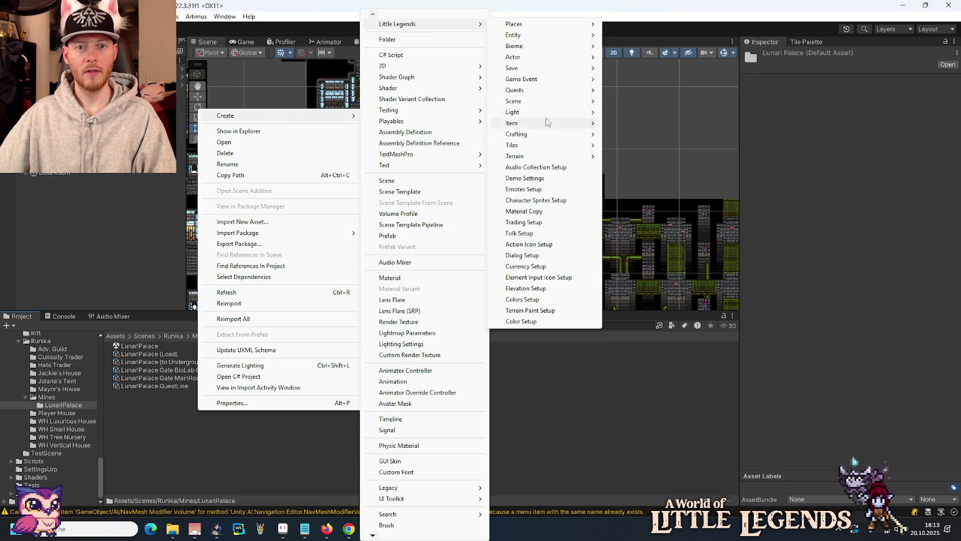
{"action": "mouse_move", "coordinate": [560, 93]}
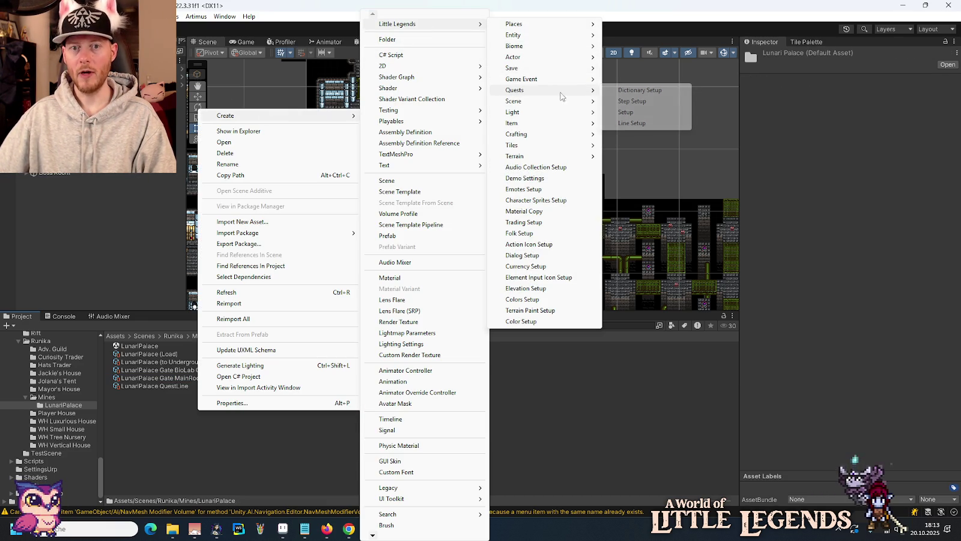
{"action": "left_click", "coordinate": [632, 101]}
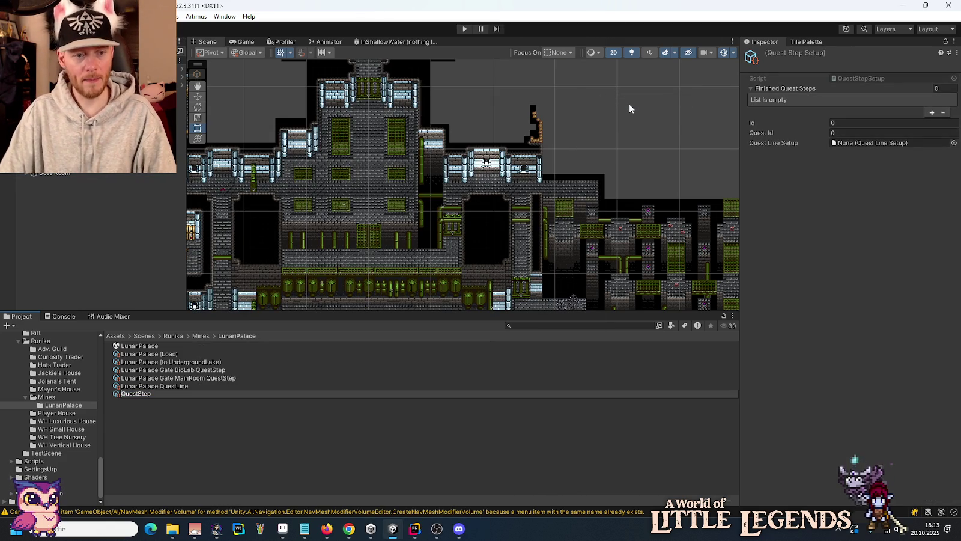
{"action": "type", "text": "LunariPala"}
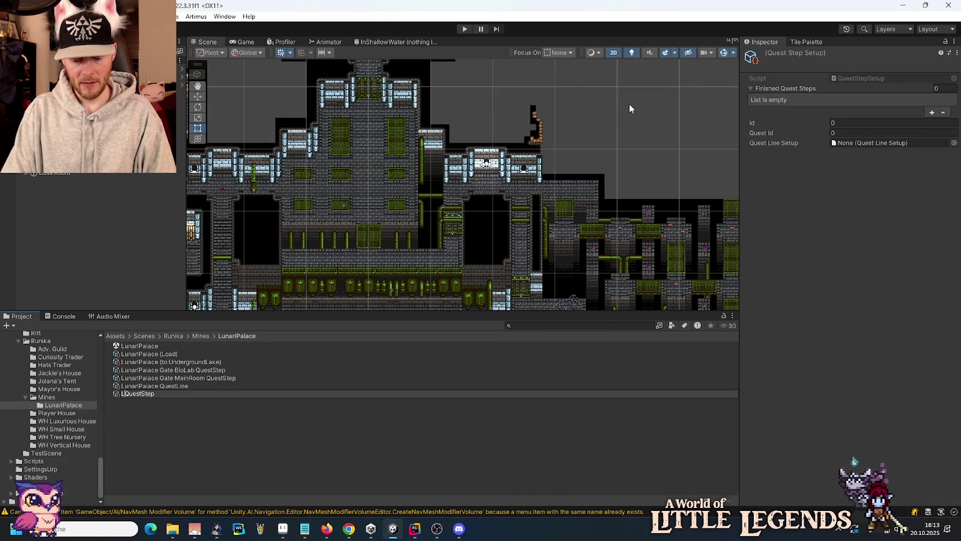
{"action": "type", "text": "ce"}
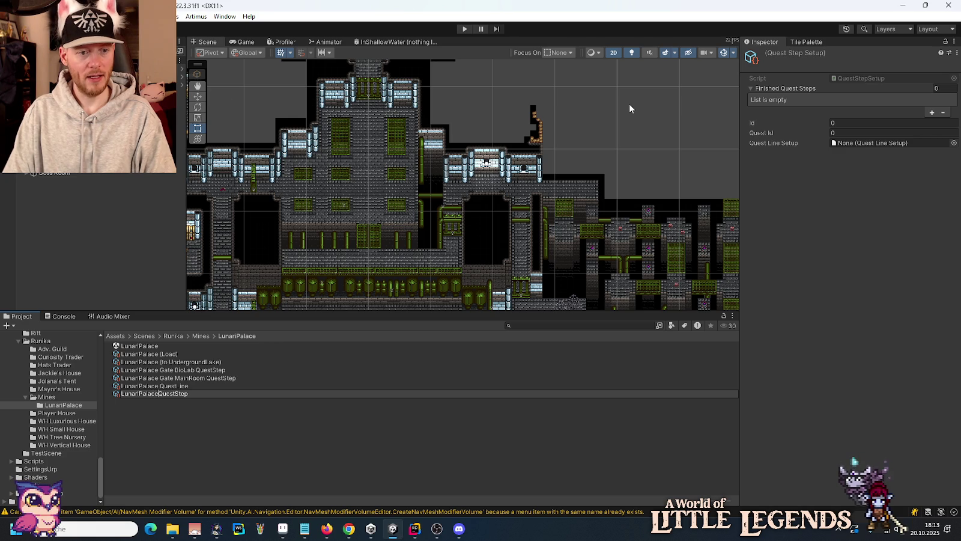
{"action": "type", "text": " Resear"}
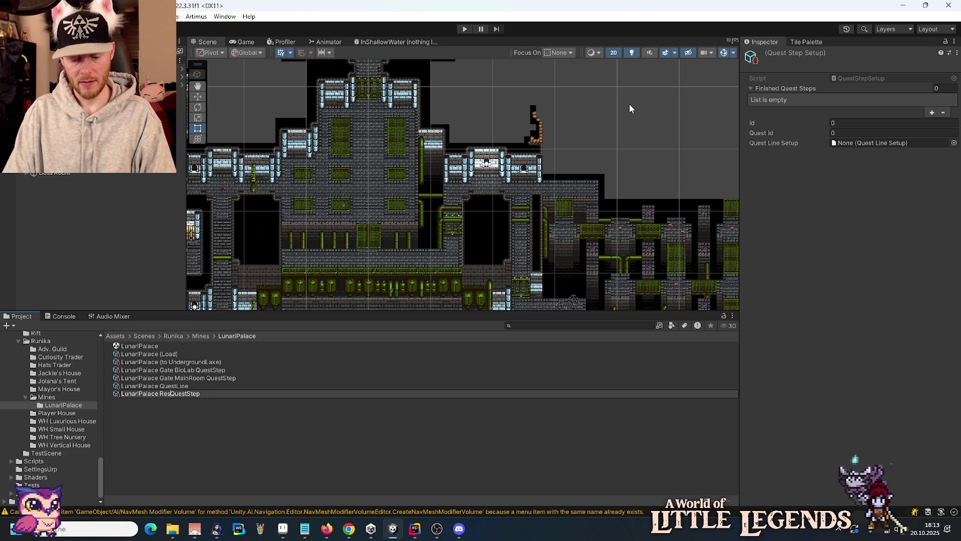
{"action": "type", "text": "chNorth"}
{"action": "key", "text": "ctrl+Left"}
{"action": "type", "text": "Gate"}
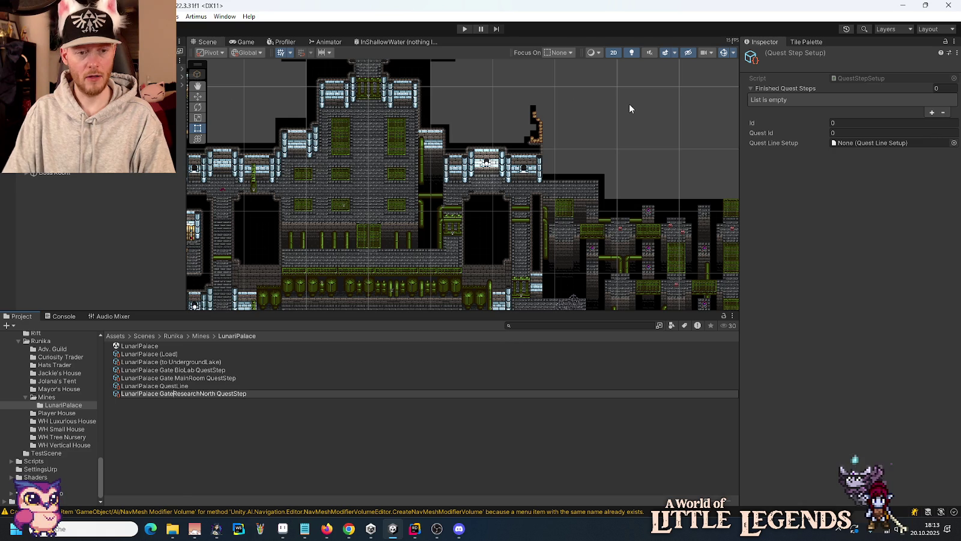
{"action": "key", "text": "Return"}
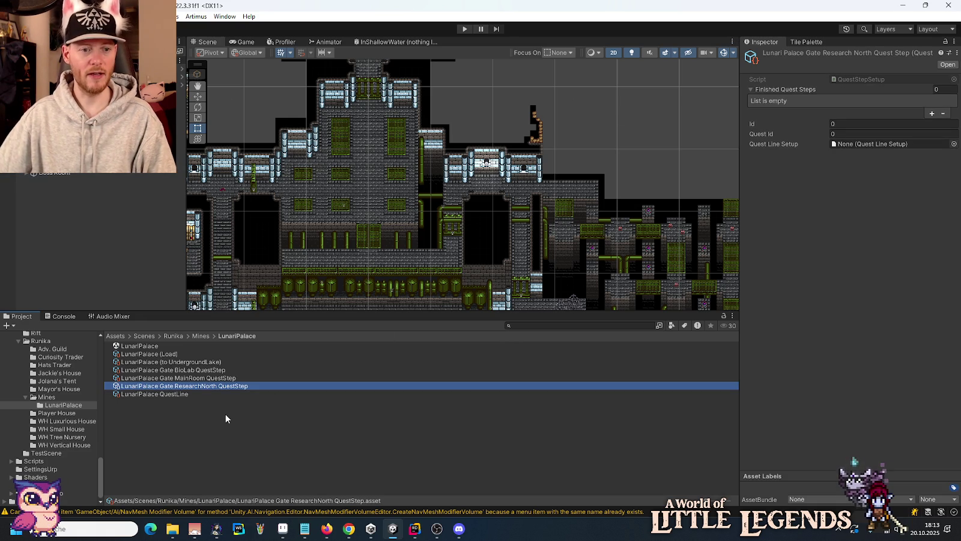
Create a fourth quest step asset named 'LunariPalace Gate ResearchSouth QuestStep'.
{"action": "right_click", "coordinate": [226, 414]}
{"action": "mouse_move", "coordinate": [305, 120]}
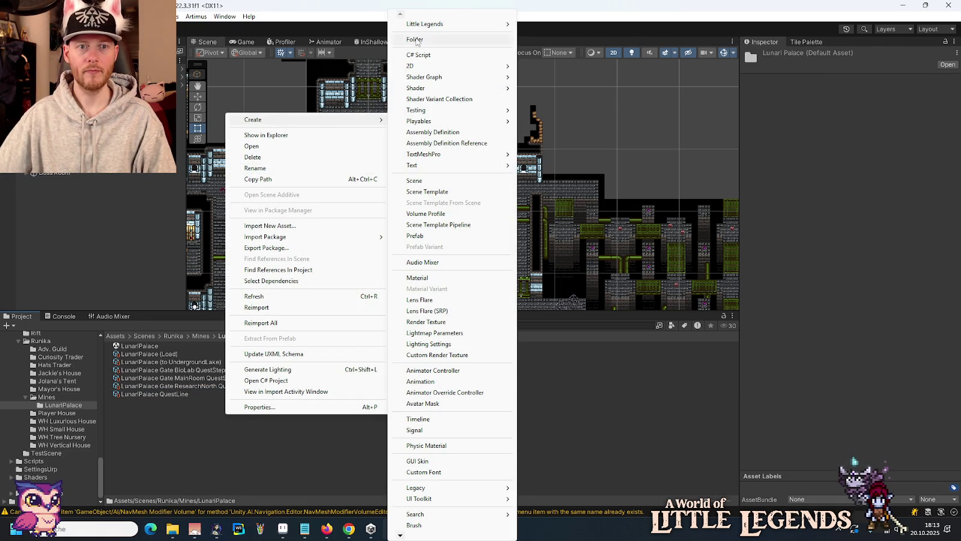
{"action": "mouse_move", "coordinate": [457, 24]}
{"action": "mouse_move", "coordinate": [577, 101]}
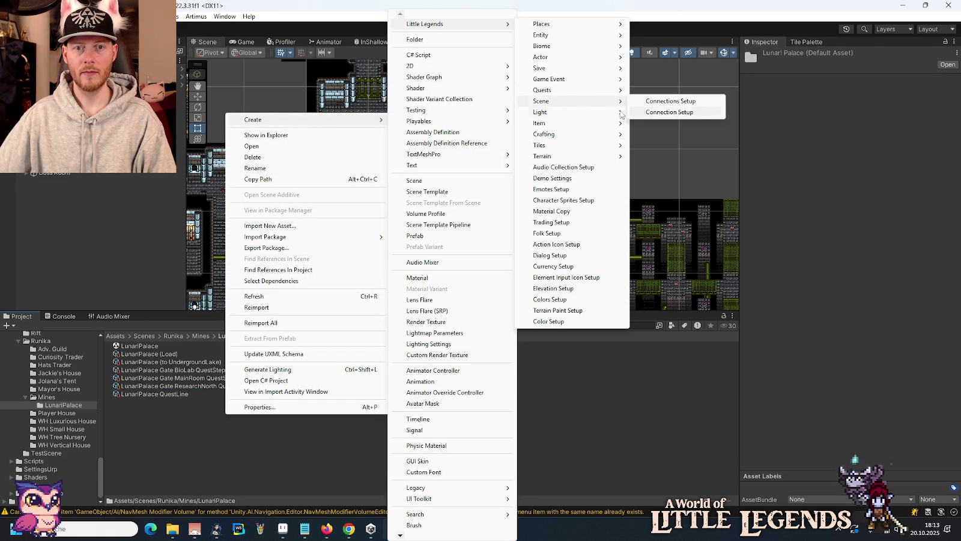
{"action": "left_click", "coordinate": [642, 106]}
{"action": "key", "text": "Home"}
{"action": "type", "text": "Lunari"}
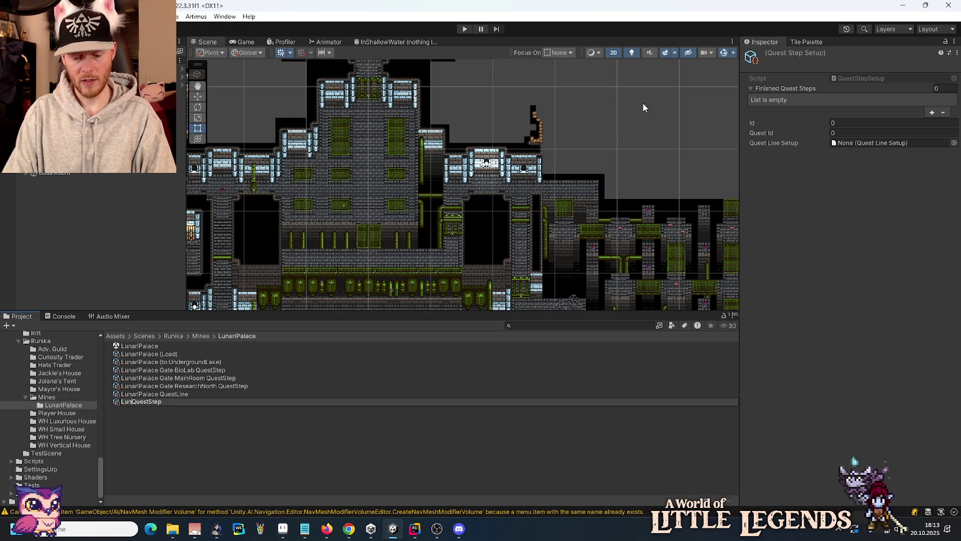
{"action": "type", "text": "Palace Gat"}
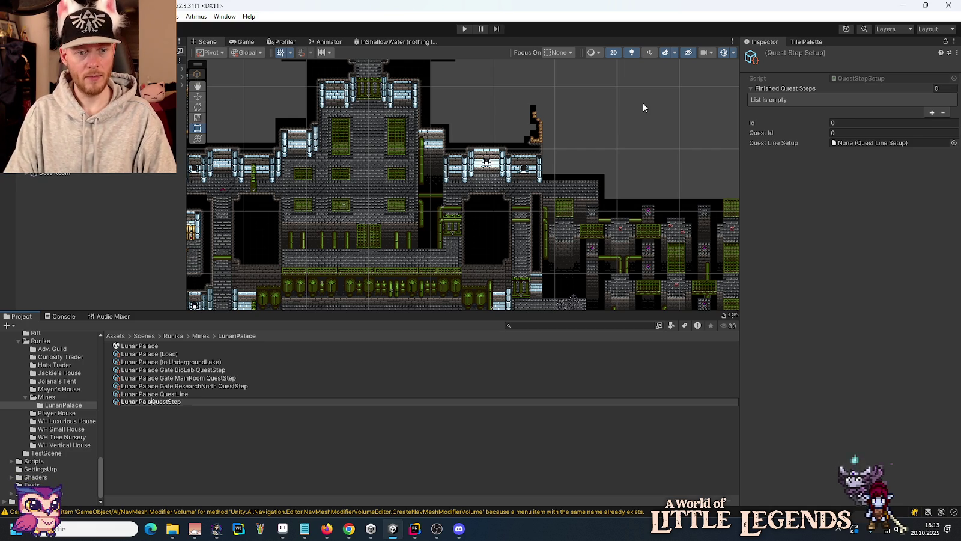
{"action": "type", "text": "e Resea"}
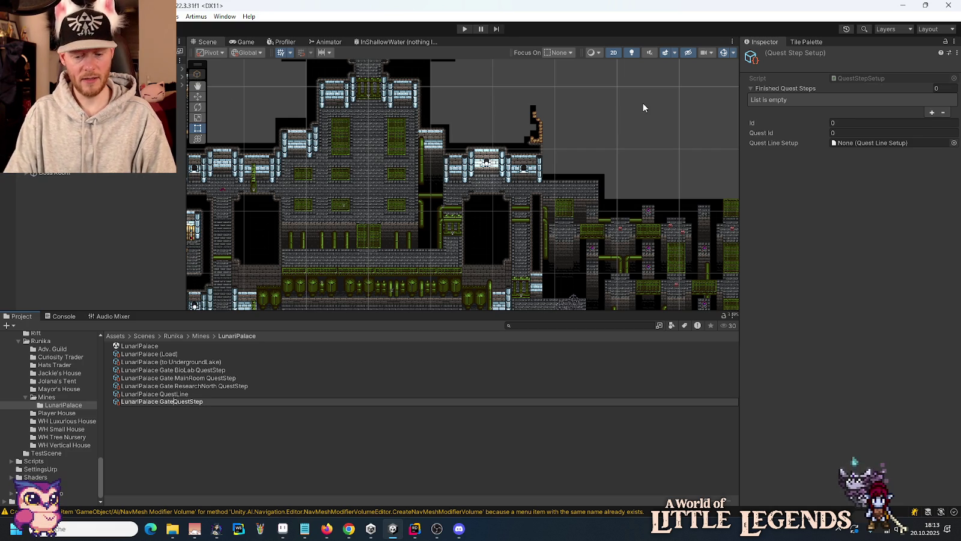
{"action": "type", "text": "rchSouth"}
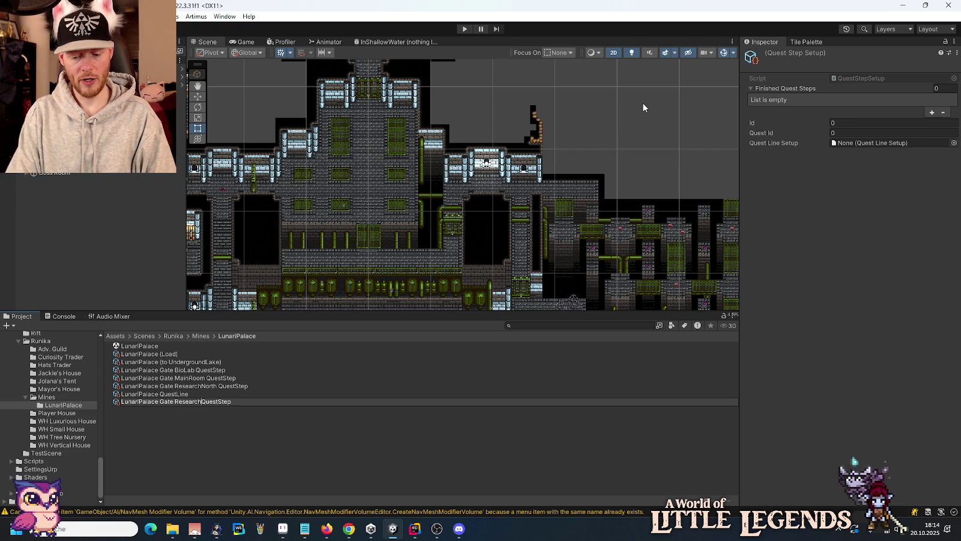
{"action": "key", "text": "Return"}
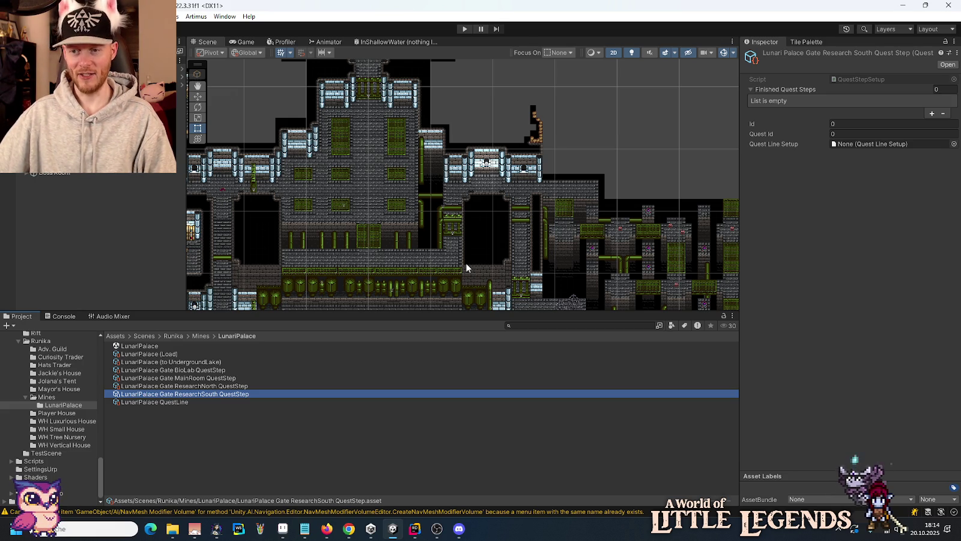
Create 'LunariPalace Gate Boss QuestStep', then skip the music player to the next track.
{"action": "right_click", "coordinate": [223, 425]}
{"action": "mouse_move", "coordinate": [306, 132]}
{"action": "mouse_move", "coordinate": [441, 27]}
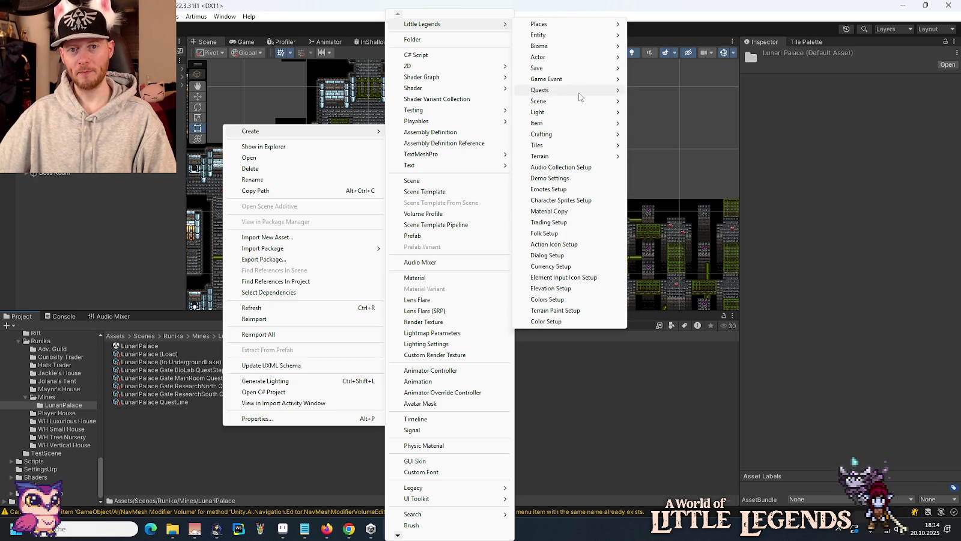
{"action": "mouse_move", "coordinate": [601, 90]}
{"action": "left_click", "coordinate": [656, 101]}
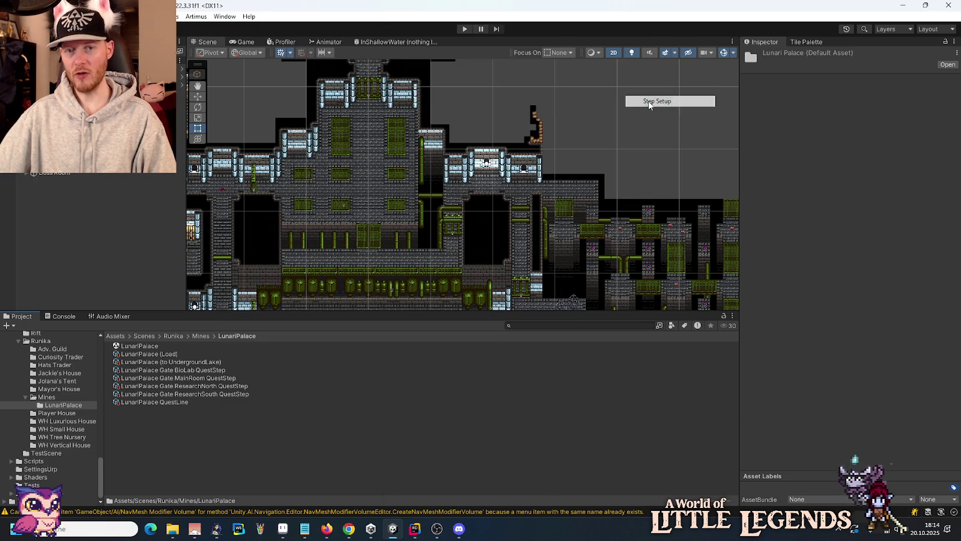
{"action": "key", "text": "Home"}
{"action": "type", "text": "LunariPa"}
{"action": "type", "text": "lace Gate "}
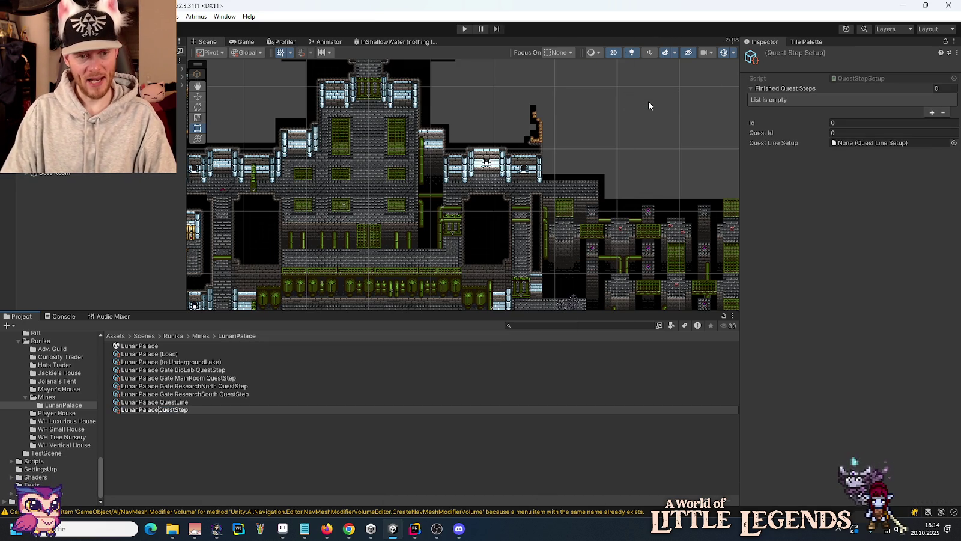
{"action": "type", "text": "Boss"}
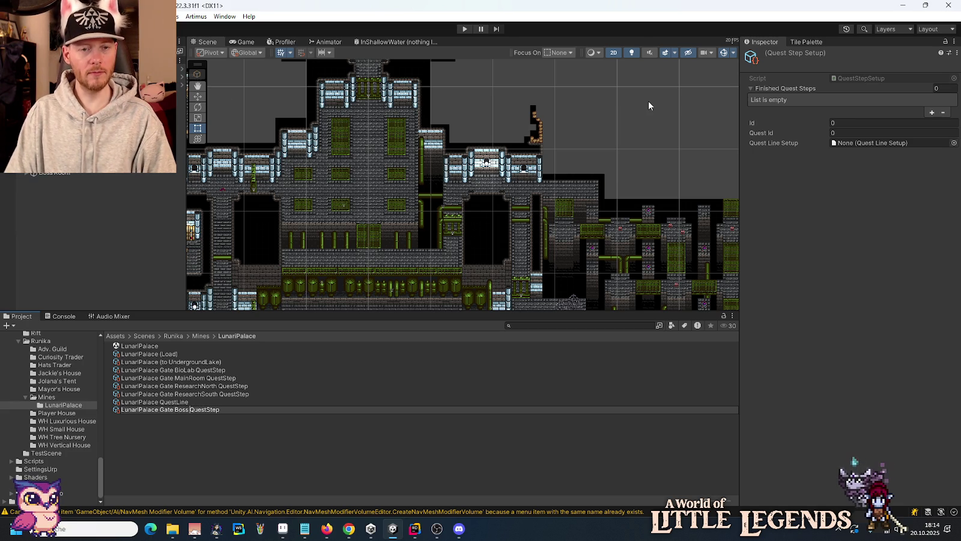
{"action": "key", "text": "Return"}
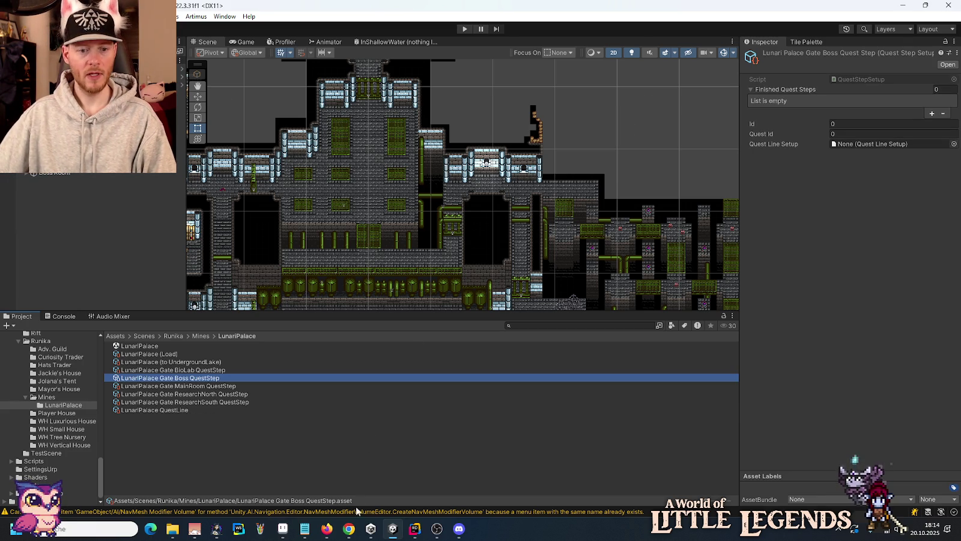
{"action": "left_click", "coordinate": [349, 529]}
{"action": "left_click", "coordinate": [218, 496]}
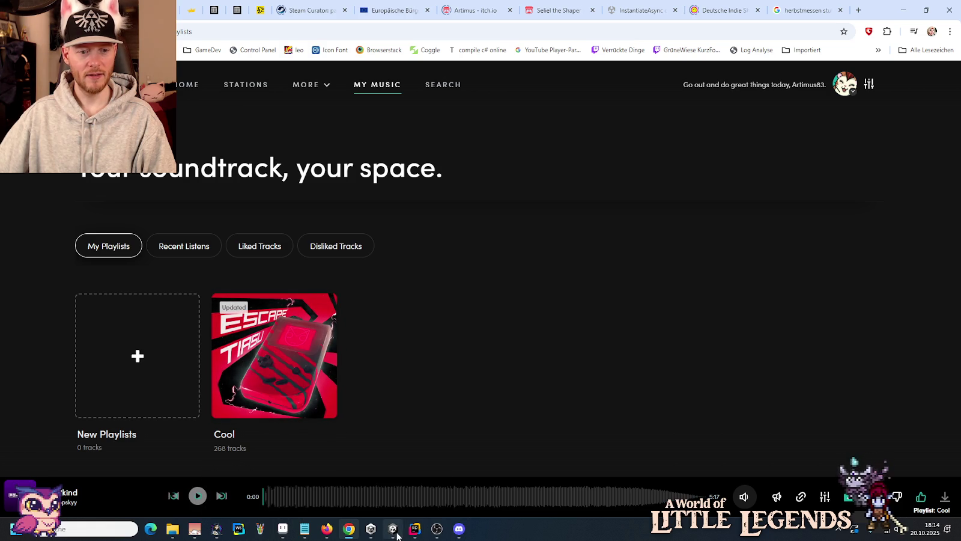
Leave the music page and return to the Unity Editor.
{"action": "mouse_move", "coordinate": [393, 530]}
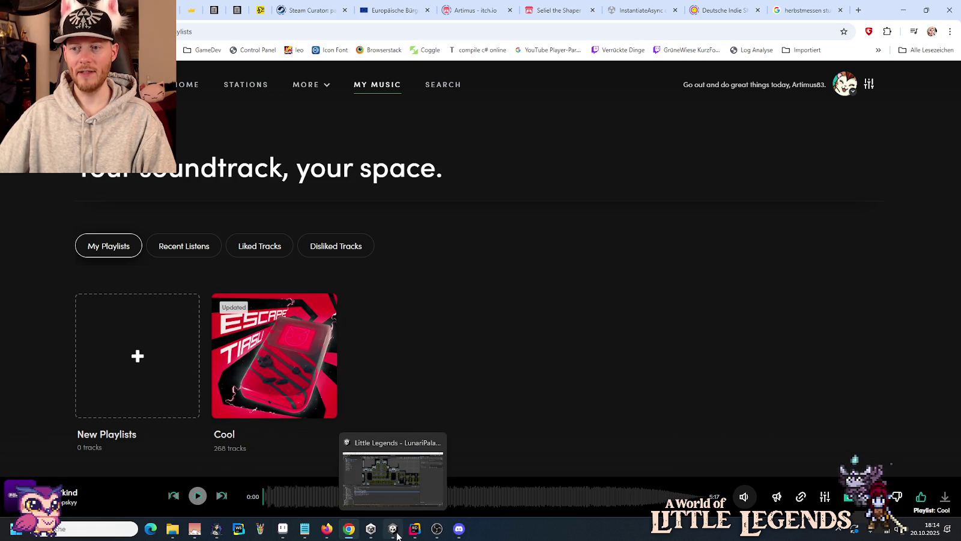
{"action": "left_click", "coordinate": [393, 530]}
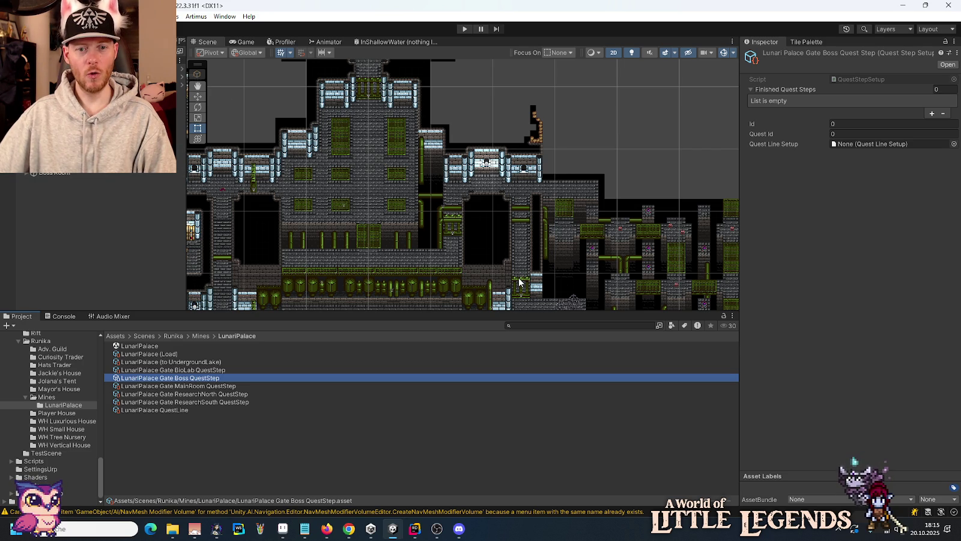
Add the BioLab, MainRoom, ResearchNorth, ResearchSouth and Boss quest steps to the LunariPalace QuestLine list.
{"action": "left_click", "coordinate": [177, 410]}
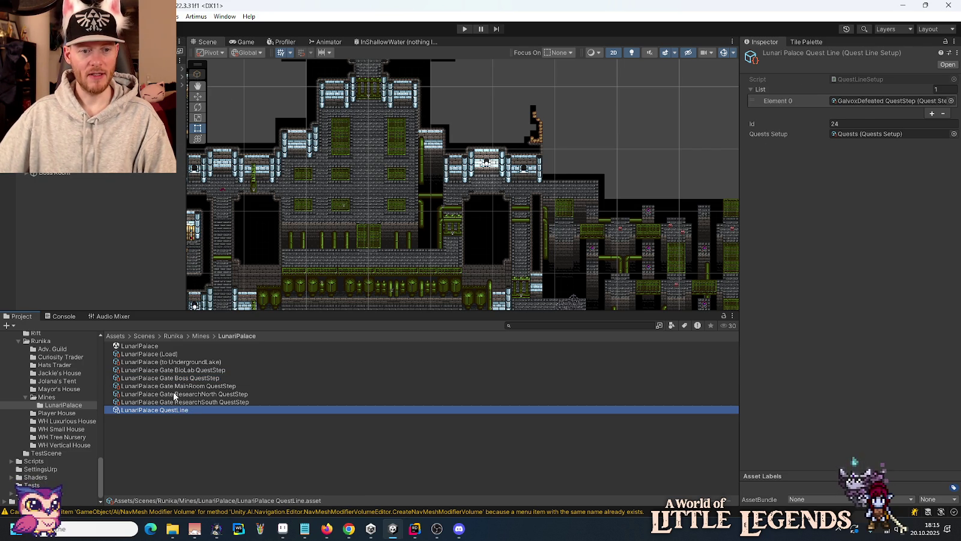
{"action": "mouse_move", "coordinate": [169, 370]}
{"action": "left_mouse_down"}
{"action": "mouse_move", "coordinate": [716, 92]}
{"action": "mouse_move", "coordinate": [759, 88]}
{"action": "left_mouse_up"}
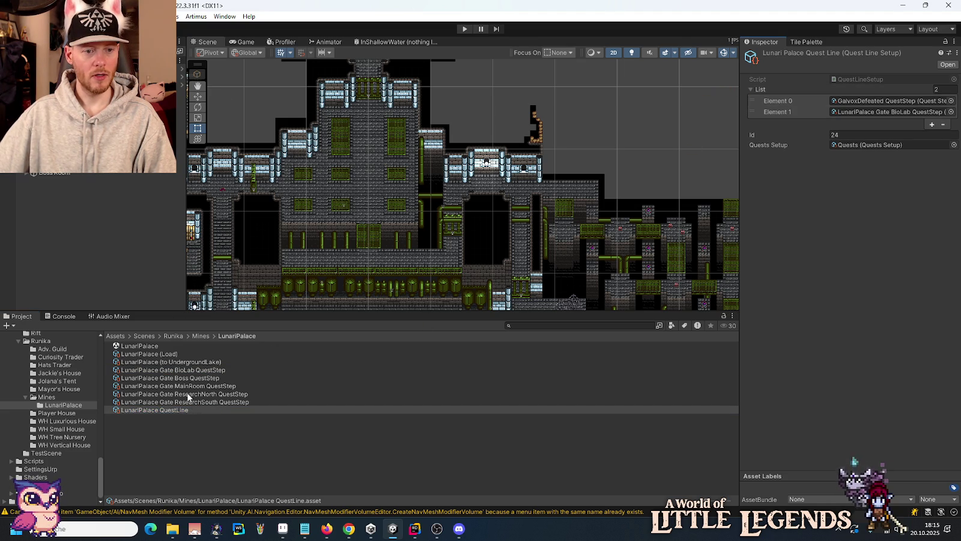
{"action": "mouse_move", "coordinate": [187, 389]}
{"action": "left_mouse_down"}
{"action": "mouse_move", "coordinate": [751, 107]}
{"action": "mouse_move", "coordinate": [758, 117]}
{"action": "left_mouse_up"}
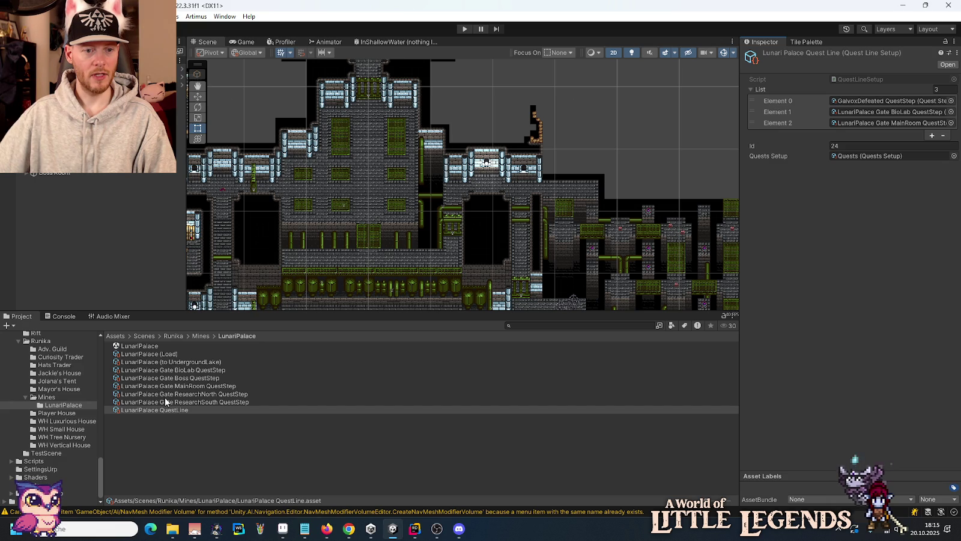
{"action": "mouse_move", "coordinate": [165, 398]}
{"action": "left_mouse_down"}
{"action": "mouse_move", "coordinate": [772, 117]}
{"action": "mouse_move", "coordinate": [774, 90]}
{"action": "left_mouse_up"}
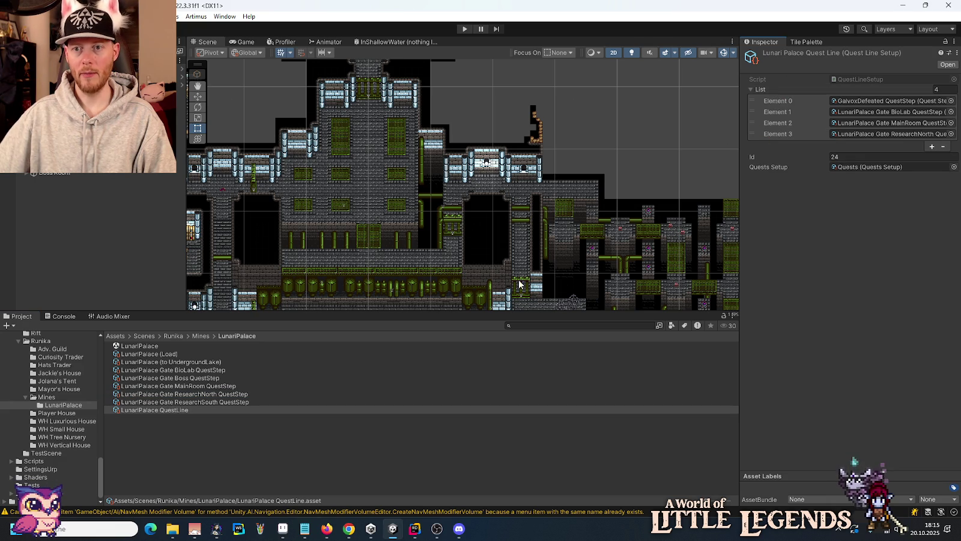
{"action": "left_click_drag", "start_coordinate": [221, 401], "coordinate": [769, 90]}
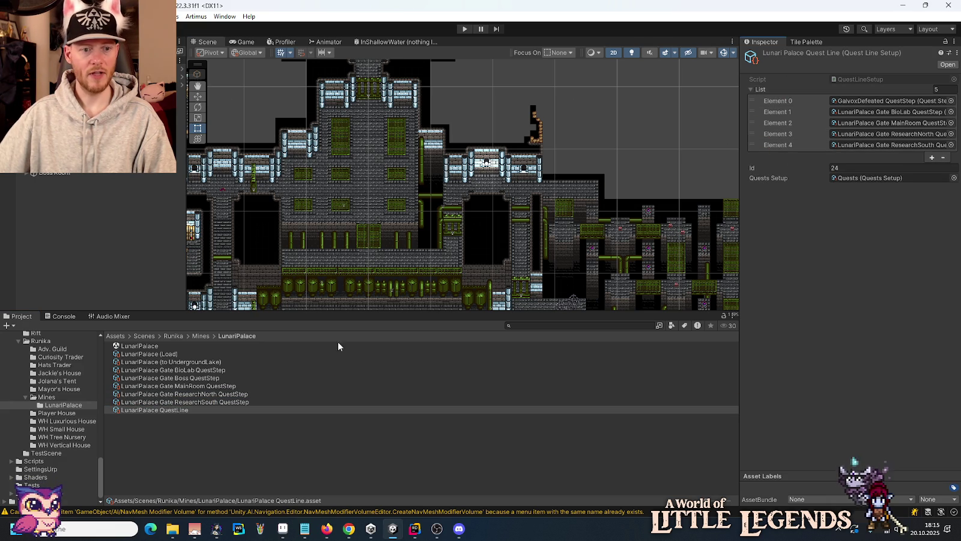
{"action": "mouse_move", "coordinate": [201, 380]}
{"action": "left_mouse_down"}
{"action": "mouse_move", "coordinate": [247, 369]}
{"action": "mouse_move", "coordinate": [768, 88]}
{"action": "left_mouse_up"}
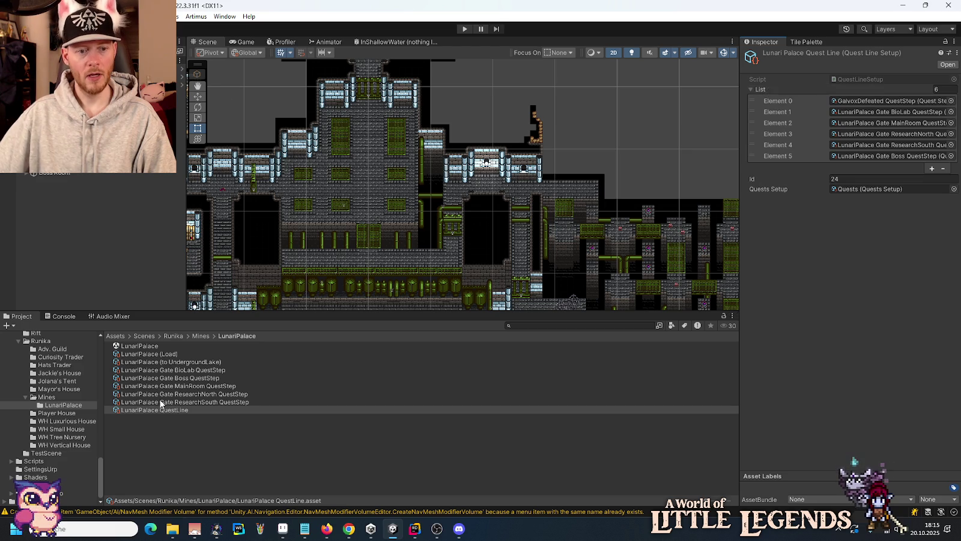
After checking ResearchSouth, set the QuestLine list size back to 1, leaving only GalvoxDefeated.
{"action": "left_click", "coordinate": [234, 401]}
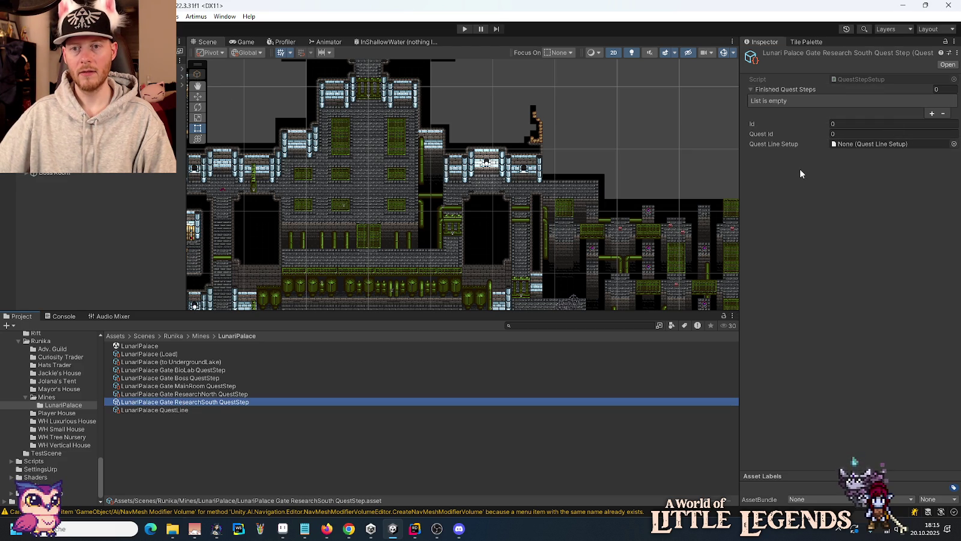
{"action": "left_click", "coordinate": [195, 409]}
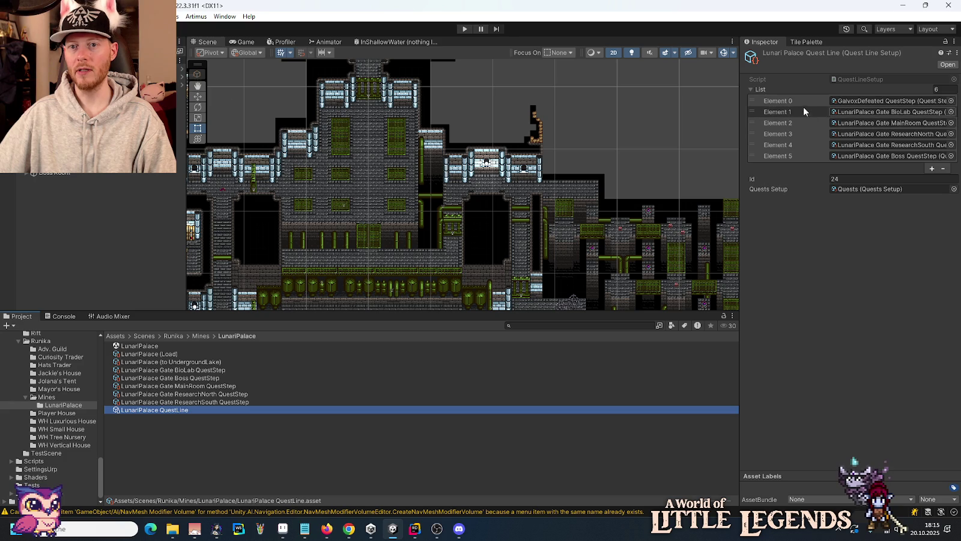
{"action": "left_click", "coordinate": [942, 89]}
{"action": "type", "text": "1"}
{"action": "key", "text": "Return"}
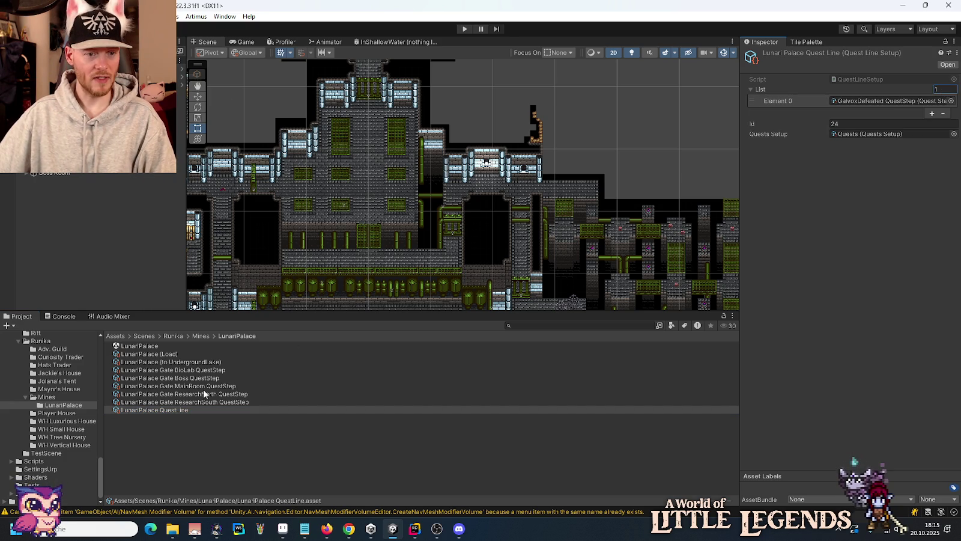
Link LunariPalace QuestLine as the Quest Line Setup of the BioLab and MainRoom quest steps.
{"action": "left_click", "coordinate": [193, 370]}
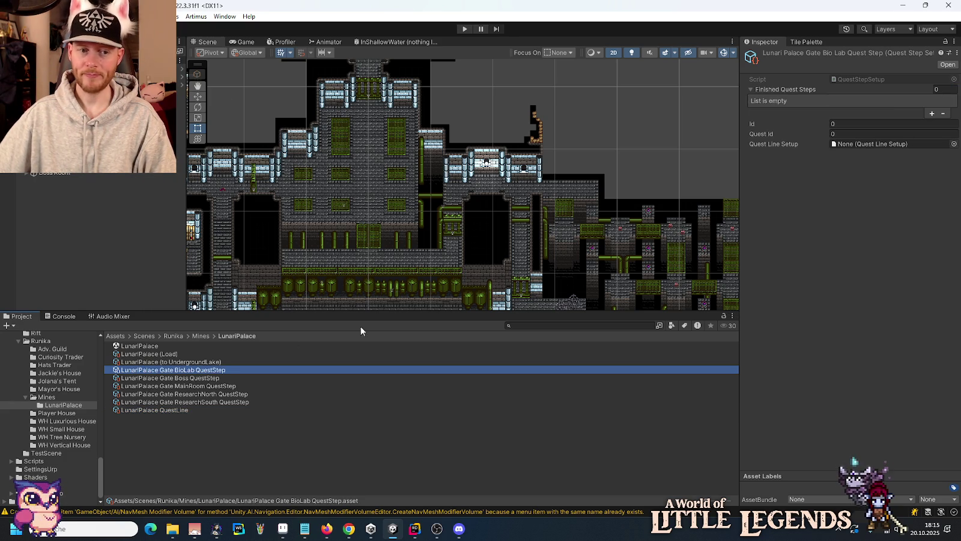
{"action": "left_click", "coordinate": [954, 144]}
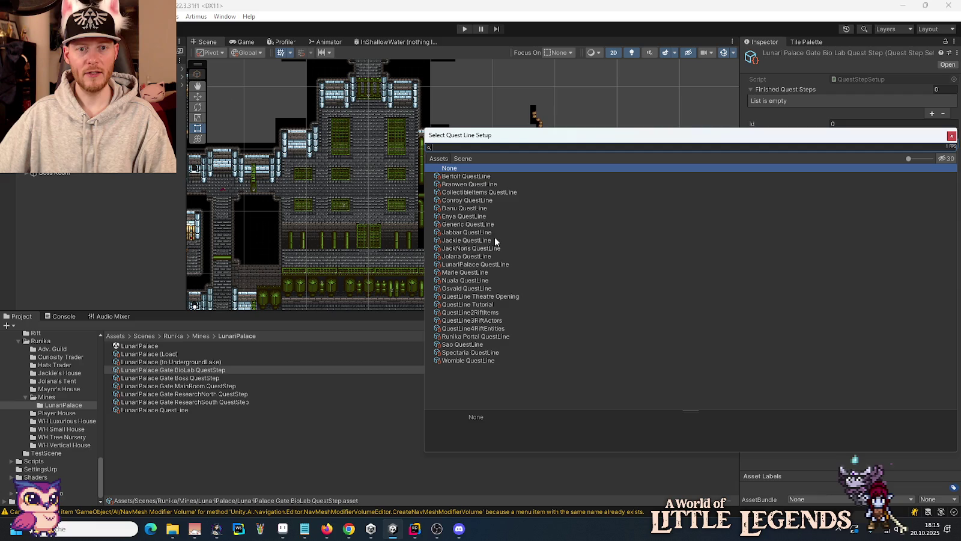
{"action": "left_click", "coordinate": [952, 135]}
{"action": "left_click_drag", "start_coordinate": [188, 411], "coordinate": [852, 144]}
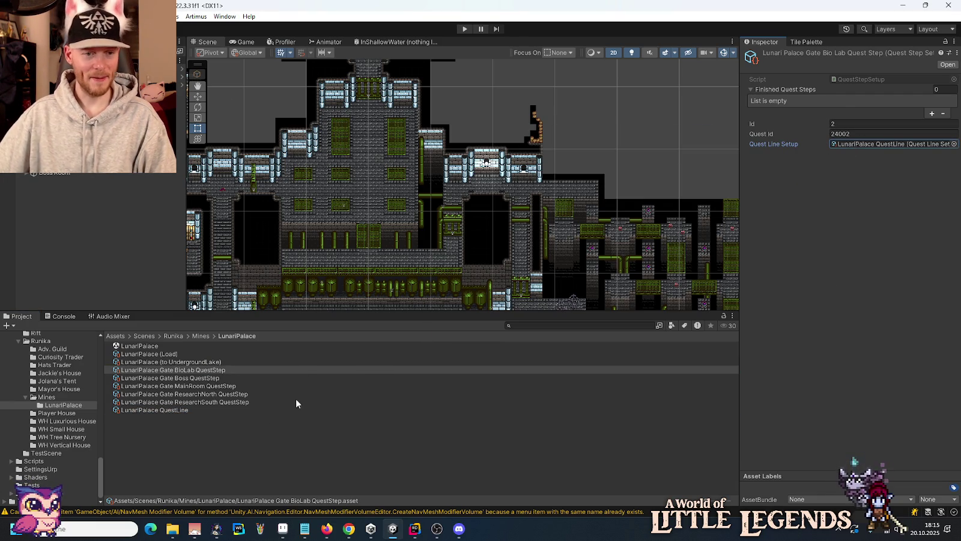
{"action": "left_click", "coordinate": [206, 386]}
{"action": "left_click_drag", "start_coordinate": [180, 410], "coordinate": [846, 145]}
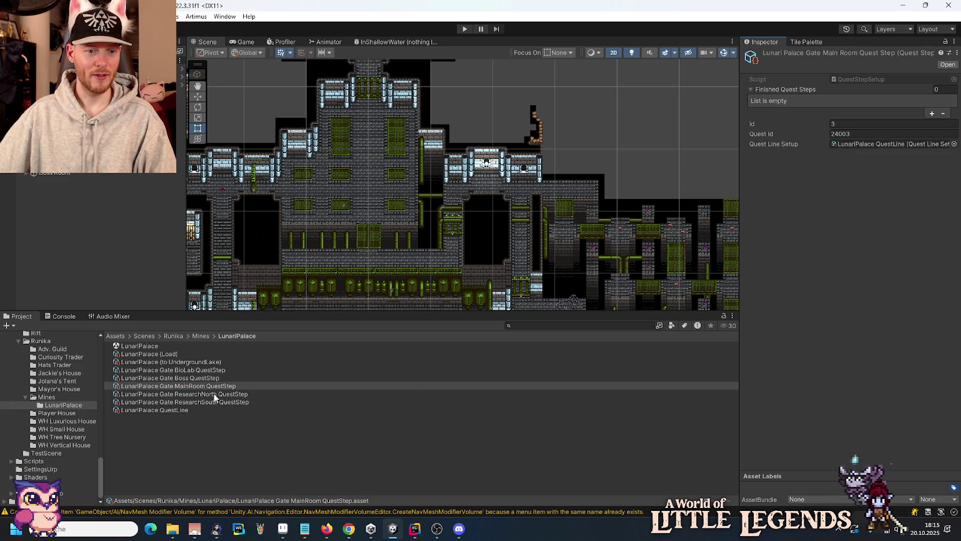
Link LunariPalace QuestLine to the ResearchNorth, ResearchSouth and Boss steps, then verify the QuestLine's list.
{"action": "left_click", "coordinate": [210, 394]}
{"action": "mouse_move", "coordinate": [171, 411]}
{"action": "left_mouse_down"}
{"action": "mouse_move", "coordinate": [601, 211]}
{"action": "mouse_move", "coordinate": [842, 144]}
{"action": "left_mouse_up"}
{"action": "left_click", "coordinate": [221, 403]}
{"action": "left_click_drag", "start_coordinate": [382, 351], "coordinate": [868, 146]}
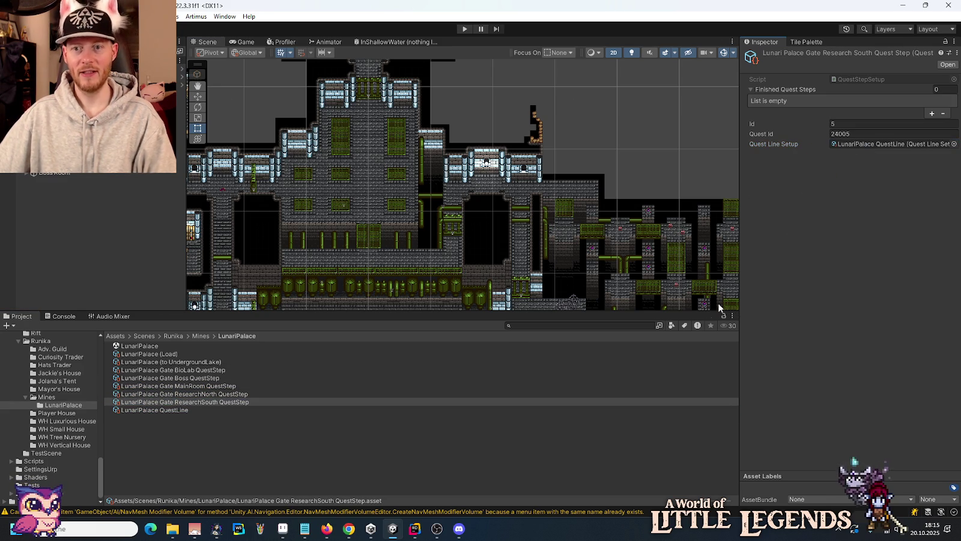
{"action": "left_click", "coordinate": [213, 378]}
{"action": "mouse_move", "coordinate": [181, 408]}
{"action": "left_mouse_down"}
{"action": "mouse_move", "coordinate": [796, 152]}
{"action": "mouse_move", "coordinate": [864, 146]}
{"action": "left_mouse_up"}
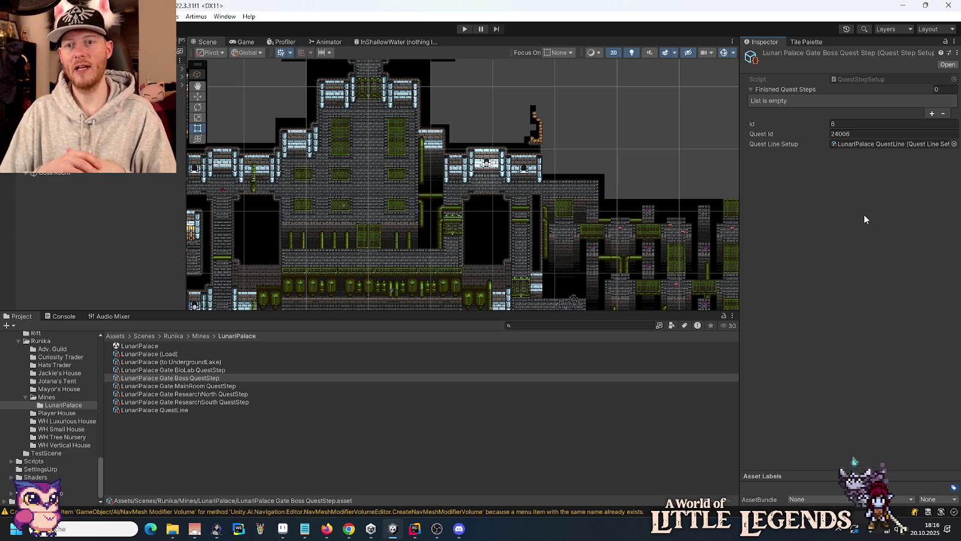
{"action": "left_click", "coordinate": [176, 411]}
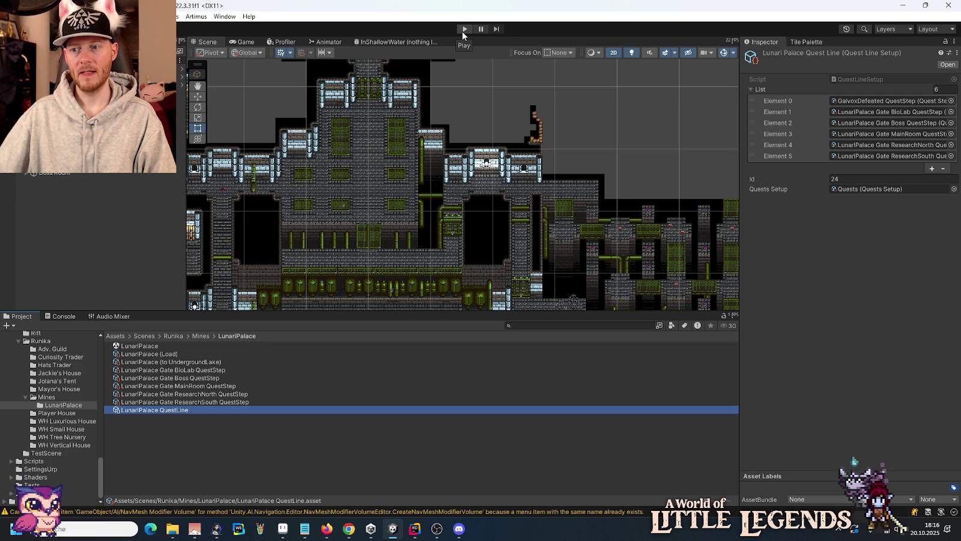
In LunariPalaceGate.cs, place the cursor at lines 28–29, then peek the cloud-shadows File Explorer window.
{"action": "left_click", "coordinate": [415, 528]}
{"action": "left_click", "coordinate": [694, 215]}
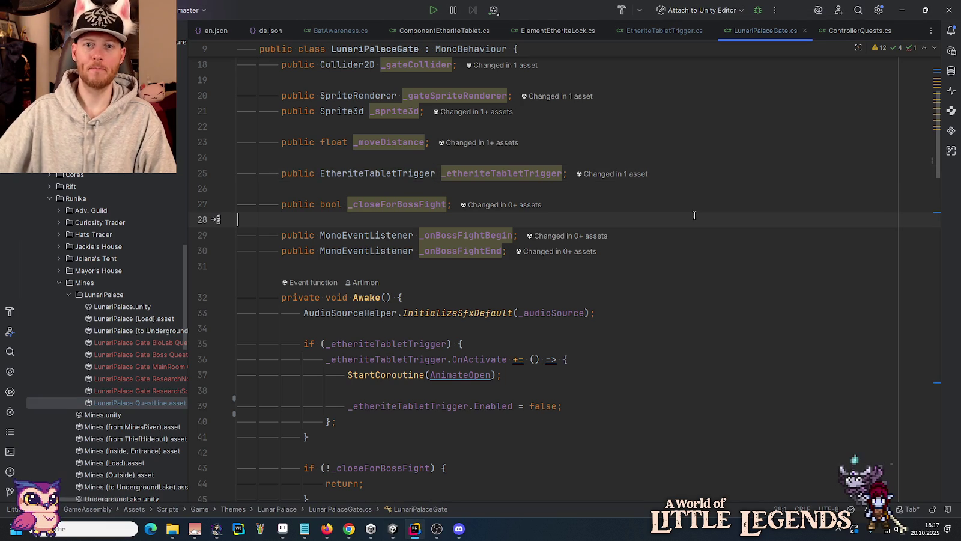
{"action": "left_click", "coordinate": [695, 233]}
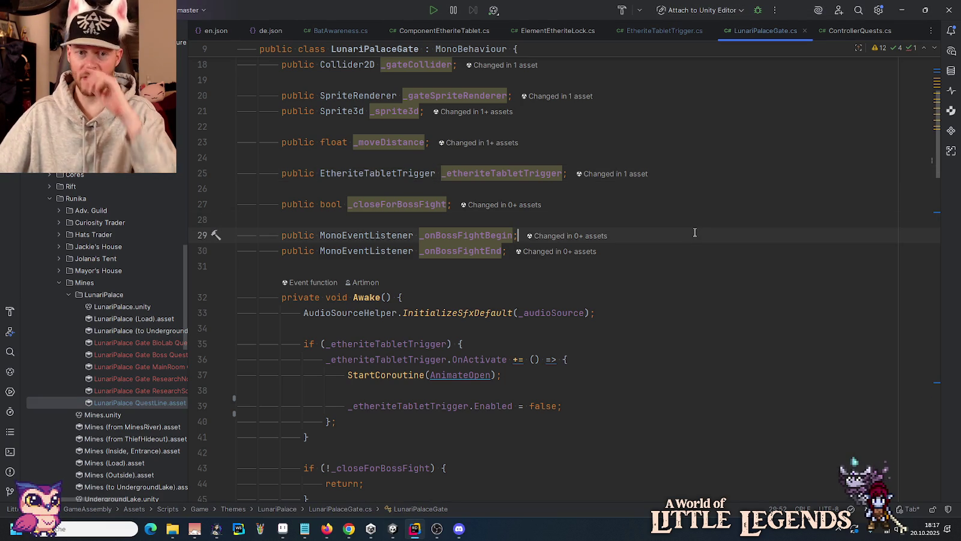
{"action": "mouse_move", "coordinate": [171, 536]}
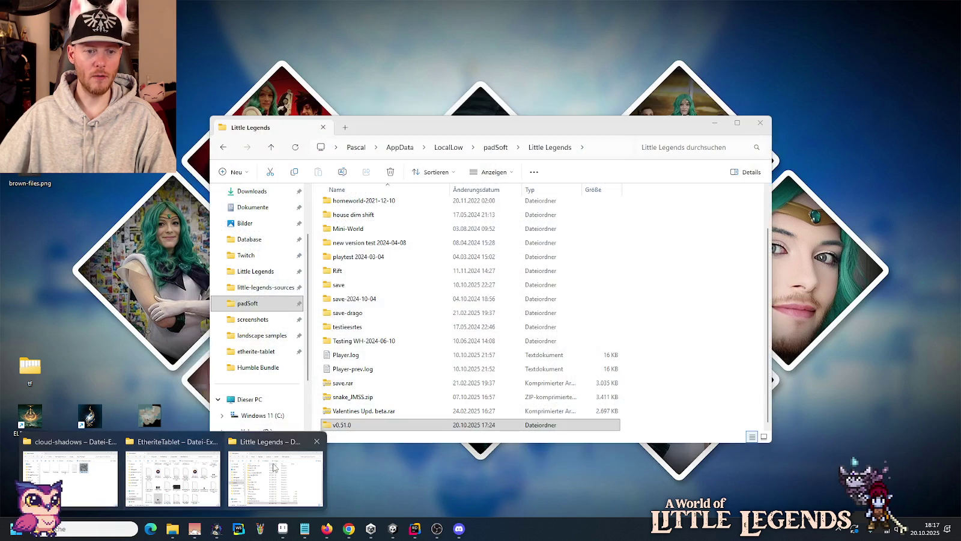
{"action": "left_click", "coordinate": [275, 477]}
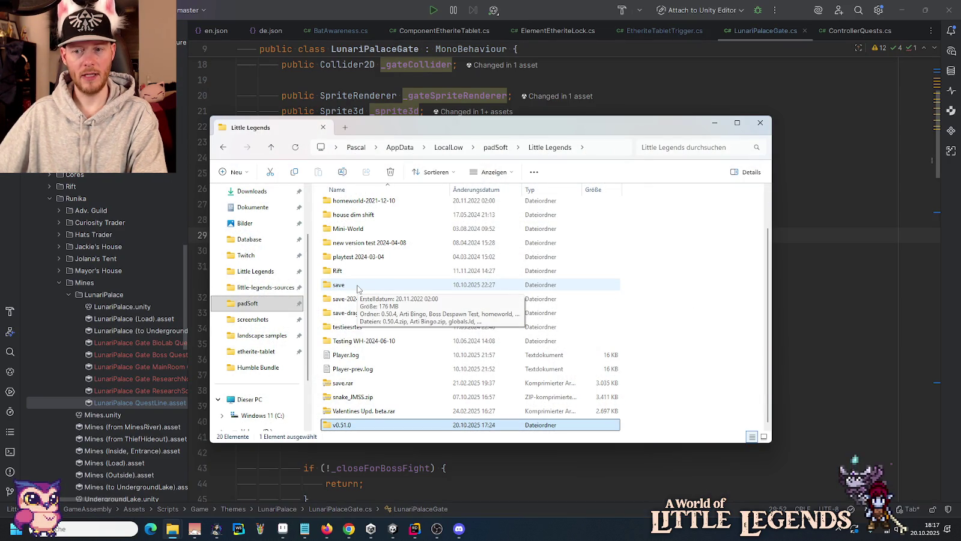
{"action": "key", "text": "Delete"}
{"action": "key", "text": "Return"}
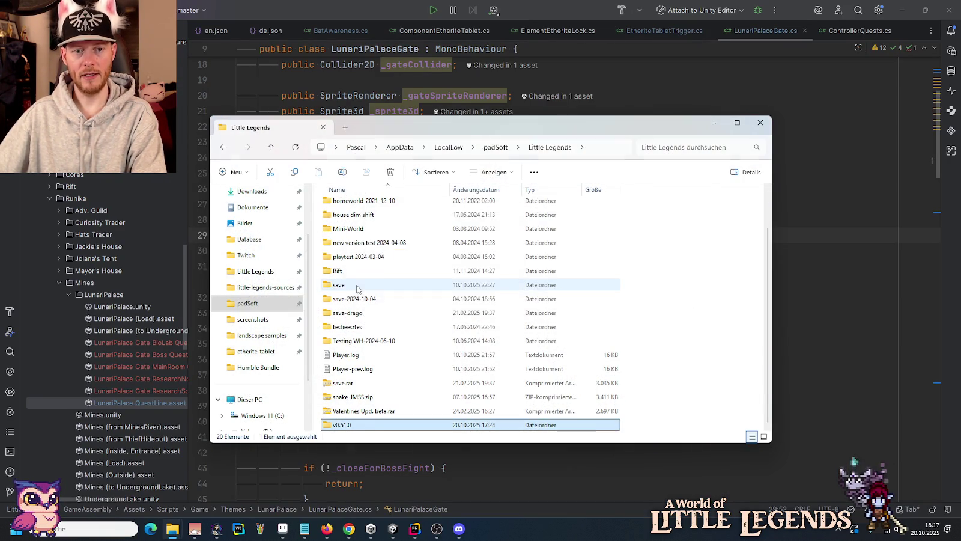
{"action": "double_click", "coordinate": [350, 301]}
{"action": "scroll", "coordinate": [351, 313], "scroll_direction": "down", "scroll_amount": 5}
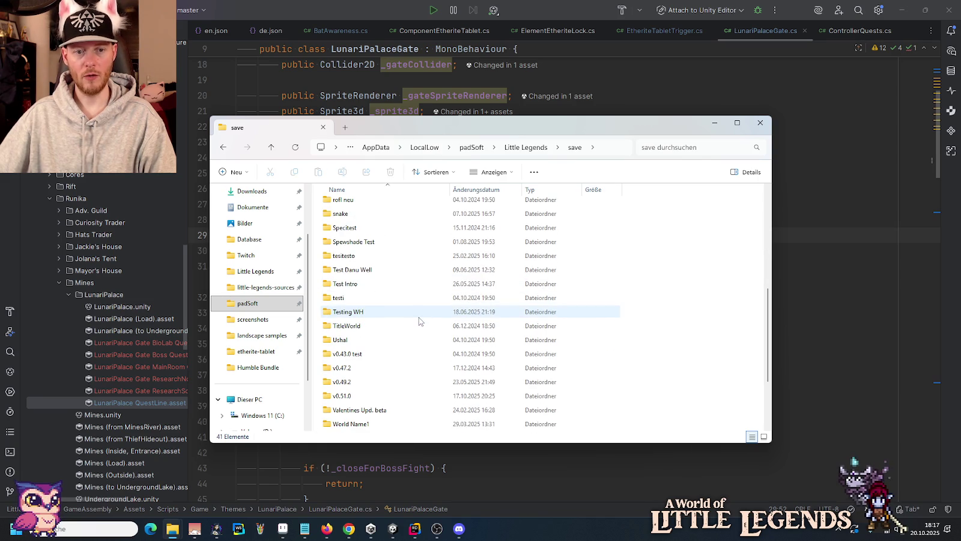
{"action": "left_click", "coordinate": [353, 397]}
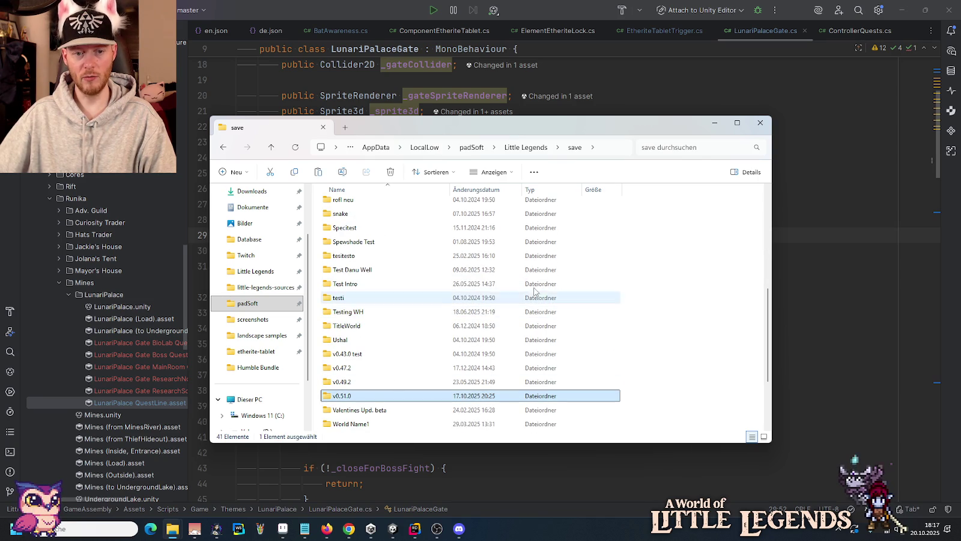
{"action": "left_click", "coordinate": [538, 148]}
{"action": "scroll", "coordinate": [665, 300], "scroll_direction": "down", "scroll_amount": 5}
{"action": "left_click", "coordinate": [525, 4]}
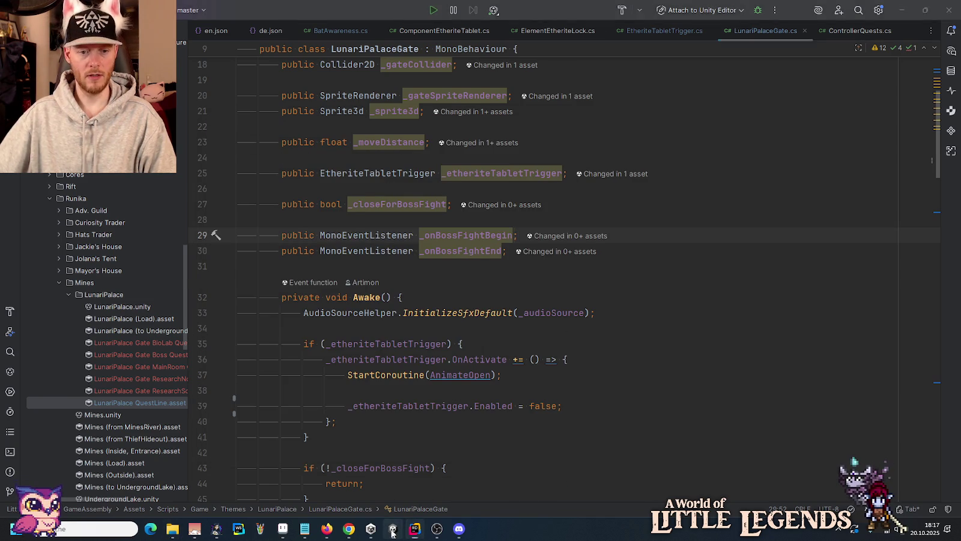
{"action": "left_click", "coordinate": [392, 529]}
{"action": "left_click_drag", "start_coordinate": [508, 306], "coordinate": [498, 233]}
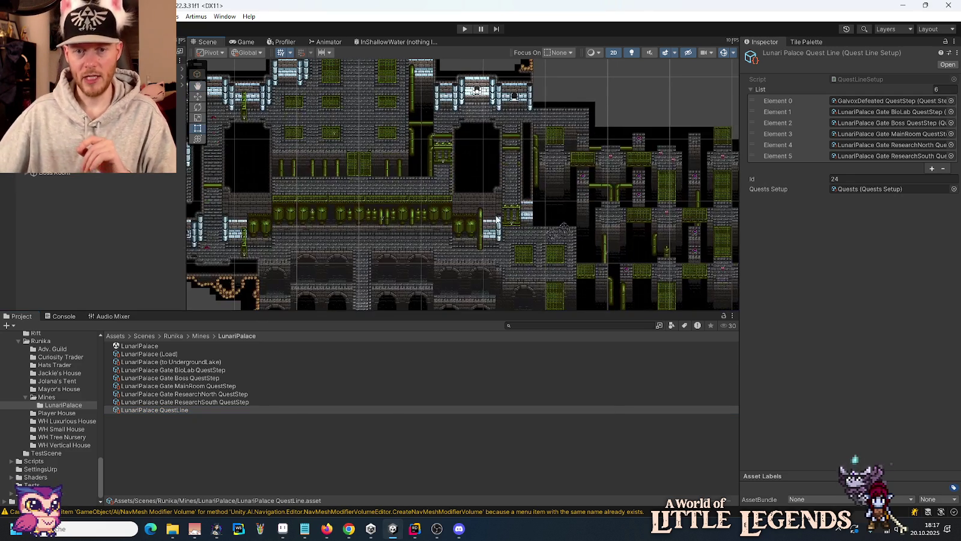
{"action": "left_click_drag", "start_coordinate": [335, 303], "coordinate": [367, 234]}
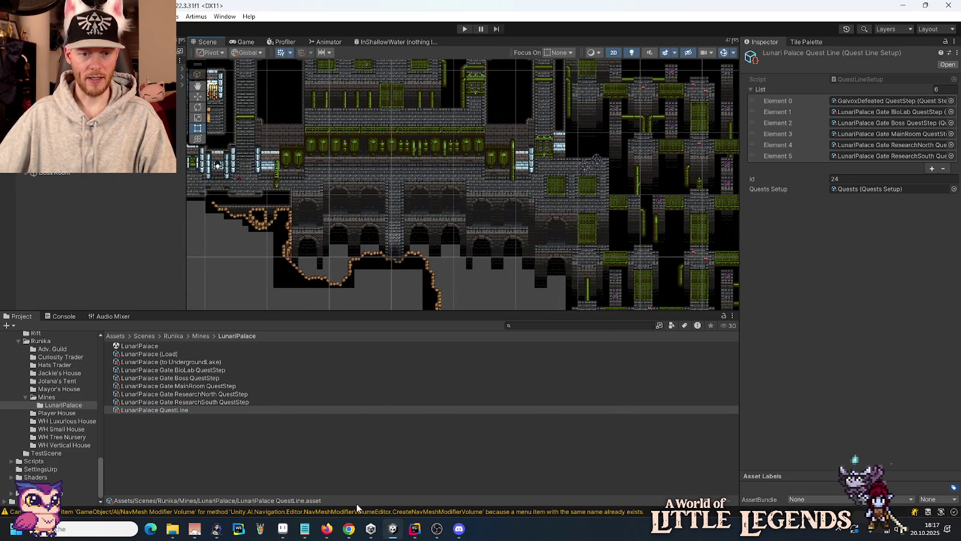
{"action": "left_click", "coordinate": [415, 528]}
{"action": "left_click", "coordinate": [693, 278]}
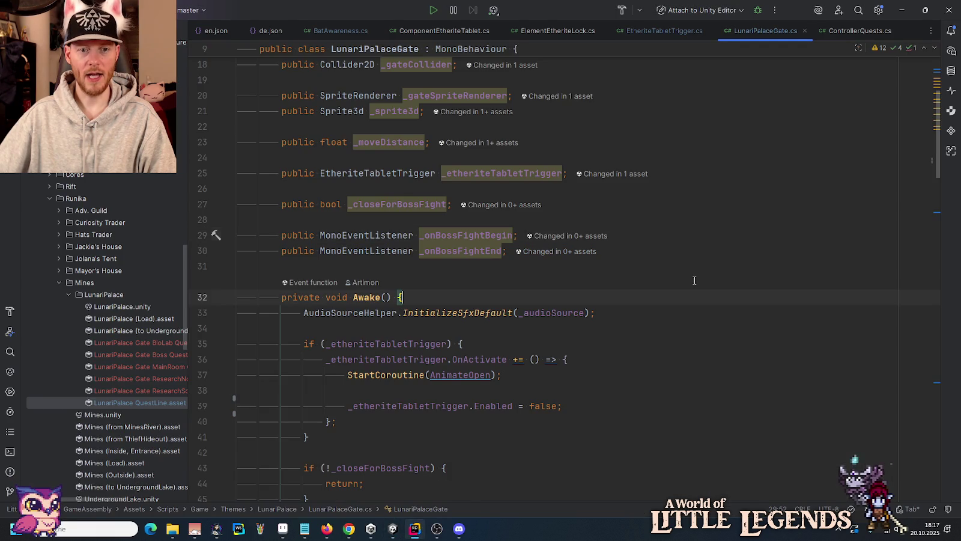
In EtheriteTabletTrigger.cs, add a public bool property after the _onActivateFinishQuestStep field.
{"action": "left_click", "coordinate": [679, 34]}
{"action": "scroll", "coordinate": [657, 223], "scroll_direction": "up", "scroll_amount": 10}
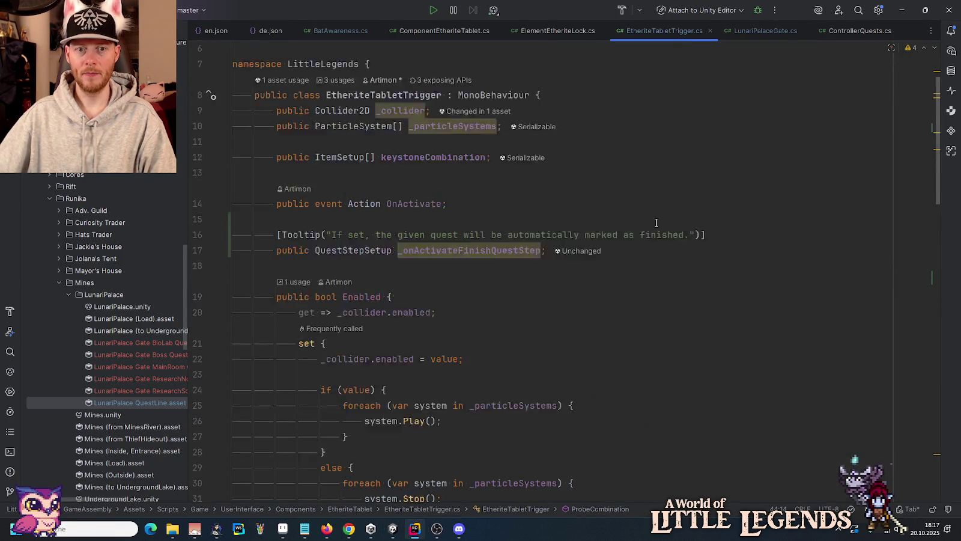
{"action": "scroll", "coordinate": [660, 241], "scroll_direction": "down", "scroll_amount": 1}
{"action": "left_click", "coordinate": [675, 293]}
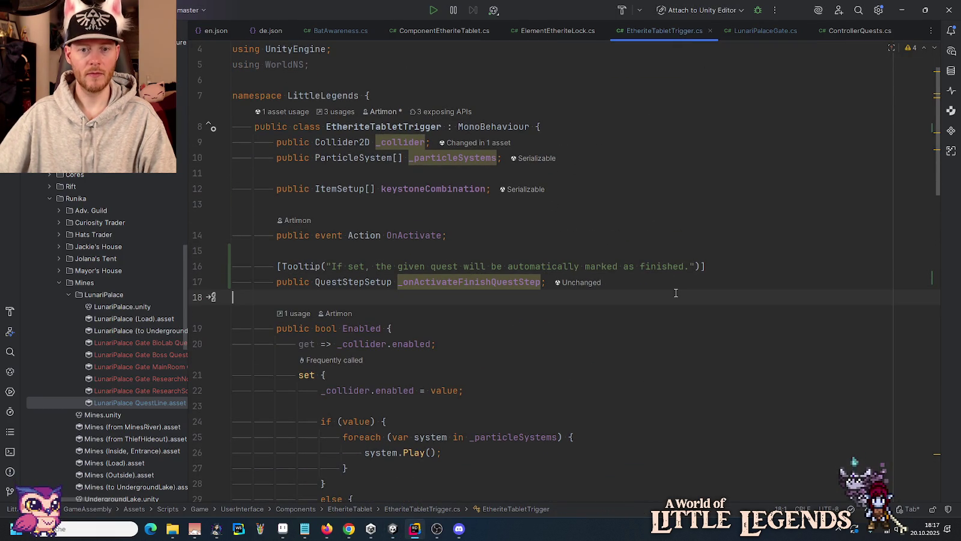
{"action": "key", "text": "Return"}
{"action": "key", "text": "Return"}
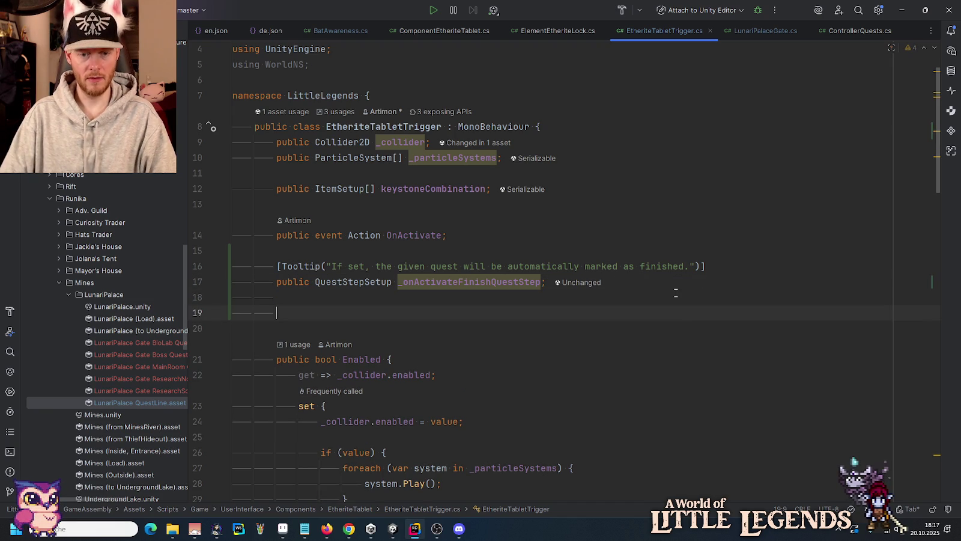
{"action": "type", "text": "pu"}
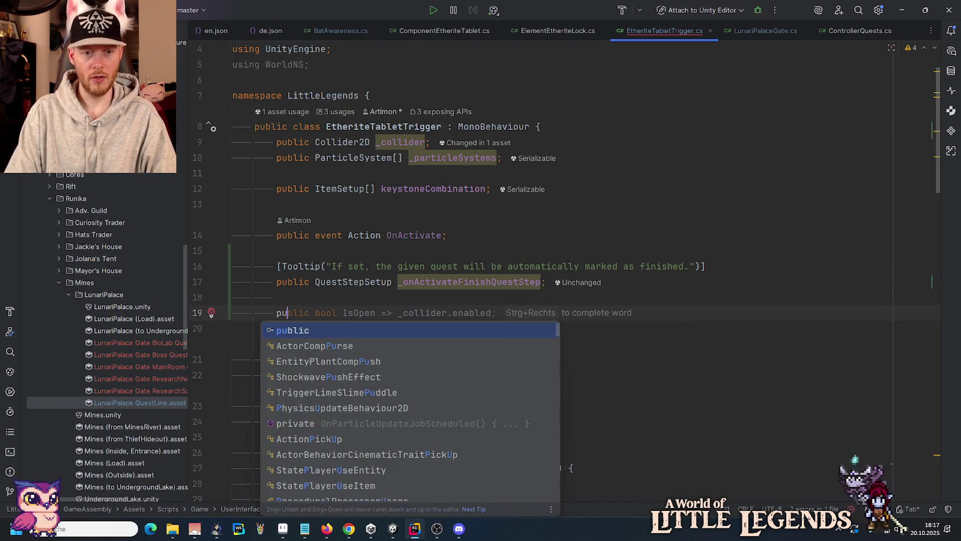
{"action": "type", "text": "blic bool HasFini"}
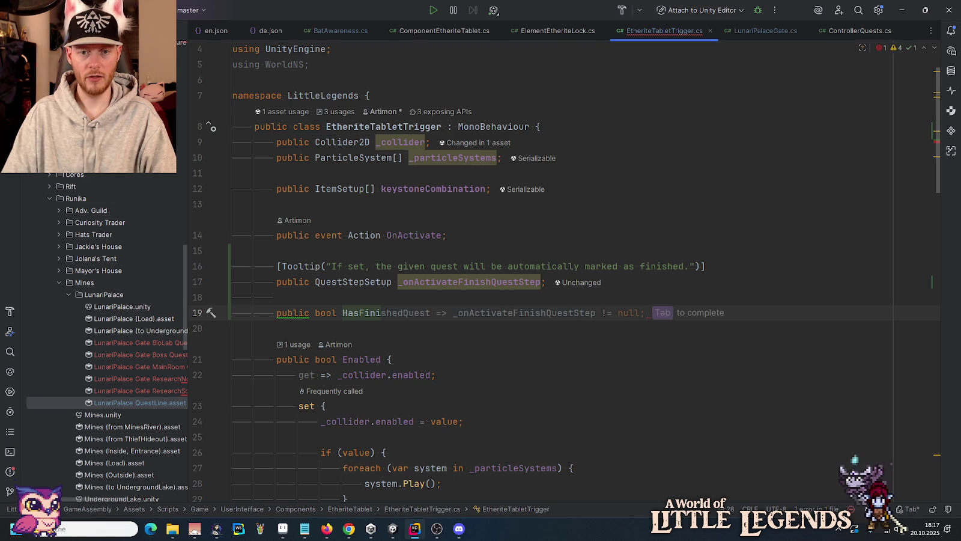
{"action": "key", "text": "Tab"}
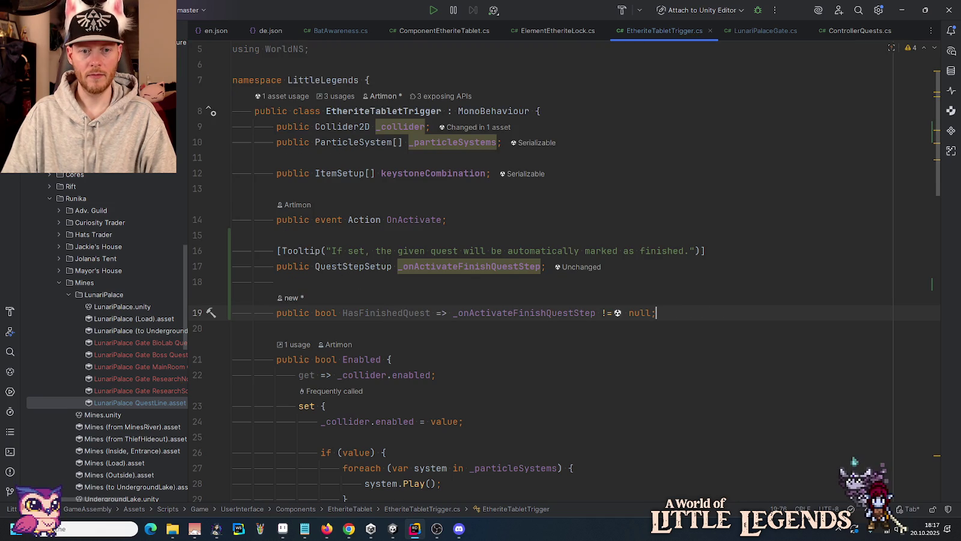
Make it HasFinishedActivateQuest => ControllerQuests.instance.HasFinished(_onActivateFinishQuestStep).
{"action": "left_click", "coordinate": [628, 312]}
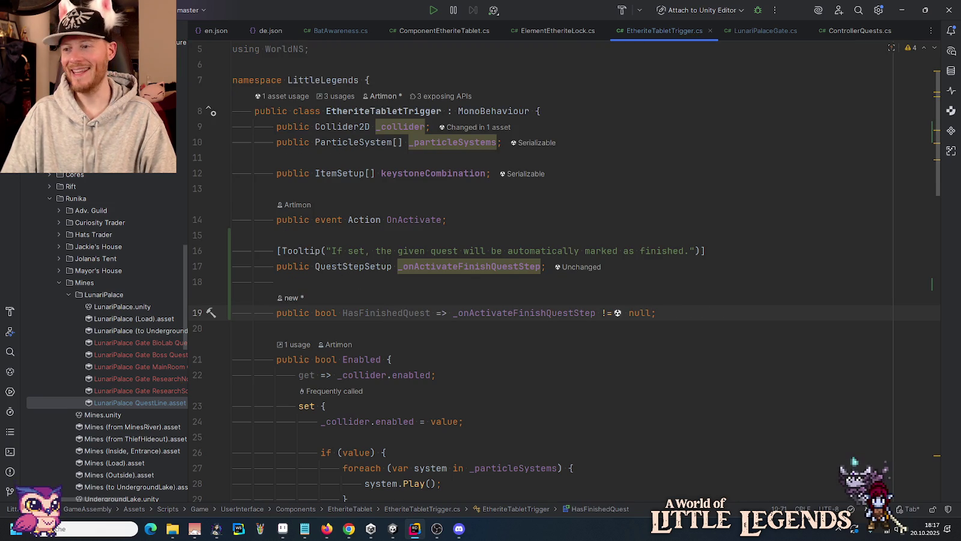
{"action": "left_click", "coordinate": [453, 312]}
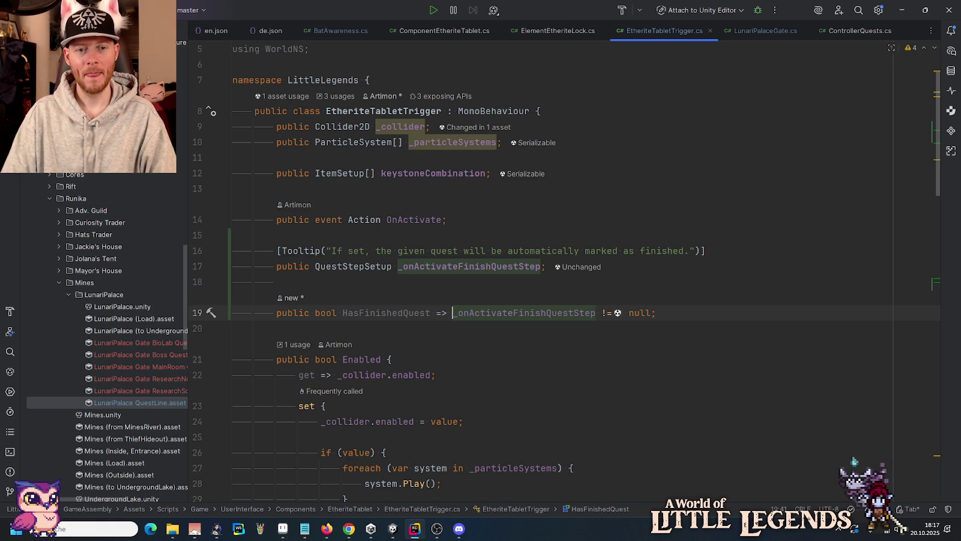
{"action": "key", "text": "Left"}
{"action": "key", "text": "Left"}
{"action": "key", "text": "Left"}
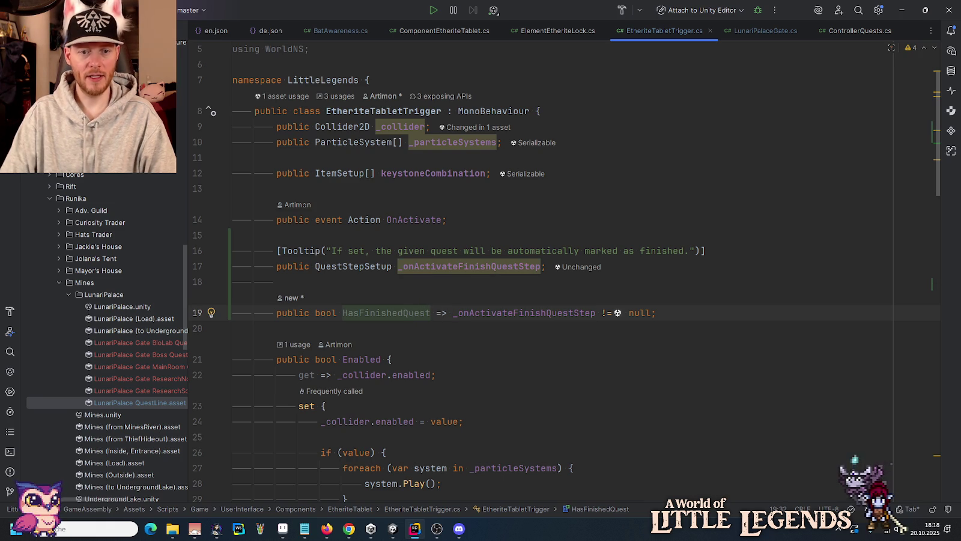
{"action": "type", "text": "Activate"}
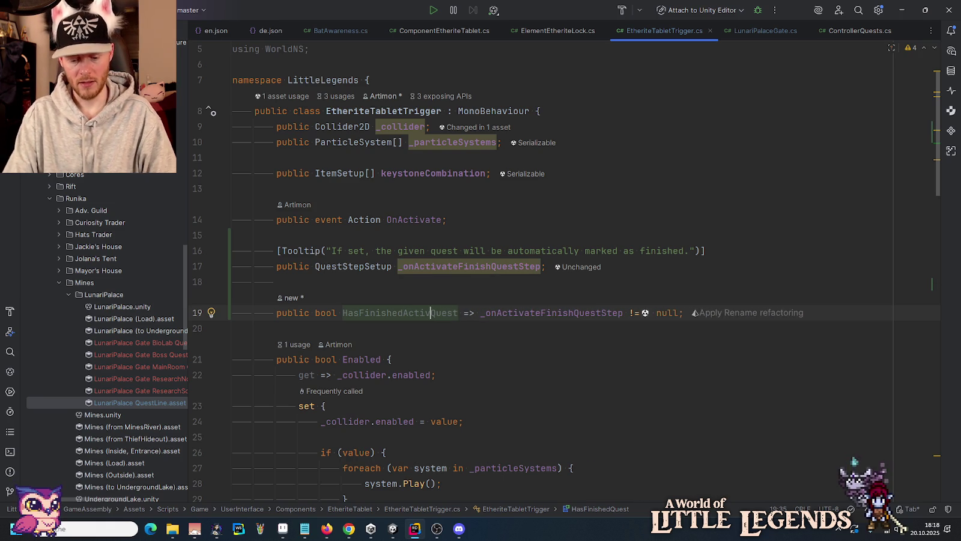
{"action": "key", "text": "ctrl+Right"}
{"action": "key", "text": "ctrl+Right"}
{"action": "key", "text": "shift+ctrl+Right"}
{"action": "key", "text": "shift+ctrl+Right"}
{"action": "key", "text": "shift+ctrl+Right"}
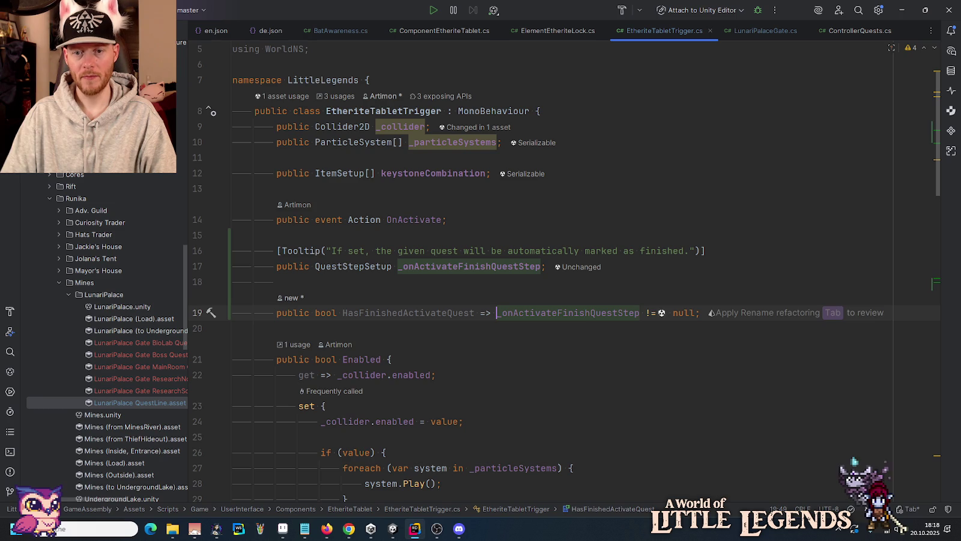
{"action": "key", "text": "Delete"}
{"action": "type", "text": "Cont"}
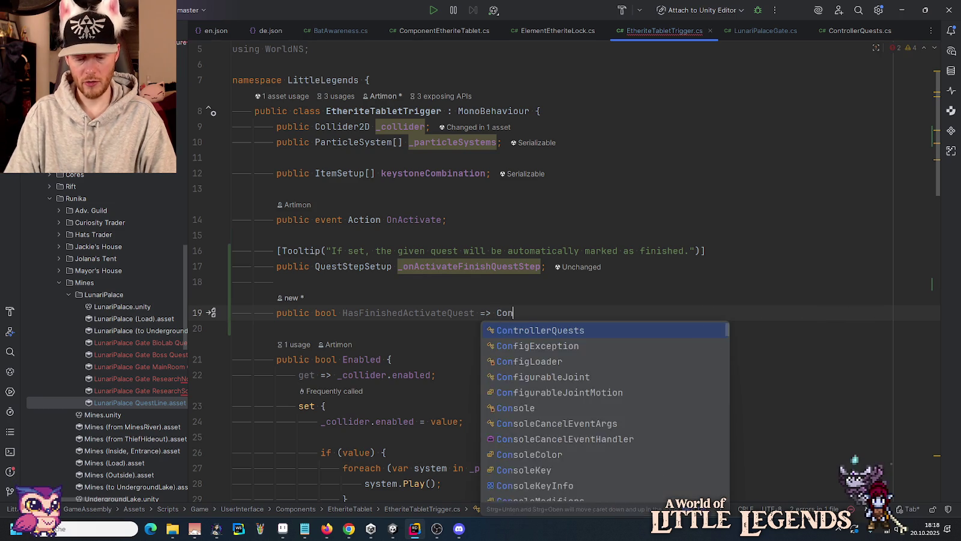
{"action": "key", "text": "Return"}
{"action": "type", "text": "."}
{"action": "key", "text": "Tab"}
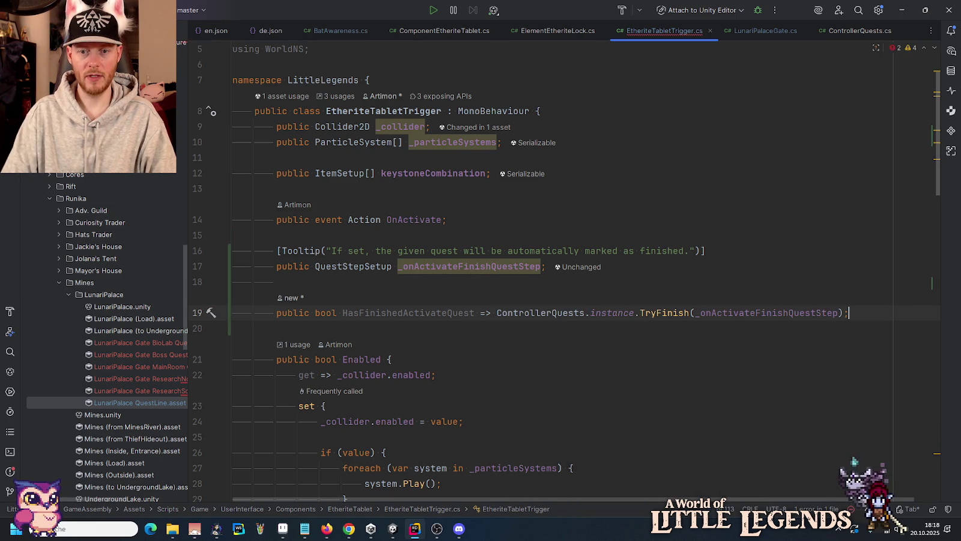
{"action": "key", "text": "ctrl+Left"}
{"action": "key", "text": "ctrl+Left"}
{"action": "key", "text": "ctrl+shift+Left"}
{"action": "type", "text": "Has"}
{"action": "key", "text": "Return"}
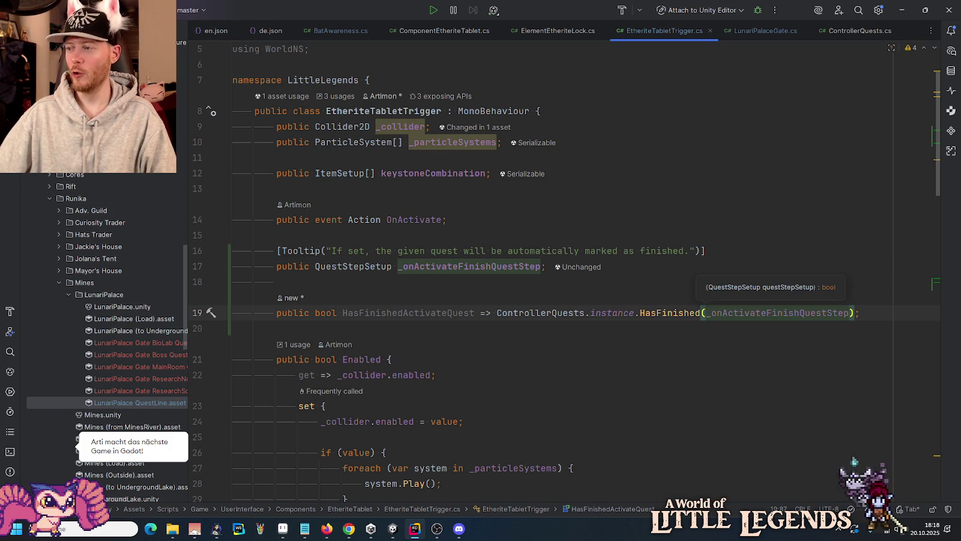
Delete the unused 'using WorldNS;' directive from EtheriteTabletTrigger.cs.
{"action": "double_click", "coordinate": [418, 313]}
{"action": "left_click", "coordinate": [732, 250]}
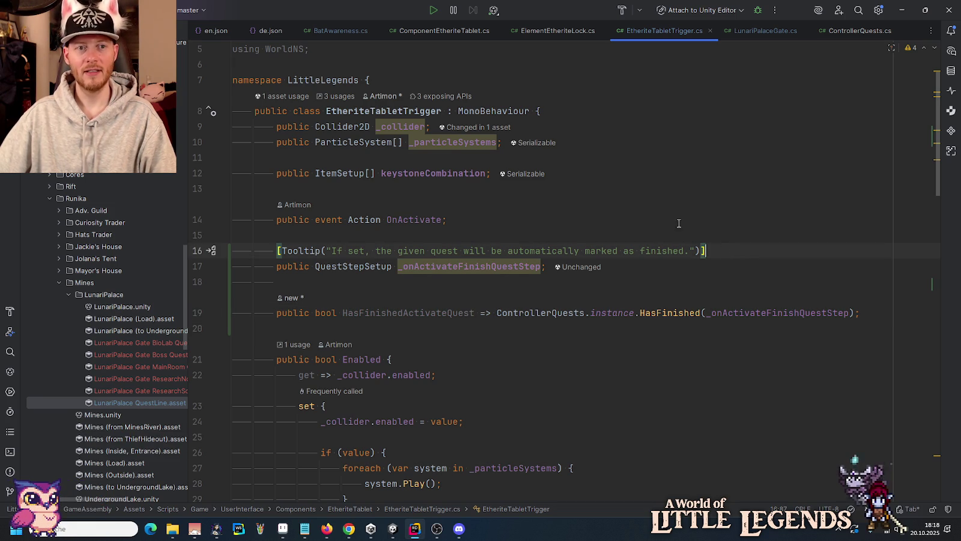
{"action": "scroll", "coordinate": [306, 48], "scroll_direction": "up", "scroll_amount": 2}
{"action": "left_click", "coordinate": [305, 111]}
{"action": "key", "text": "ctrl+x"}
{"action": "left_click", "coordinate": [311, 80]}
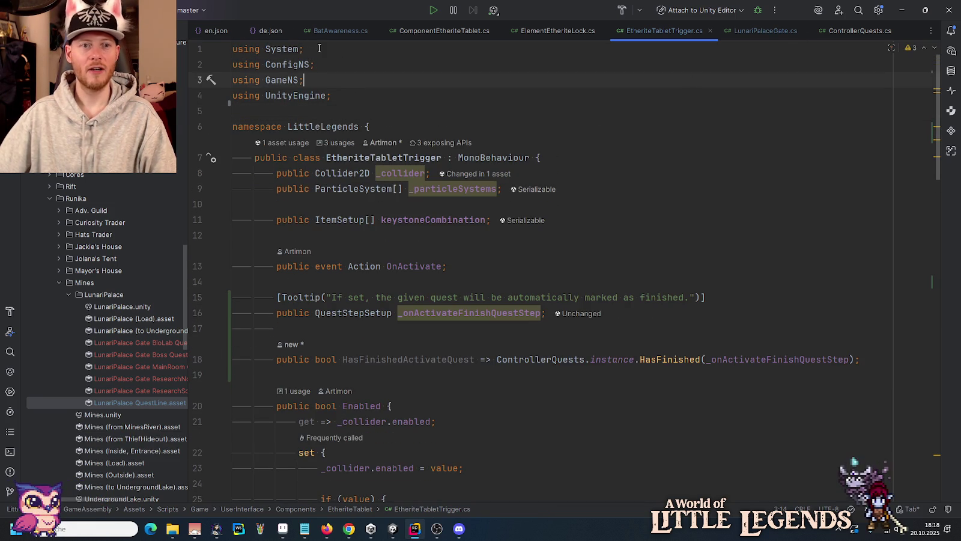
{"action": "left_click", "coordinate": [750, 29]}
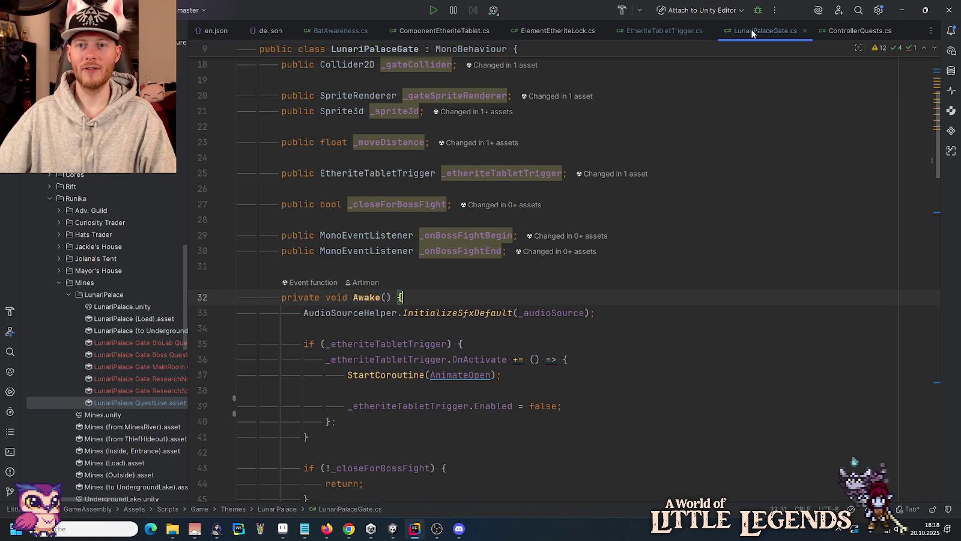
{"action": "left_click", "coordinate": [661, 251]}
{"action": "left_click", "coordinate": [683, 230]}
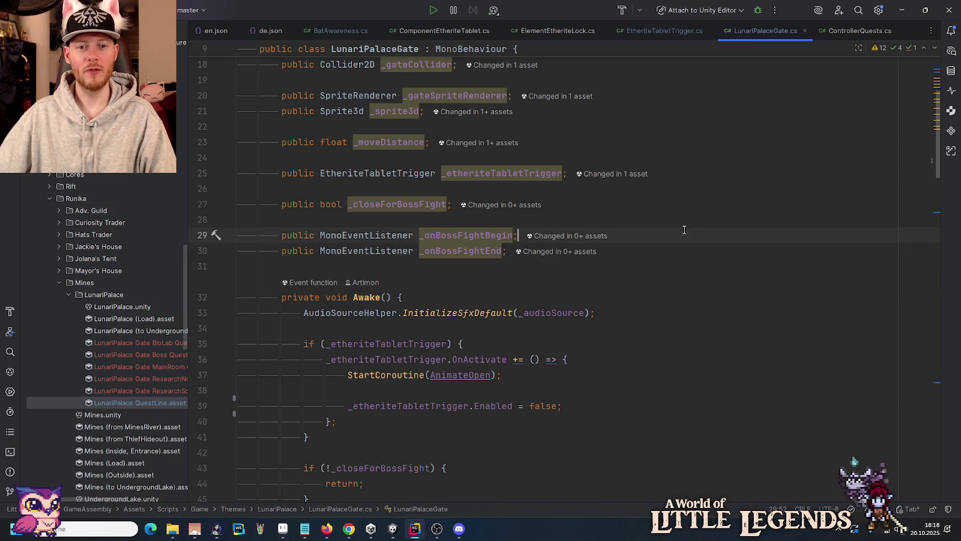
{"action": "left_click", "coordinate": [697, 203]}
{"action": "left_click", "coordinate": [721, 169]}
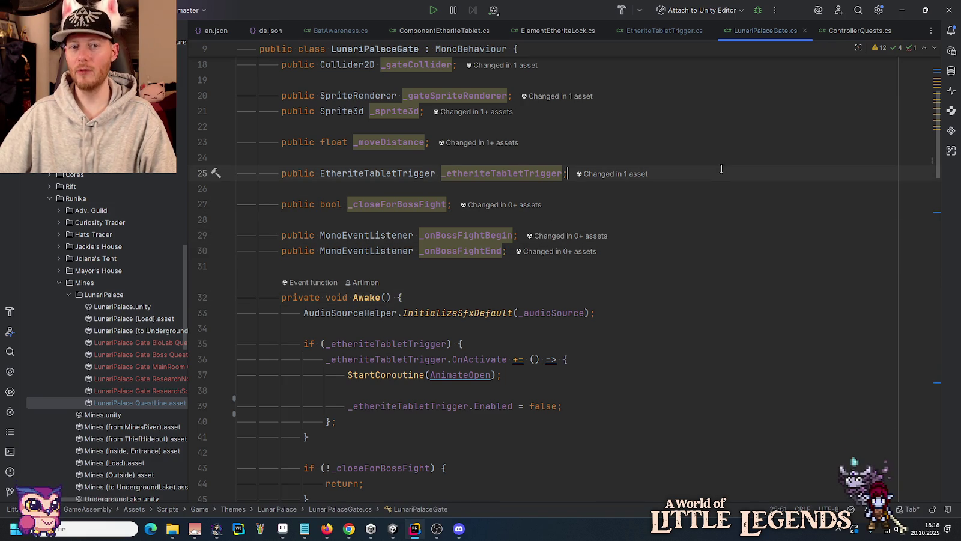
{"action": "left_click", "coordinate": [701, 143]}
{"action": "left_click", "coordinate": [686, 108]}
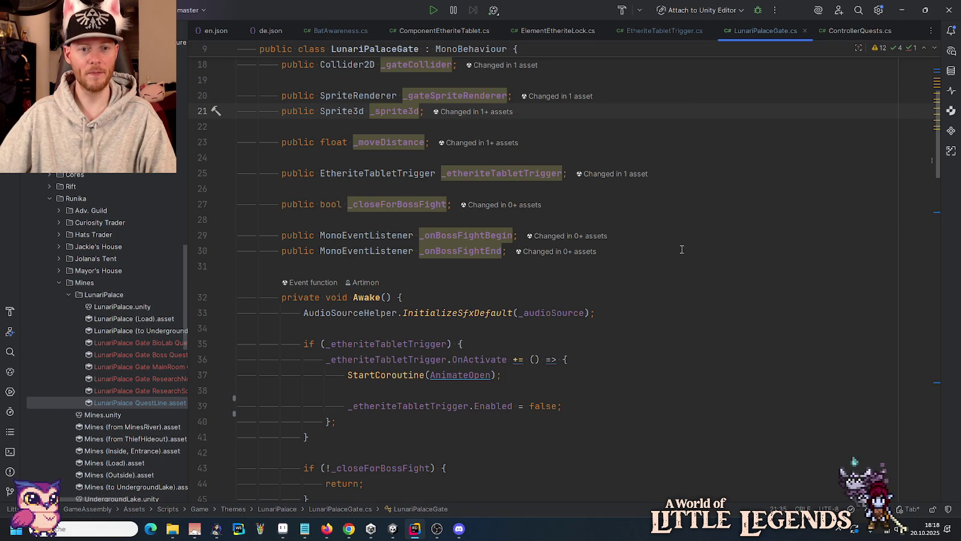
{"action": "left_click", "coordinate": [686, 307]}
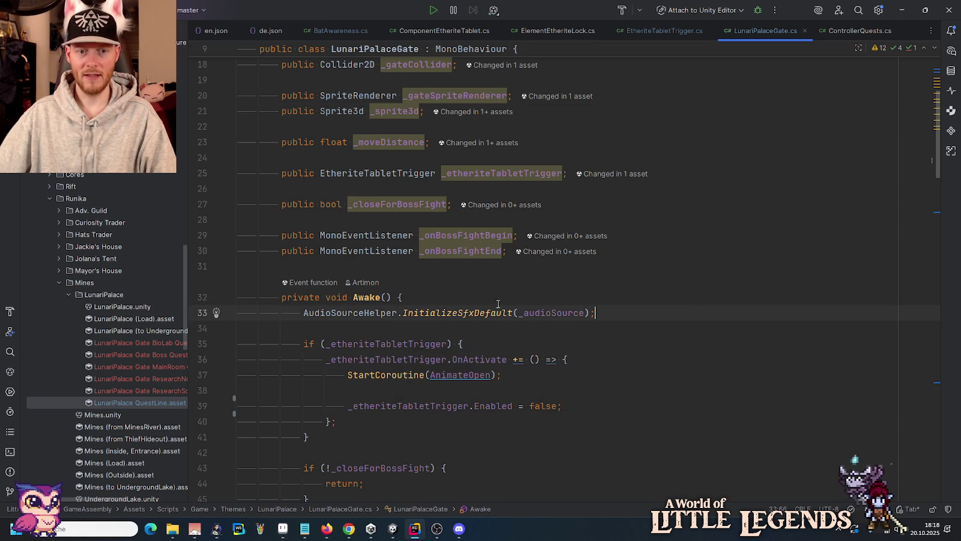
{"action": "scroll", "coordinate": [603, 281], "scroll_direction": "down", "scroll_amount": 3}
{"action": "left_click", "coordinate": [381, 197]}
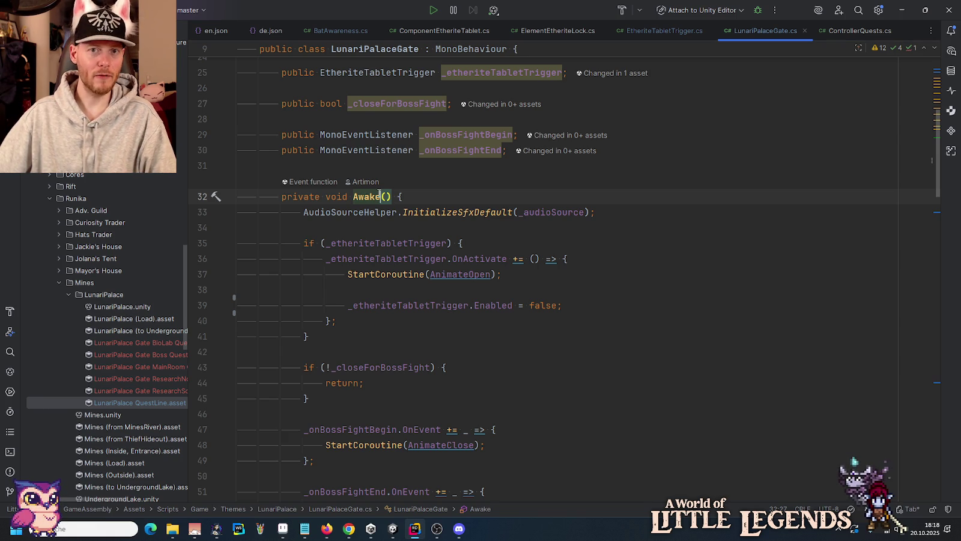
{"action": "scroll", "coordinate": [308, 303], "scroll_direction": "down", "scroll_amount": 5}
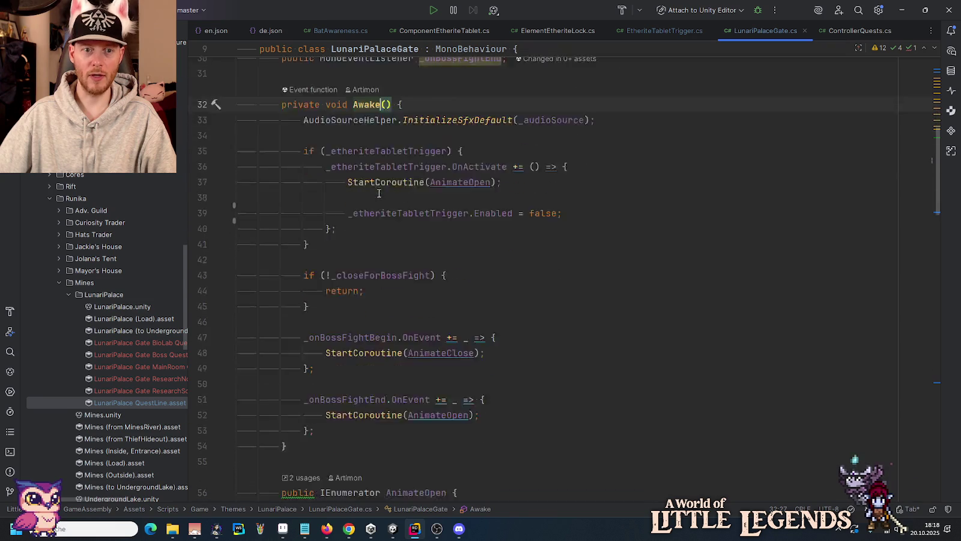
{"action": "left_click", "coordinate": [308, 304]}
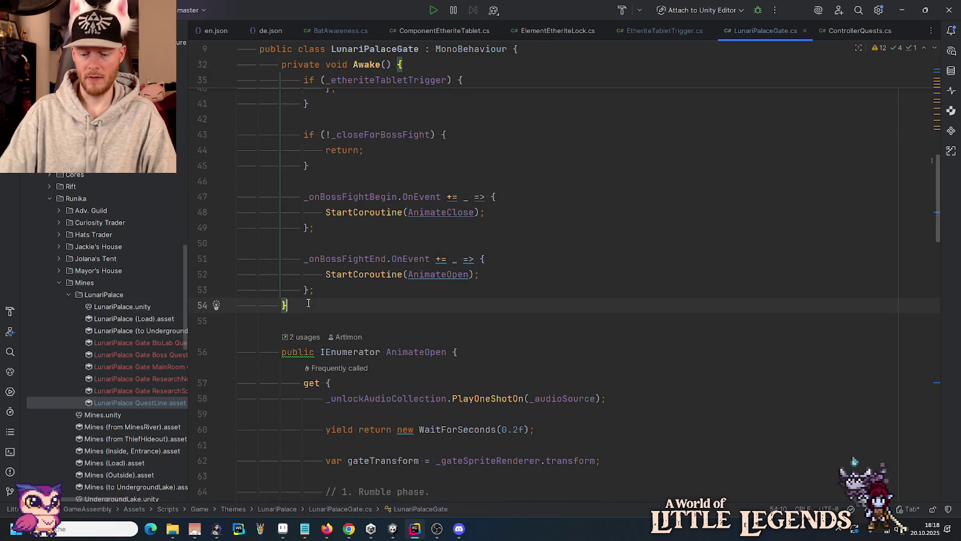
Generate a Start() method in LunariPalaceGate from the Start event-function completion.
{"action": "key", "text": "Return"}
{"action": "key", "text": "Return"}
{"action": "type", "text": "Start"}
{"action": "key", "text": "Escape"}
{"action": "key", "text": "Return"}
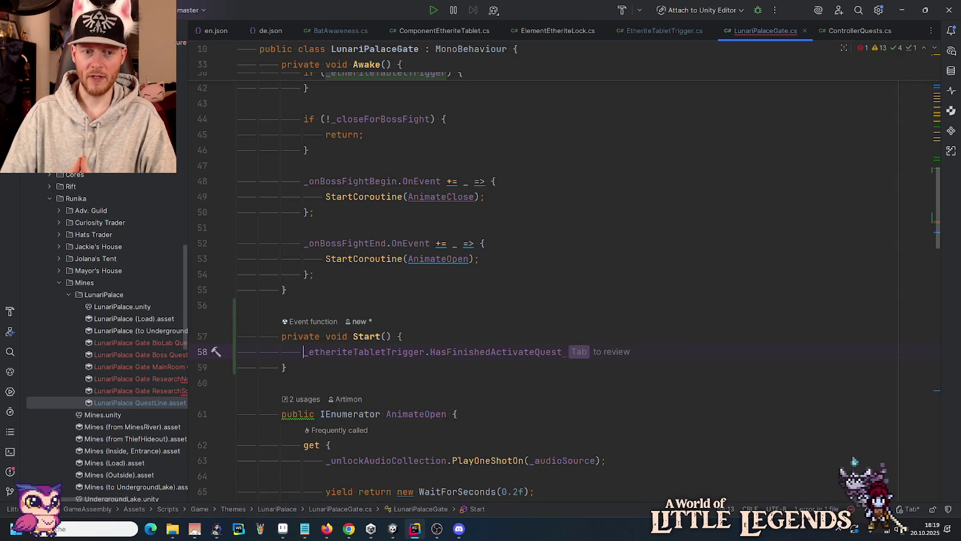
{"action": "key", "text": "Tab"}
Write var hasfinishedQuest = _etheriteTabletTrigger.HasFinishedActivateQuest; in the Start body.
{"action": "key", "text": "Home"}
{"action": "type", "text": "var h"}
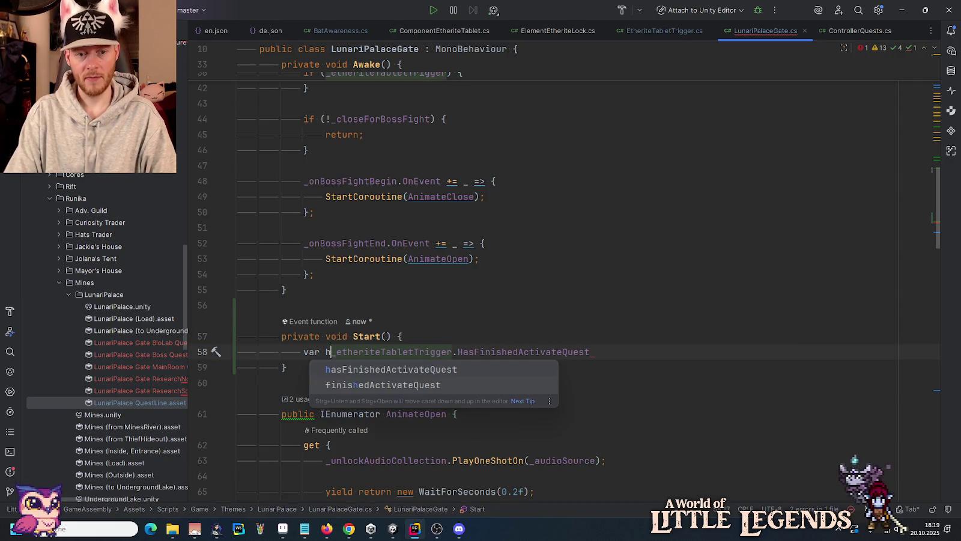
{"action": "type", "text": "asfinishedQuest "}
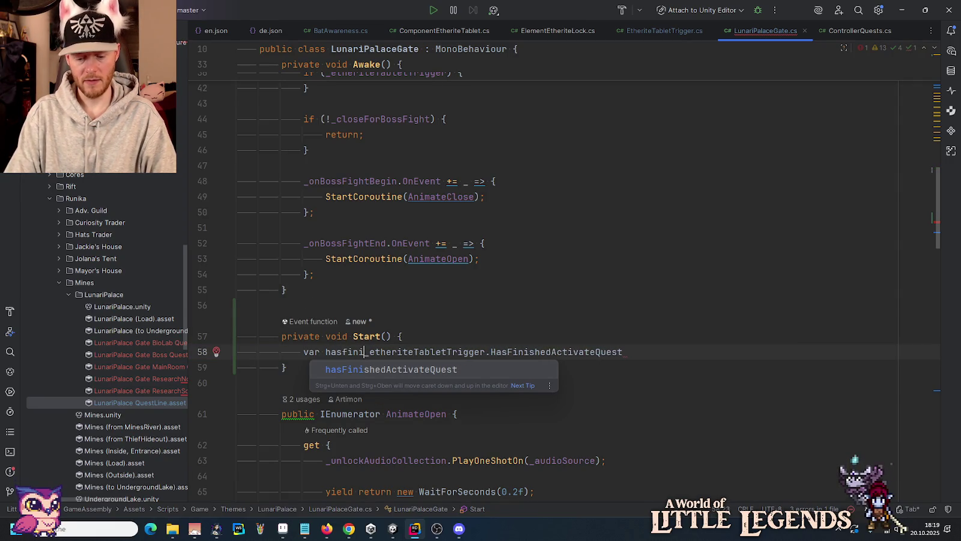
{"action": "type", "text": "="}
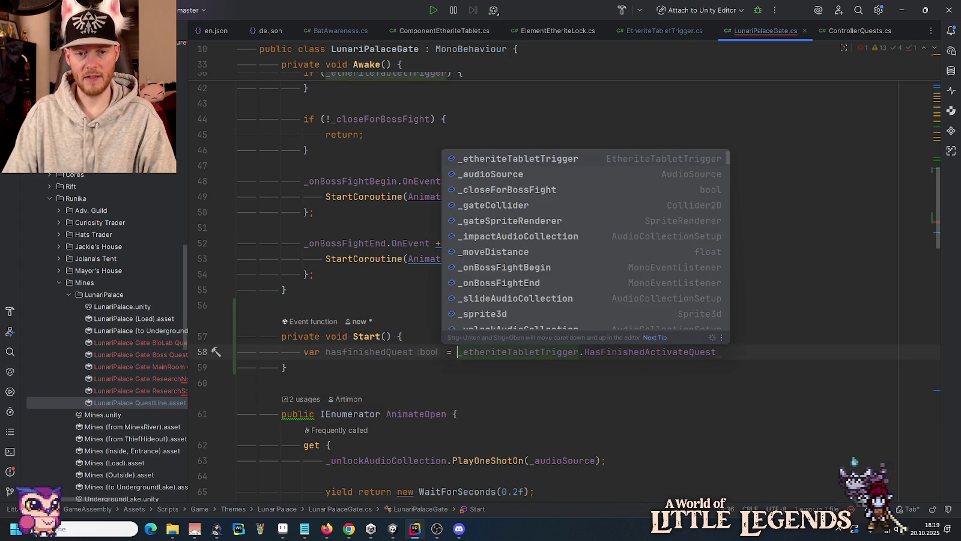
{"action": "key", "text": "Tab"}
{"action": "type", "text": ";"}
{"action": "scroll", "coordinate": [408, 242], "scroll_direction": "down", "scroll_amount": 1}
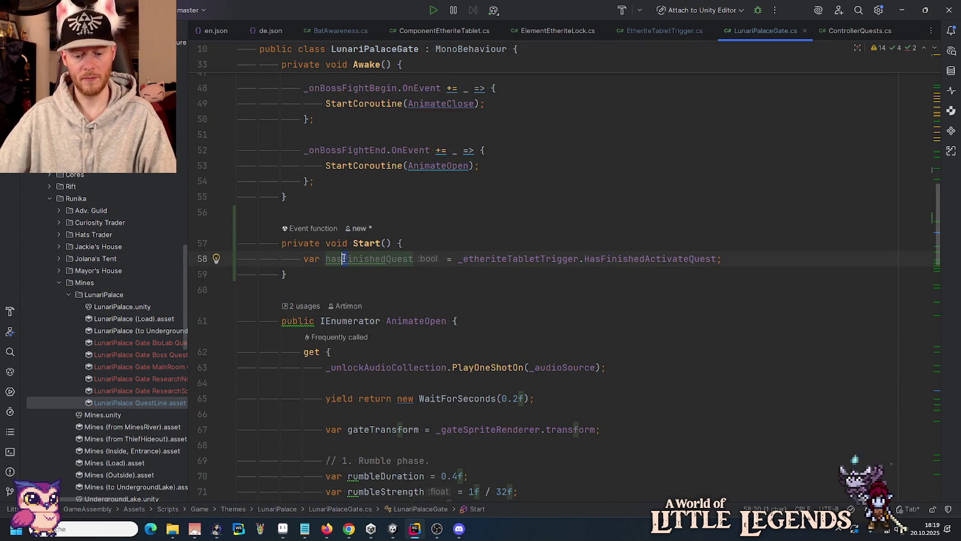
{"action": "left_click", "coordinate": [502, 240]}
{"action": "scroll", "coordinate": [502, 236], "scroll_direction": "down", "scroll_amount": 2}
{"action": "scroll", "coordinate": [502, 236], "scroll_direction": "down", "scroll_amount": 6}
{"action": "scroll", "coordinate": [498, 236], "scroll_direction": "down", "scroll_amount": 1}
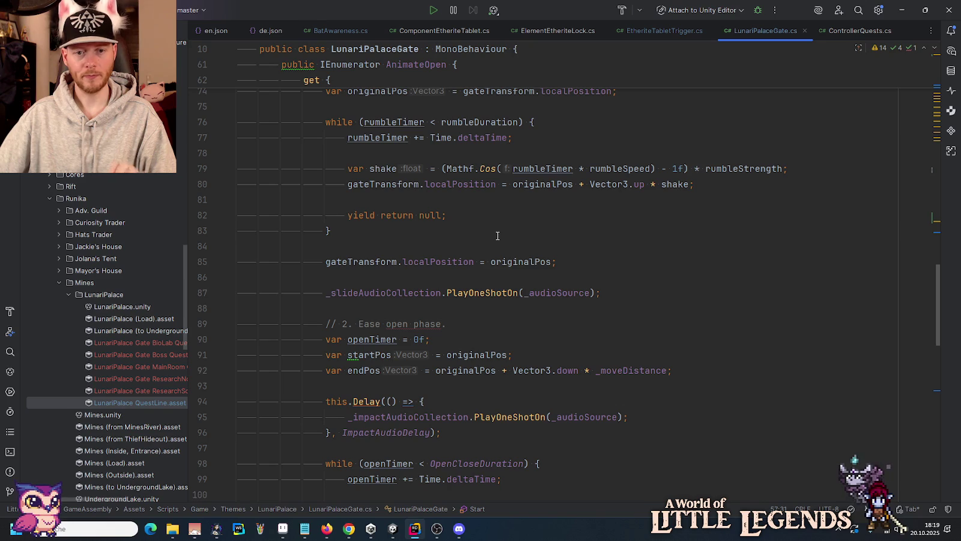
{"action": "scroll", "coordinate": [498, 235], "scroll_direction": "down", "scroll_amount": 5}
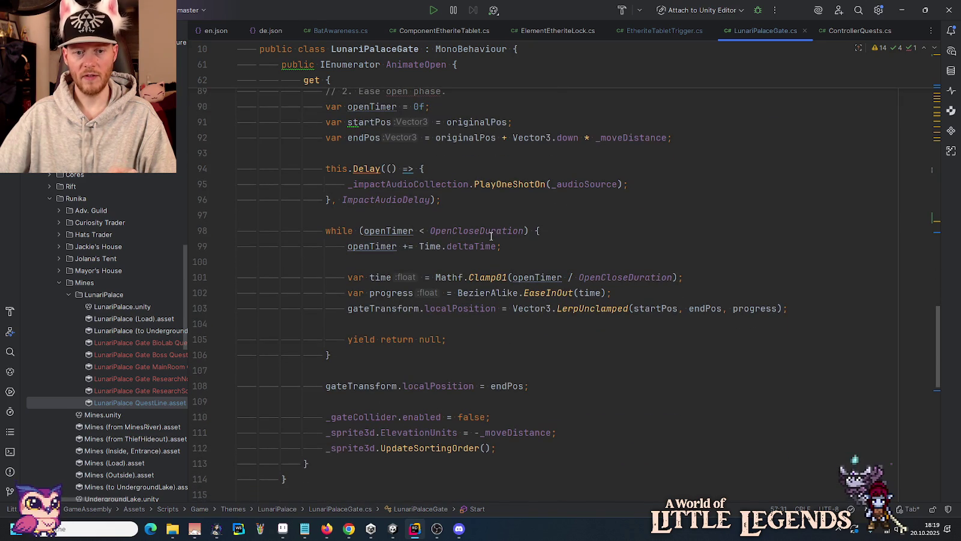
{"action": "left_click", "coordinate": [500, 386]}
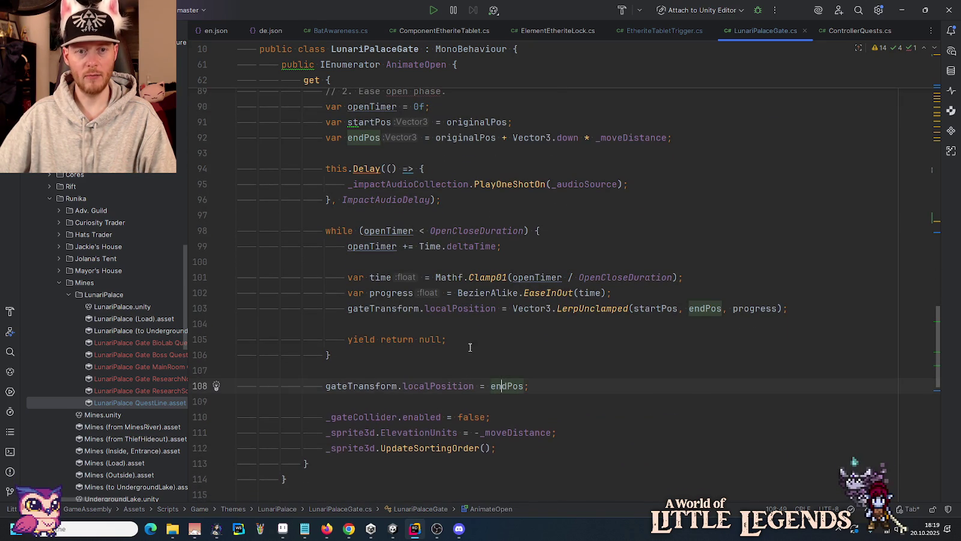
{"action": "scroll", "coordinate": [468, 369], "scroll_direction": "up", "scroll_amount": 8}
{"action": "scroll", "coordinate": [459, 270], "scroll_direction": "down", "scroll_amount": 5}
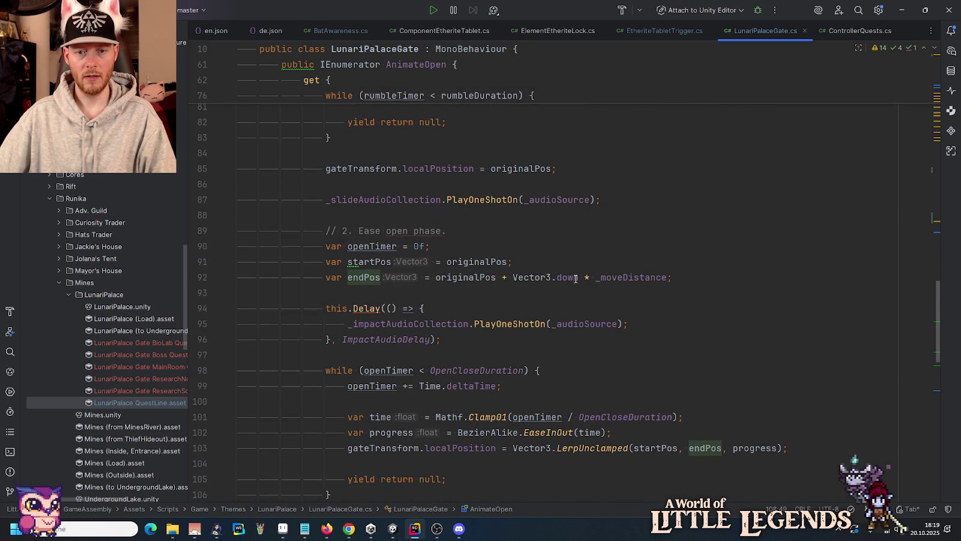
{"action": "left_click", "coordinate": [632, 277]}
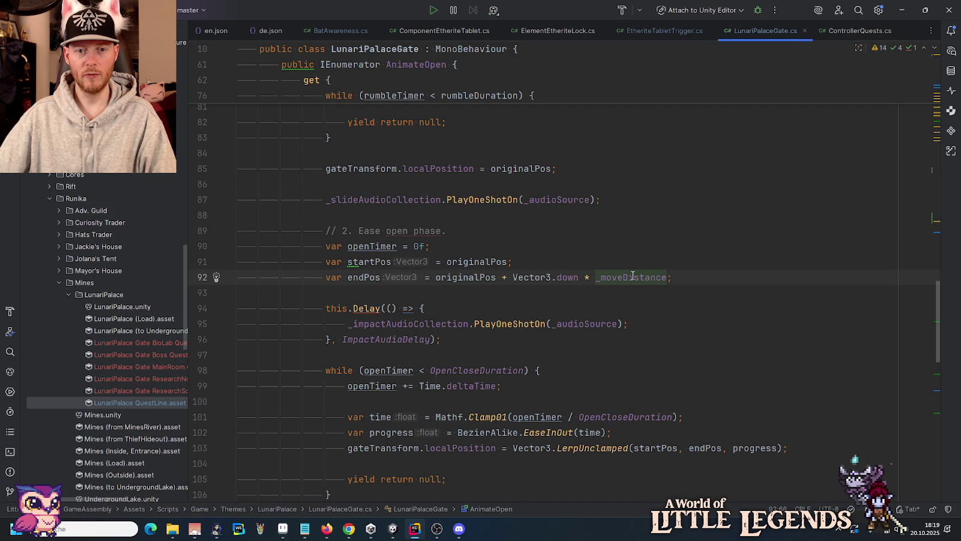
{"action": "scroll", "coordinate": [632, 277], "scroll_direction": "down", "scroll_amount": 5}
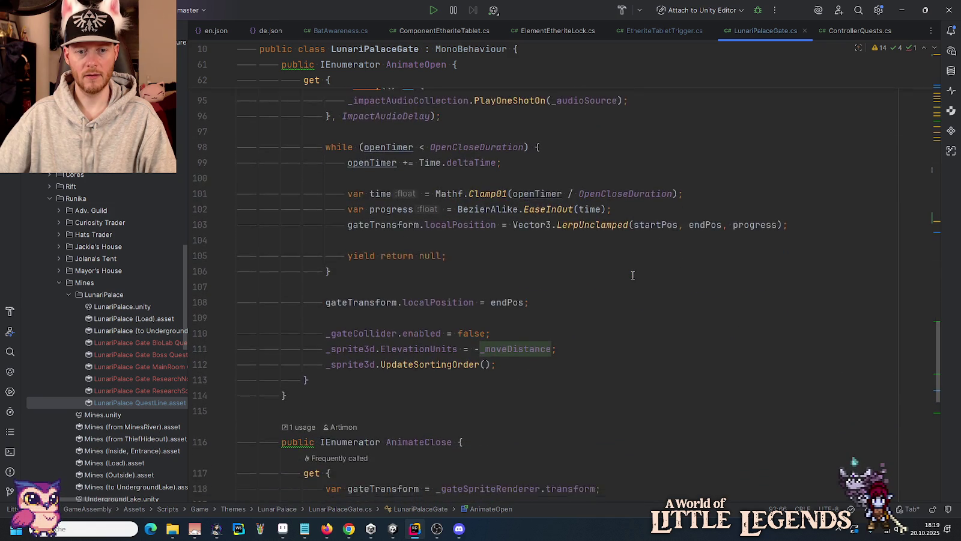
{"action": "scroll", "coordinate": [633, 275], "scroll_direction": "up", "scroll_amount": 4}
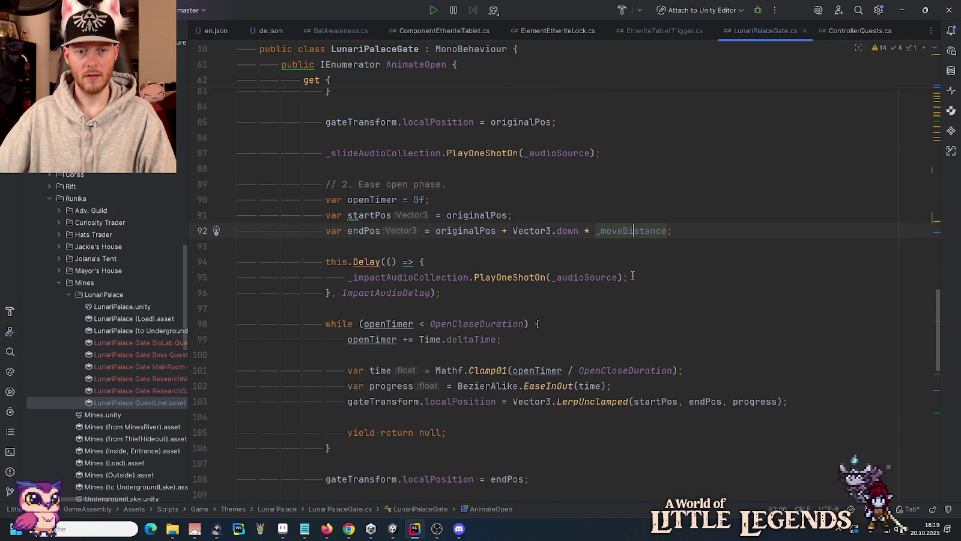
{"action": "left_click", "coordinate": [374, 219]}
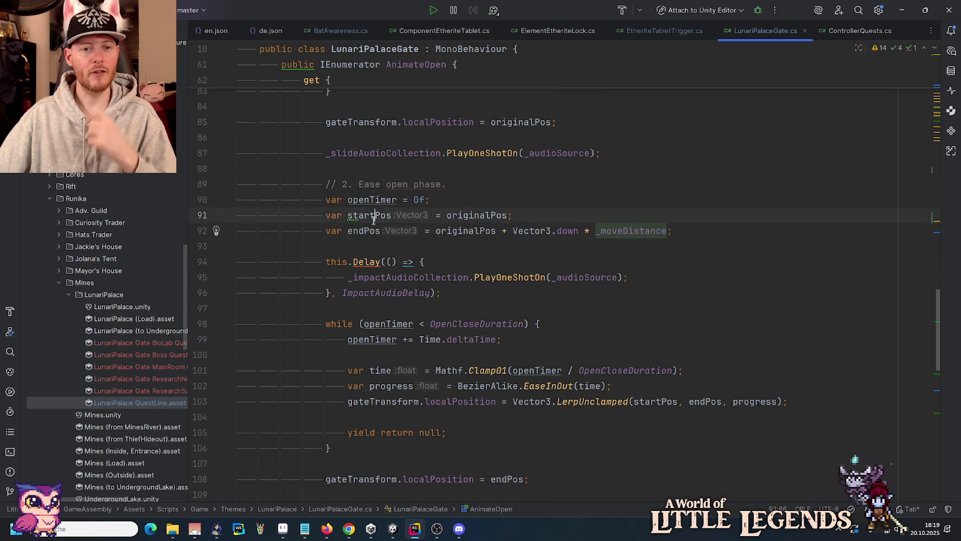
{"action": "scroll", "coordinate": [555, 213], "scroll_direction": "up", "scroll_amount": 6}
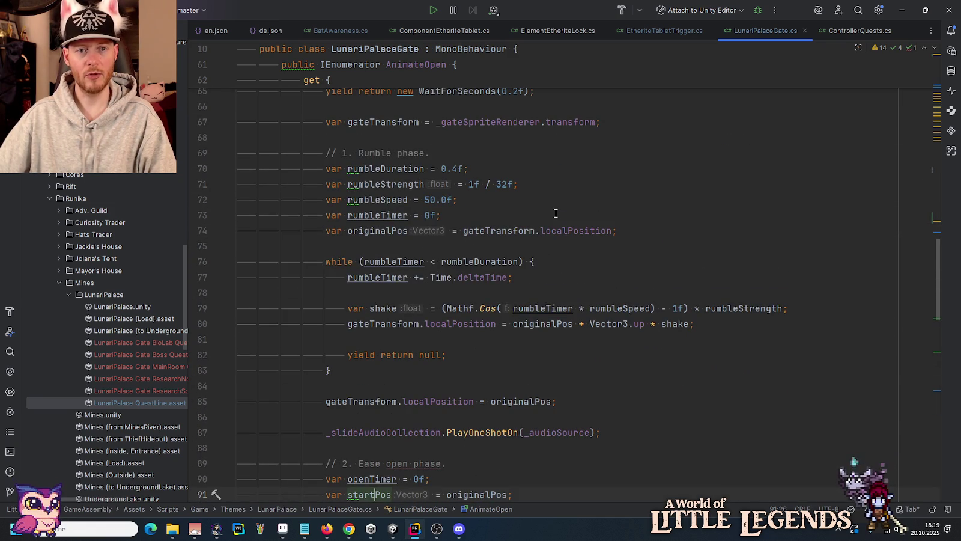
{"action": "scroll", "coordinate": [387, 228], "scroll_direction": "up", "scroll_amount": 7}
{"action": "scroll", "coordinate": [387, 228], "scroll_direction": "down", "scroll_amount": 8}
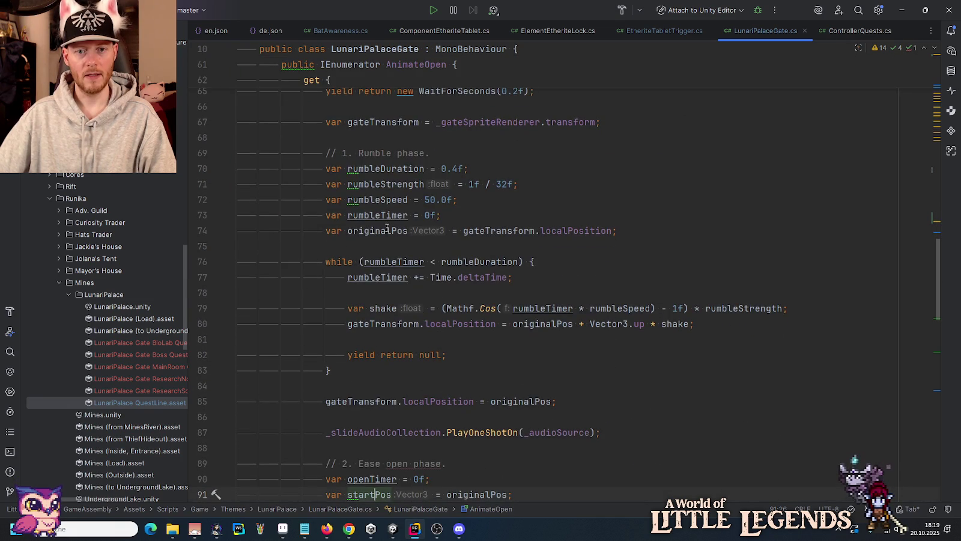
{"action": "scroll", "coordinate": [387, 228], "scroll_direction": "down", "scroll_amount": 5}
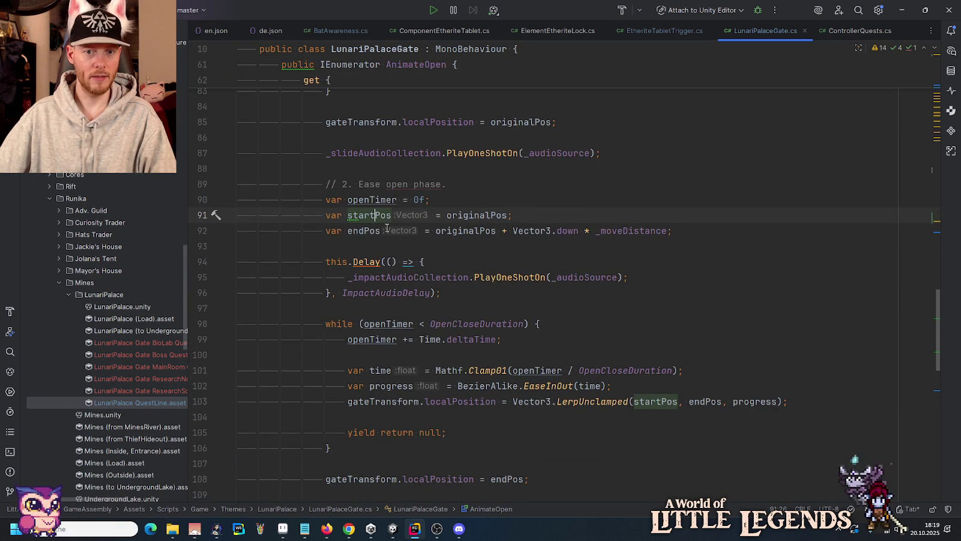
{"action": "scroll", "coordinate": [387, 228], "scroll_direction": "down", "scroll_amount": 2}
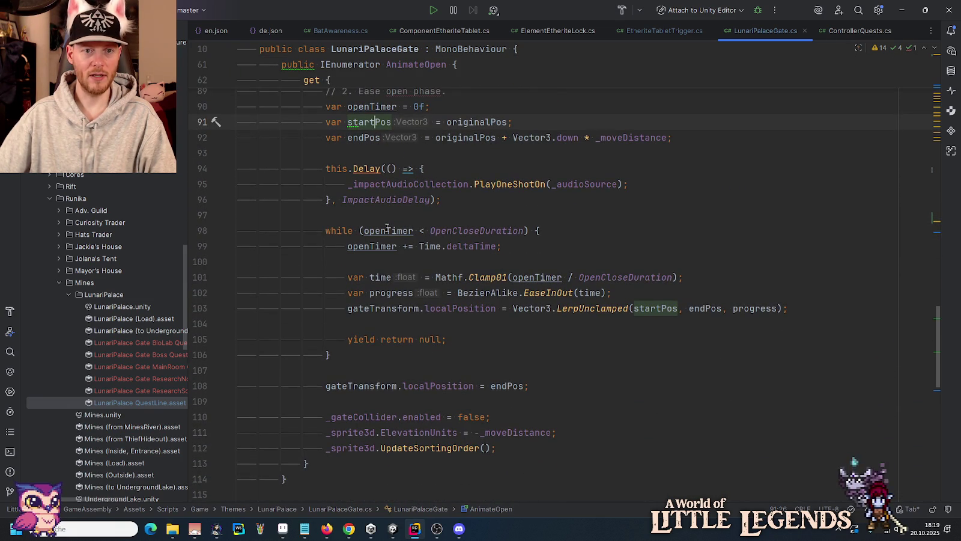
Rename the local originalPos to originalPosition across AnimateOpen.
{"action": "scroll", "coordinate": [387, 228], "scroll_direction": "up", "scroll_amount": 7}
{"action": "left_click", "coordinate": [371, 186]}
{"action": "key", "text": "F2"}
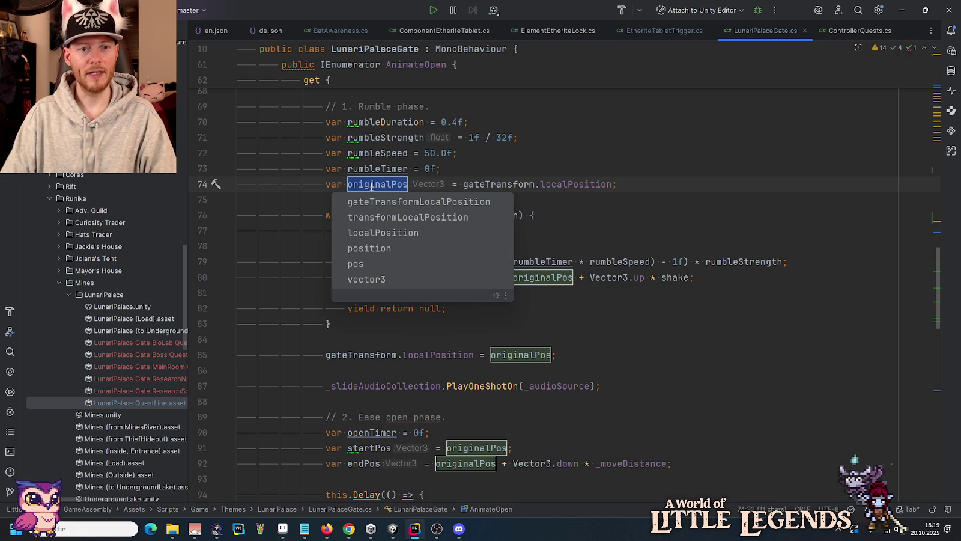
{"action": "key", "text": "End"}
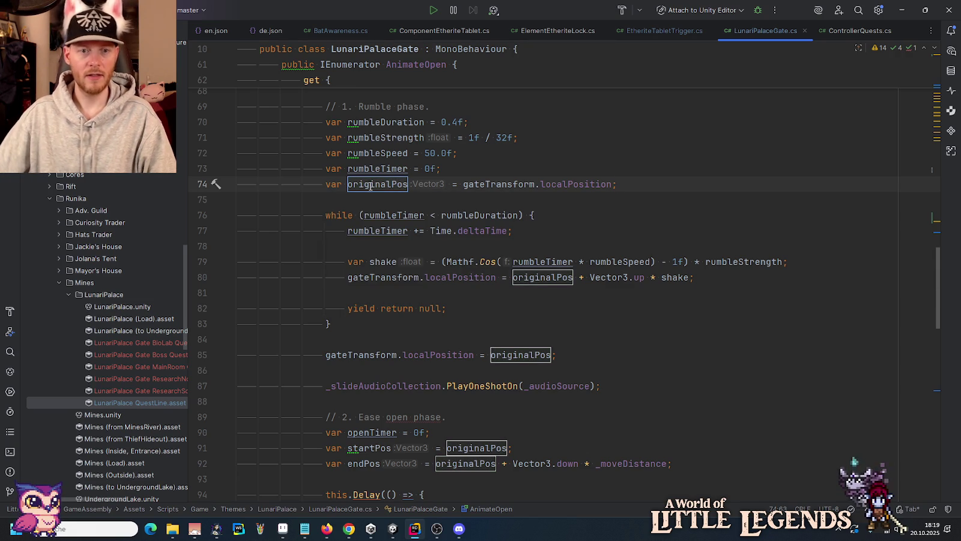
{"action": "type", "text": "ition"}
{"action": "key", "text": "Return"}
Rename the local startPos to startPosition.
{"action": "scroll", "coordinate": [360, 300], "scroll_direction": "down", "scroll_amount": 2}
{"action": "left_click", "coordinate": [361, 401]}
{"action": "key", "text": "F2"}
{"action": "key", "text": "End"}
{"action": "type", "text": "ition"}
{"action": "key", "text": "Return"}
Rename the local endPos to endPosition.
{"action": "left_click", "coordinate": [380, 417]}
{"action": "key", "text": "F2"}
{"action": "key", "text": "End"}
{"action": "type", "text": "ition"}
{"action": "key", "text": "Return"}
{"action": "scroll", "coordinate": [363, 400], "scroll_direction": "down", "scroll_amount": 3}
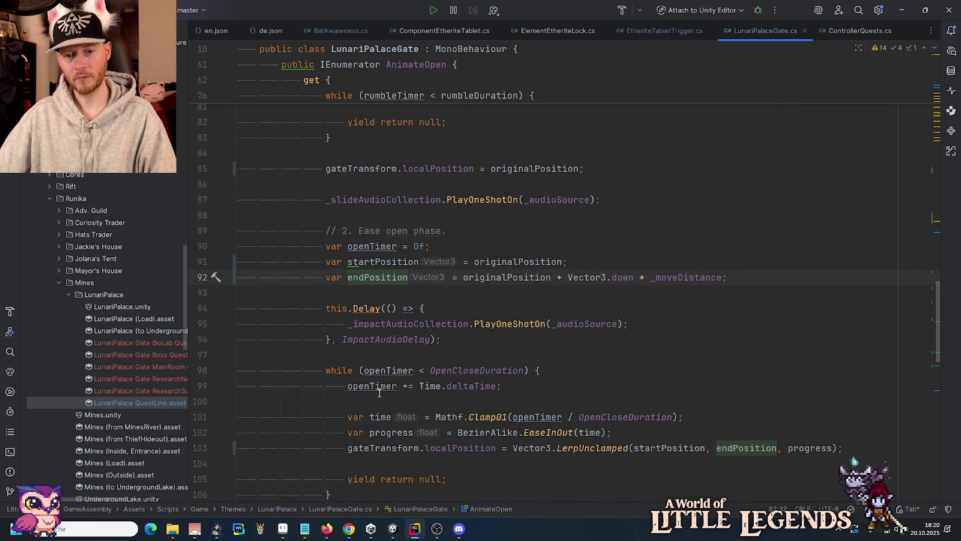
Check usages of originalPosition, _moveDistance, localPosition and endPosition in AnimateOpen.
{"action": "left_click", "coordinate": [529, 276]}
{"action": "left_click", "coordinate": [531, 262]}
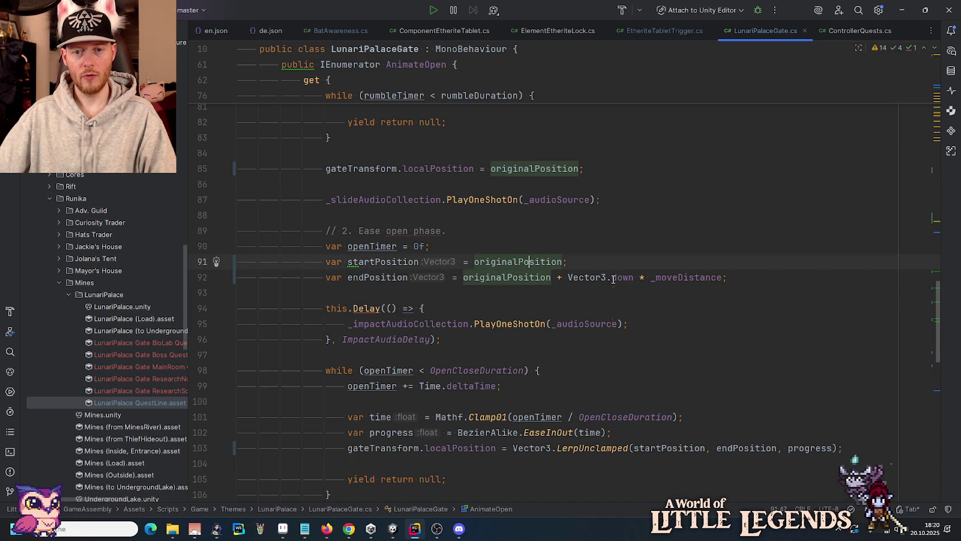
{"action": "left_click", "coordinate": [689, 277]}
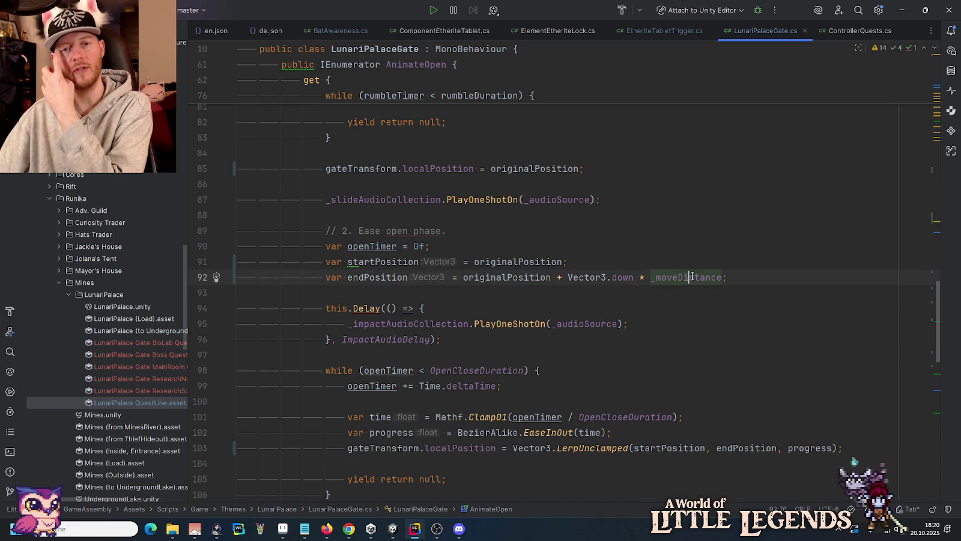
{"action": "left_click", "coordinate": [542, 262]}
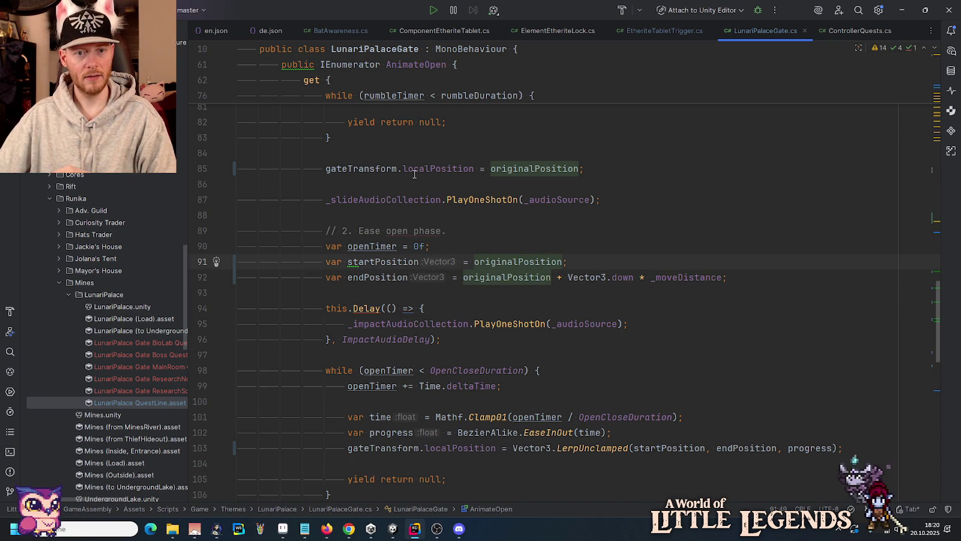
{"action": "scroll", "coordinate": [408, 324], "scroll_direction": "up", "scroll_amount": 5}
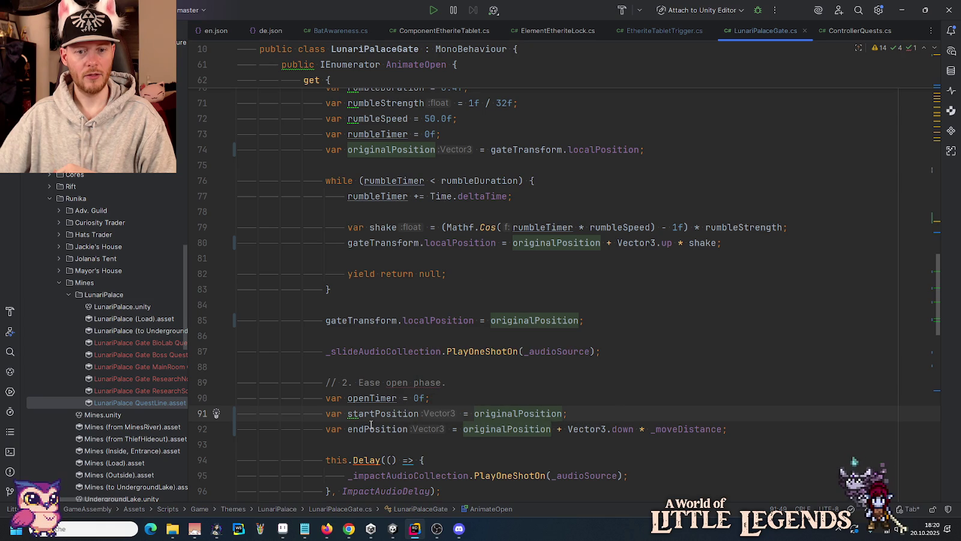
{"action": "left_click", "coordinate": [629, 150]}
{"action": "scroll", "coordinate": [515, 321], "scroll_direction": "down", "scroll_amount": 10}
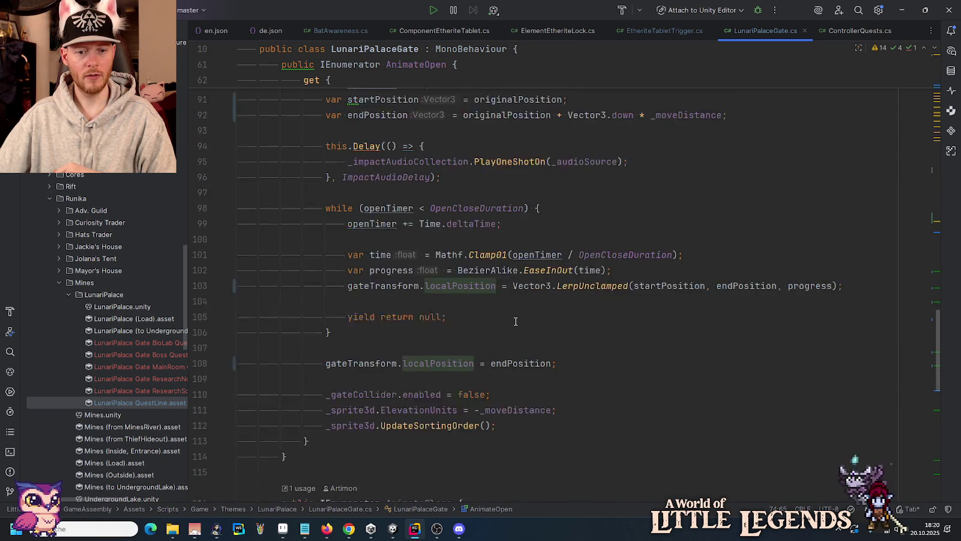
{"action": "left_click", "coordinate": [507, 352]}
Review the originalPosition assignment on line 74, then bring the music site forward.
{"action": "scroll", "coordinate": [508, 352], "scroll_direction": "up", "scroll_amount": 6}
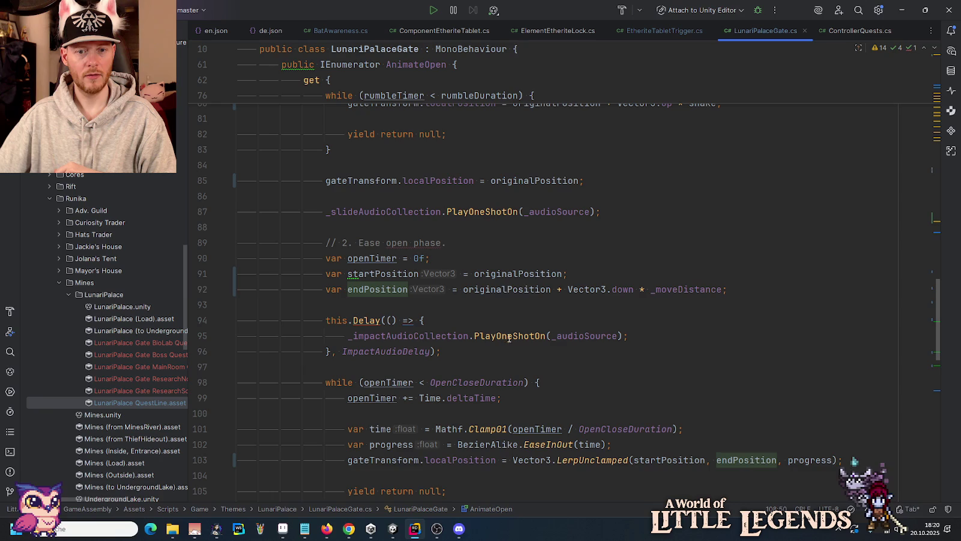
{"action": "scroll", "coordinate": [506, 288], "scroll_direction": "up", "scroll_amount": 5}
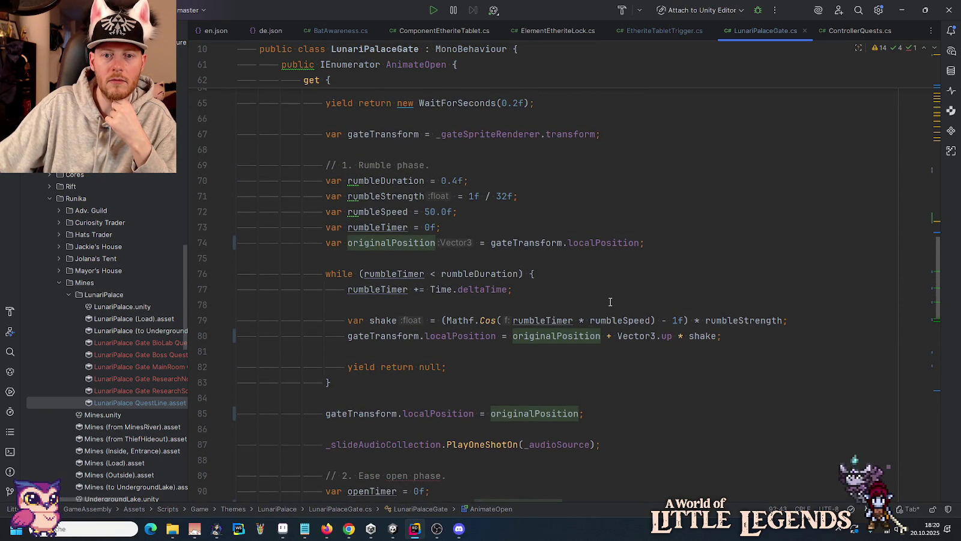
{"action": "scroll", "coordinate": [610, 301], "scroll_direction": "down", "scroll_amount": 8}
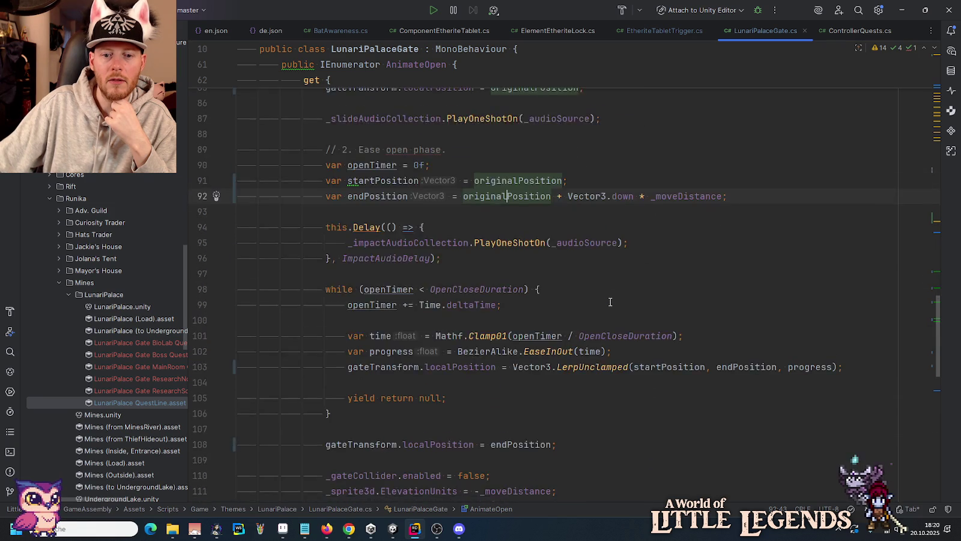
{"action": "scroll", "coordinate": [609, 301], "scroll_direction": "up", "scroll_amount": 2}
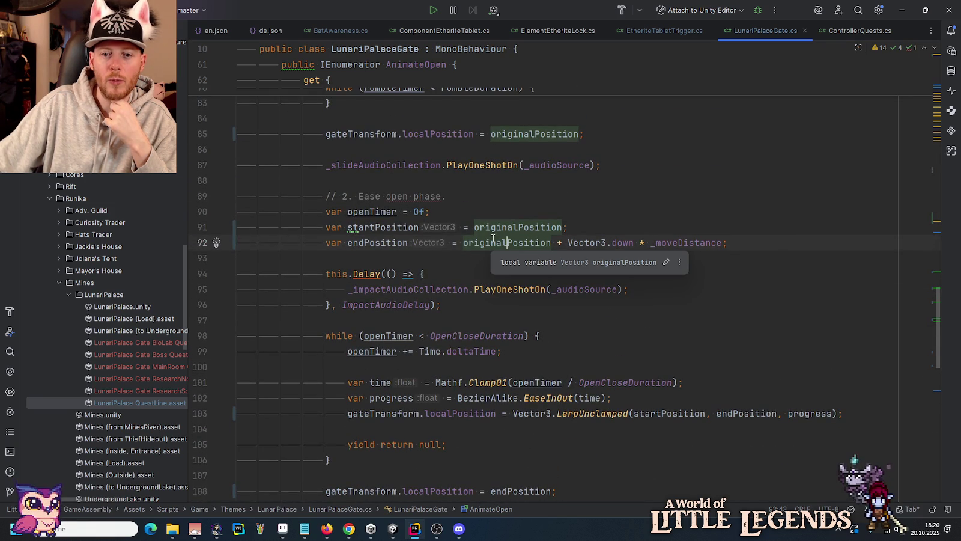
{"action": "scroll", "coordinate": [493, 238], "scroll_direction": "up", "scroll_amount": 4}
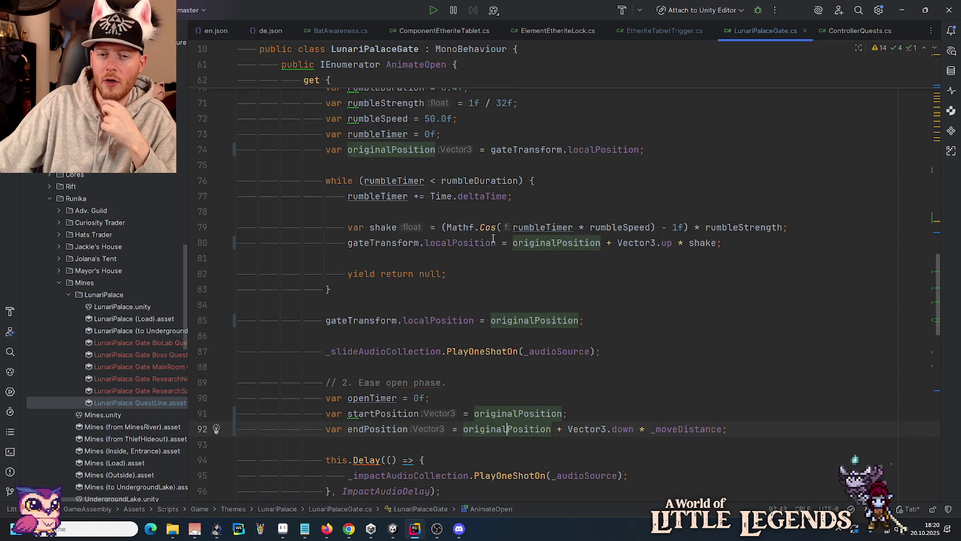
{"action": "scroll", "coordinate": [555, 180], "scroll_direction": "up", "scroll_amount": 2}
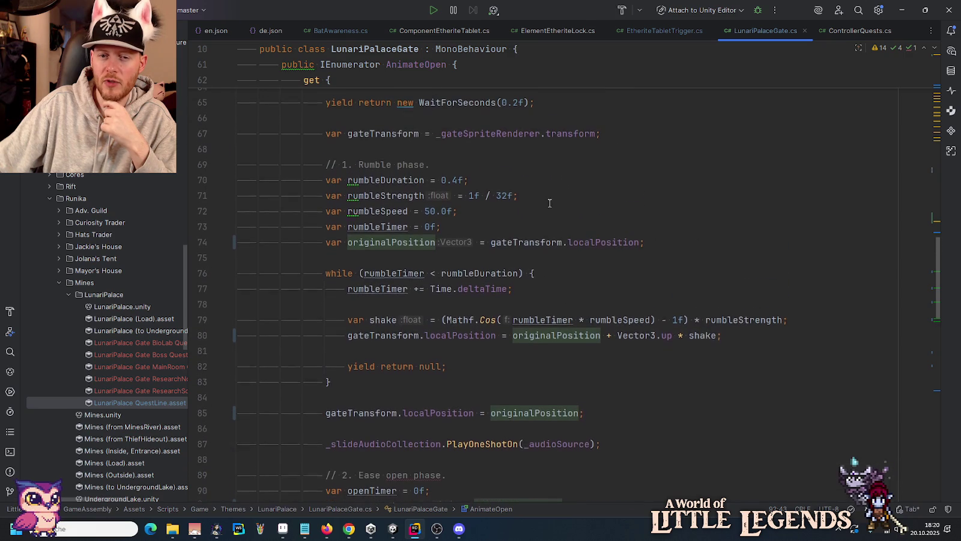
{"action": "left_click", "coordinate": [591, 243]}
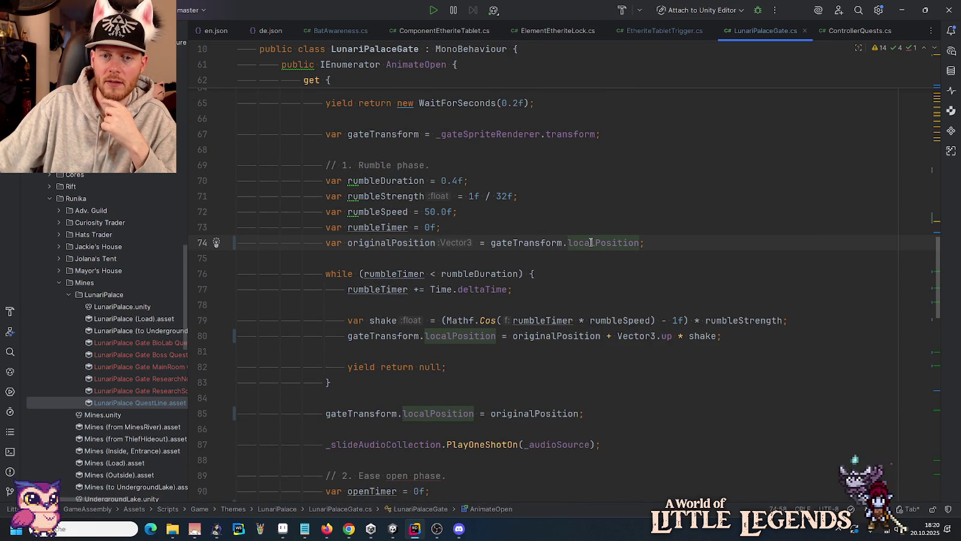
{"action": "left_click", "coordinate": [348, 528]}
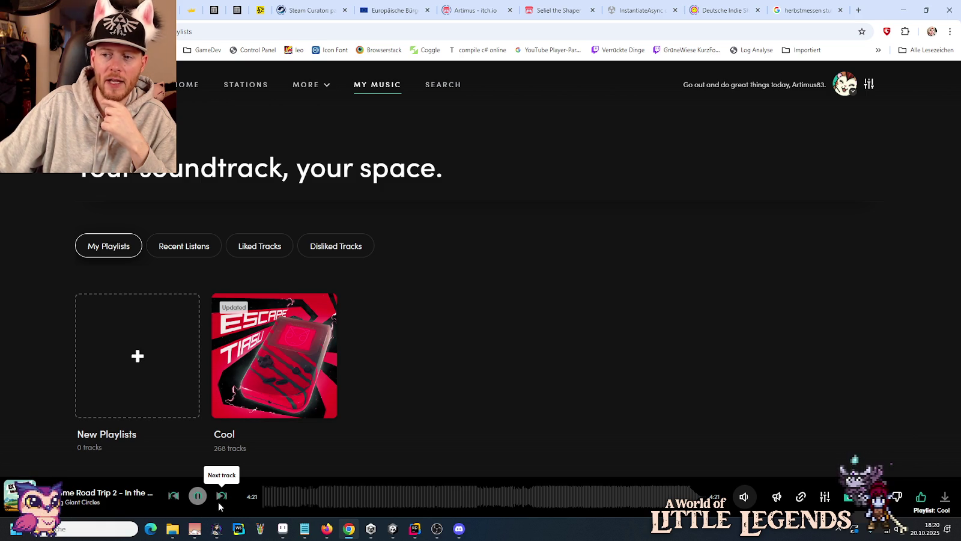
Leave the Pretzel music page and return to the Unity editor.
{"action": "mouse_move", "coordinate": [391, 528]}
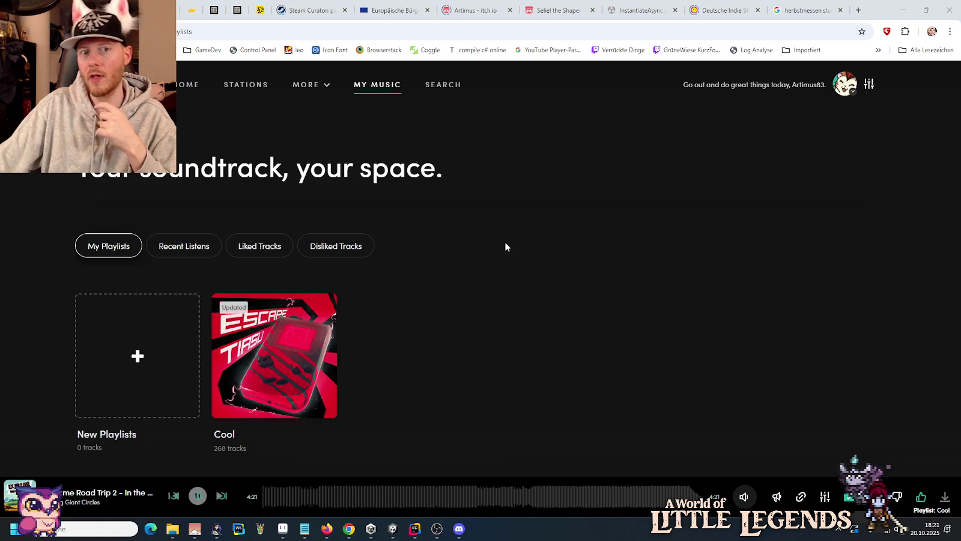
{"action": "key", "text": "alt+Tab"}
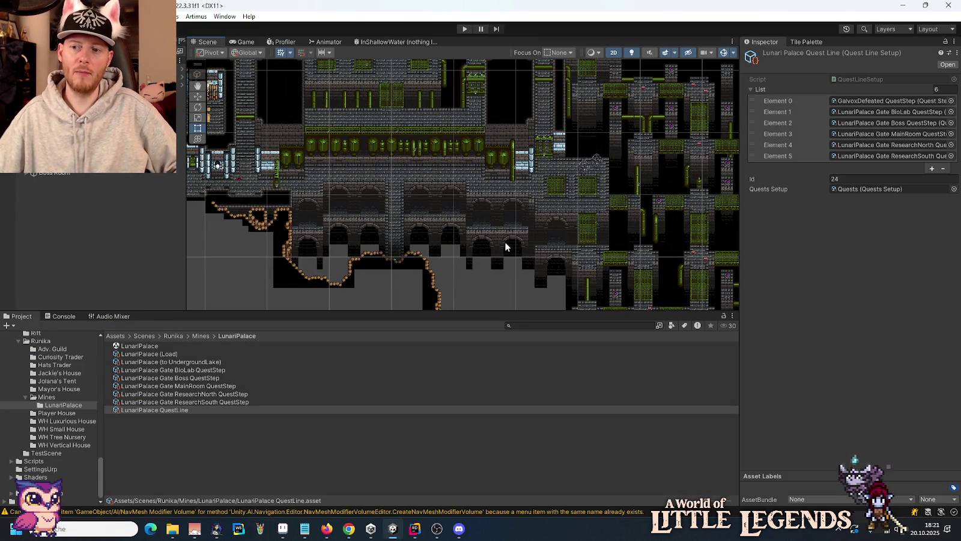
Select the LunariPalace_GateHor3 gate in the scene and open its prefab on its own.
{"action": "left_click", "coordinate": [351, 530]}
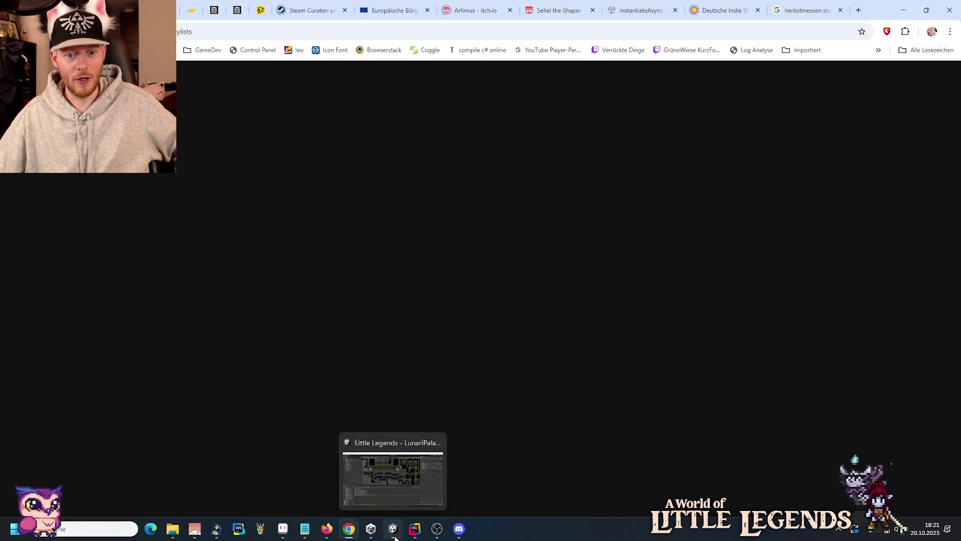
{"action": "left_click", "coordinate": [417, 508]}
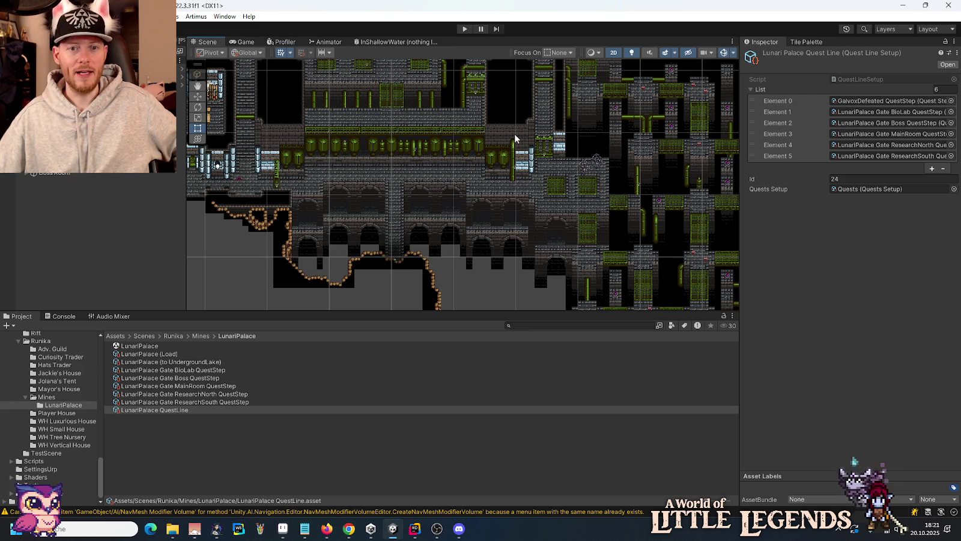
{"action": "left_click", "coordinate": [546, 140]}
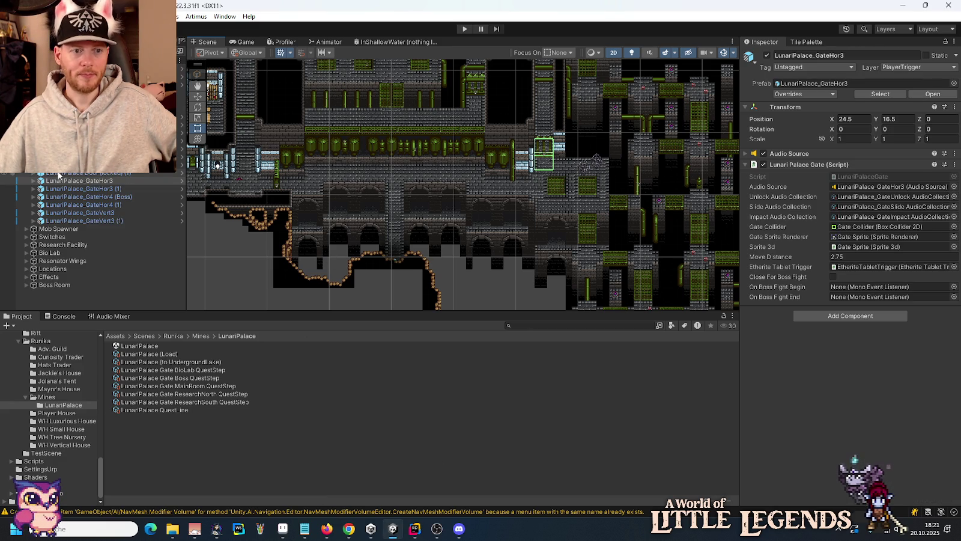
{"action": "left_click", "coordinate": [180, 181]}
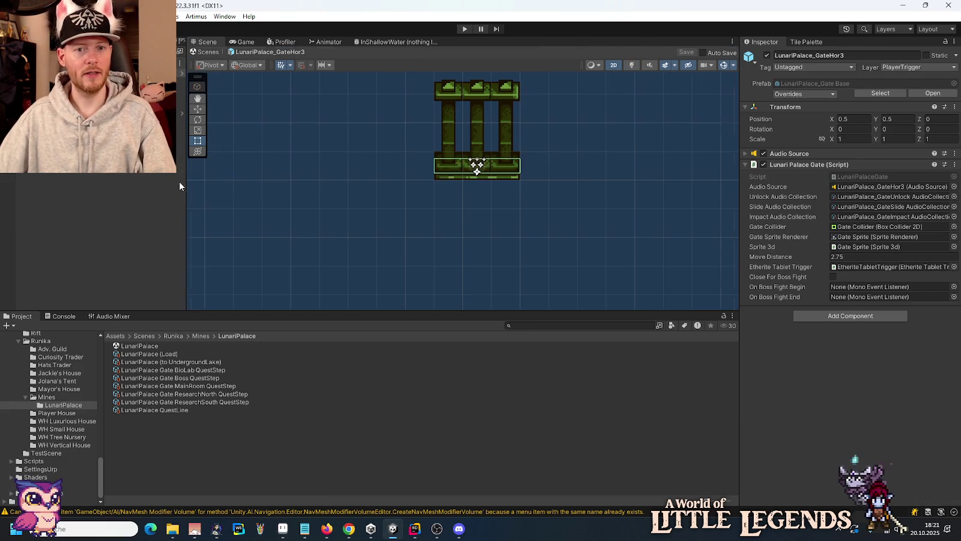
{"action": "left_click_drag", "start_coordinate": [408, 169], "coordinate": [409, 220]}
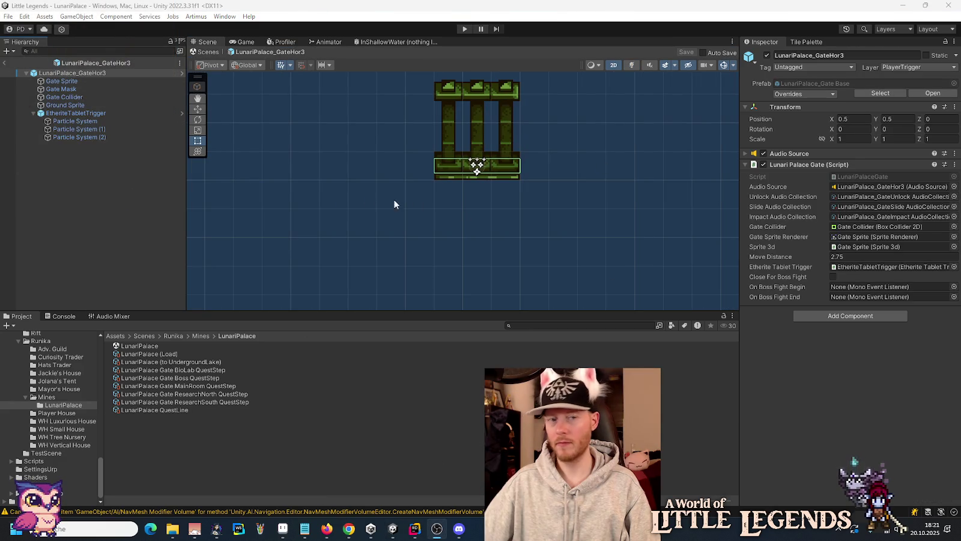
Trial-move the Gate Sprite down to Y -2.5, then undo the move.
{"action": "left_click", "coordinate": [85, 81]}
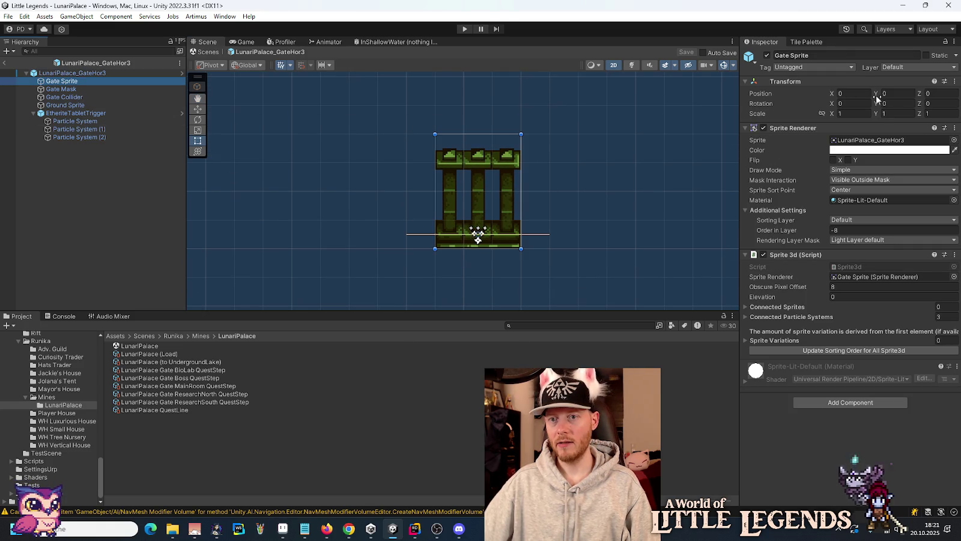
{"action": "left_click", "coordinate": [200, 109]}
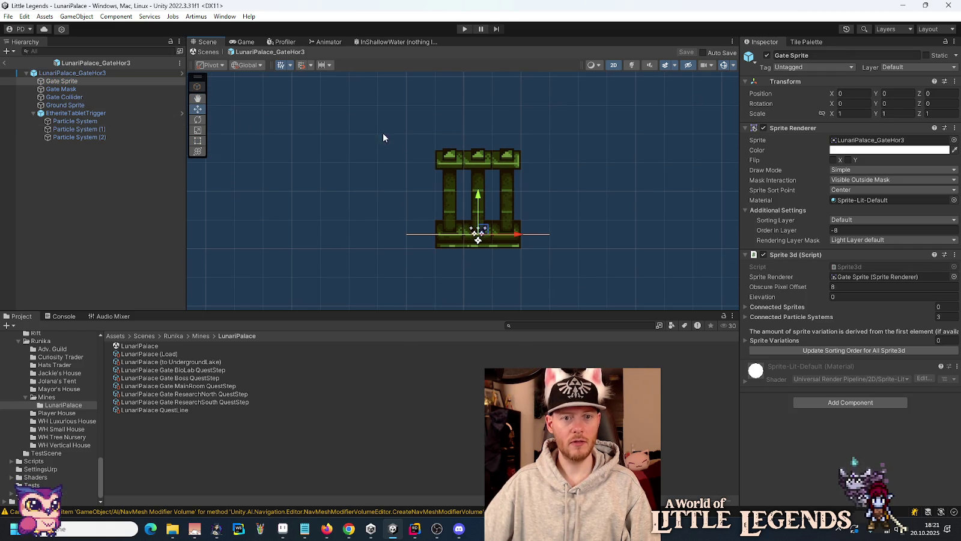
{"action": "left_click_drag", "start_coordinate": [477, 193], "coordinate": [479, 274]}
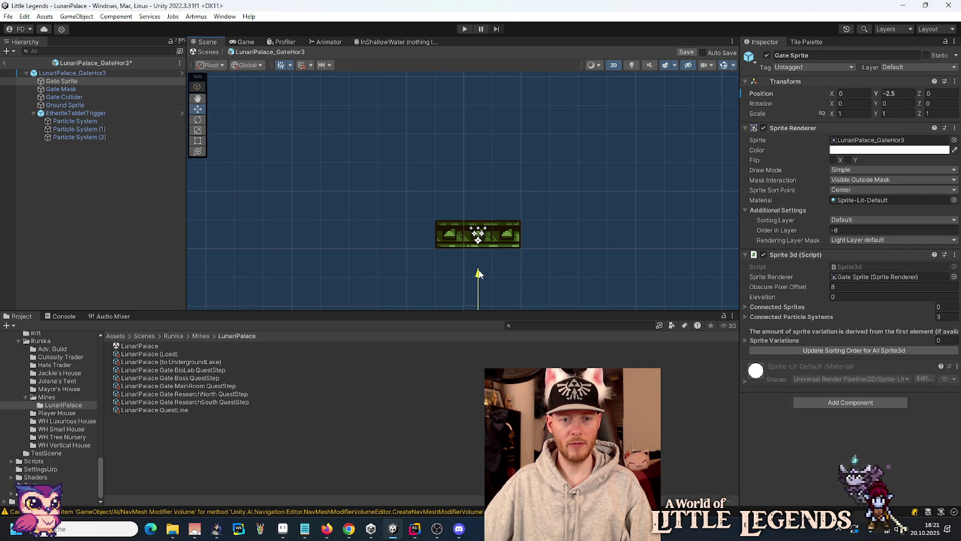
{"action": "key", "text": "ctrl+z"}
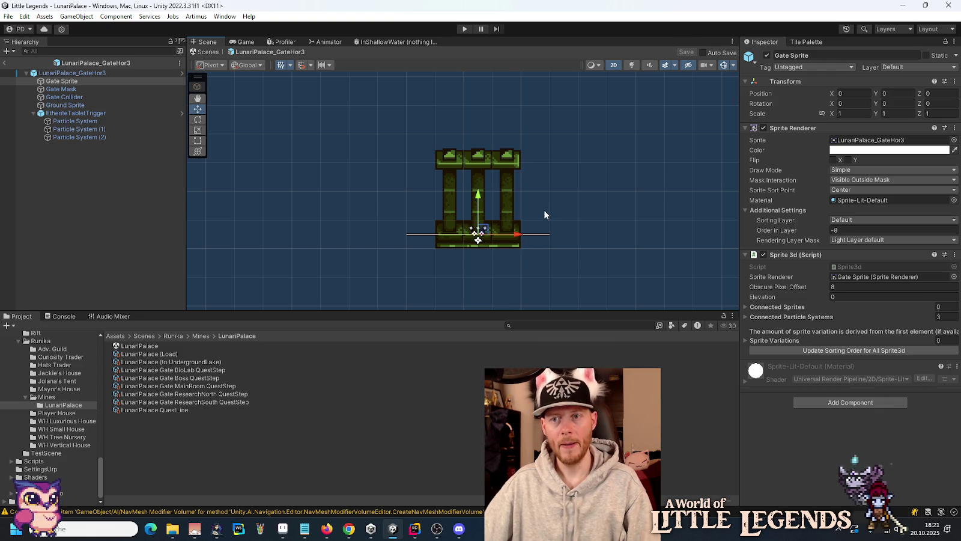
{"action": "left_click", "coordinate": [425, 531]}
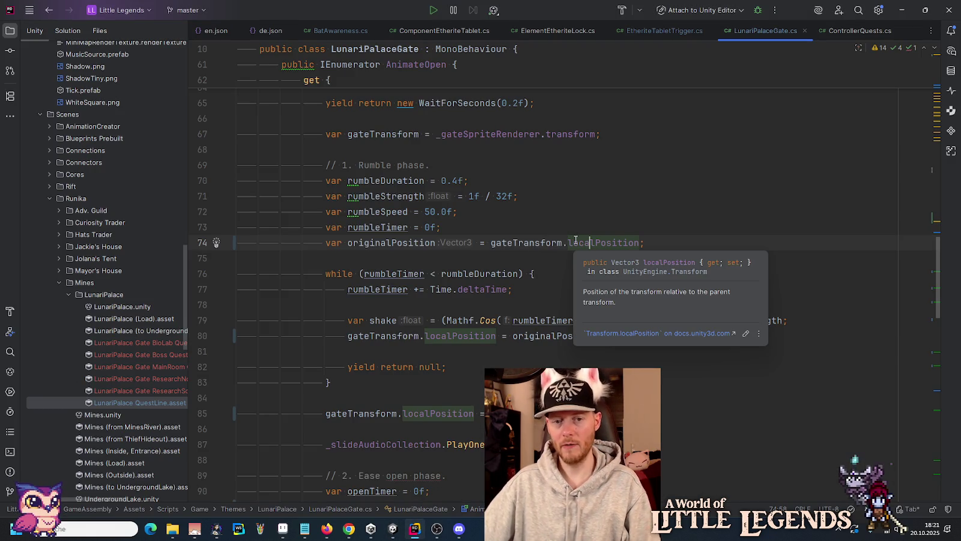
Select the gateTransform.localPosition expression on line 74, then bring the Pretzel page forward.
{"action": "left_click", "coordinate": [552, 243]}
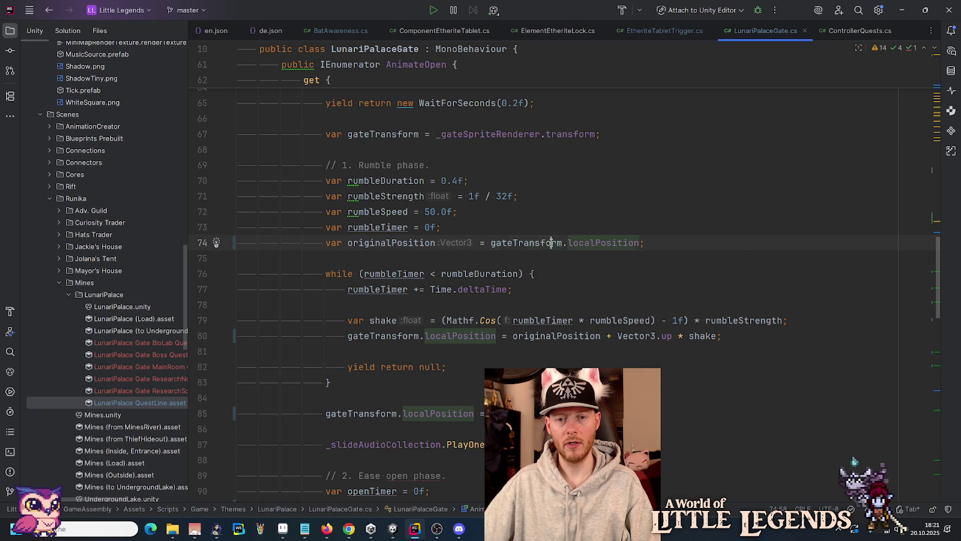
{"action": "key", "text": "ctrl+w"}
{"action": "key", "text": "ctrl+w"}
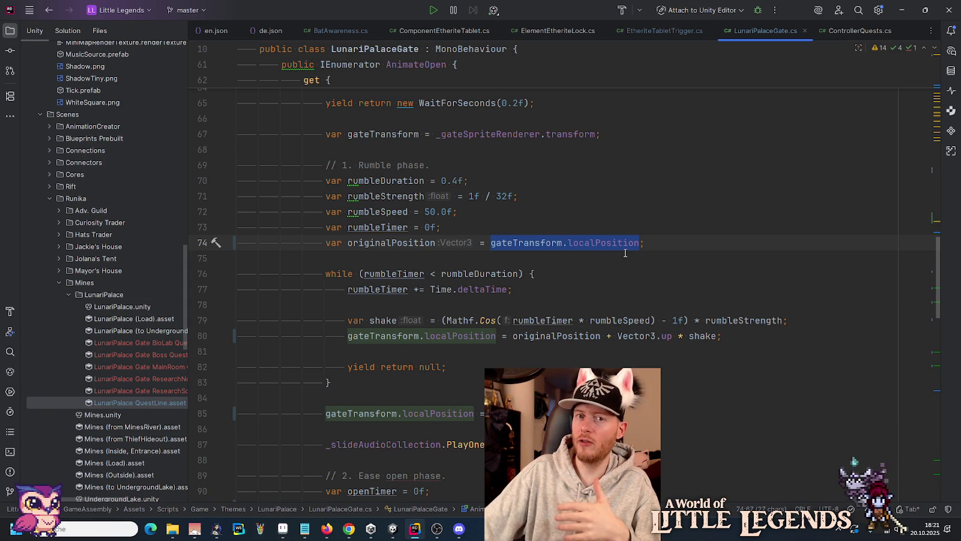
{"action": "left_click", "coordinate": [349, 529]}
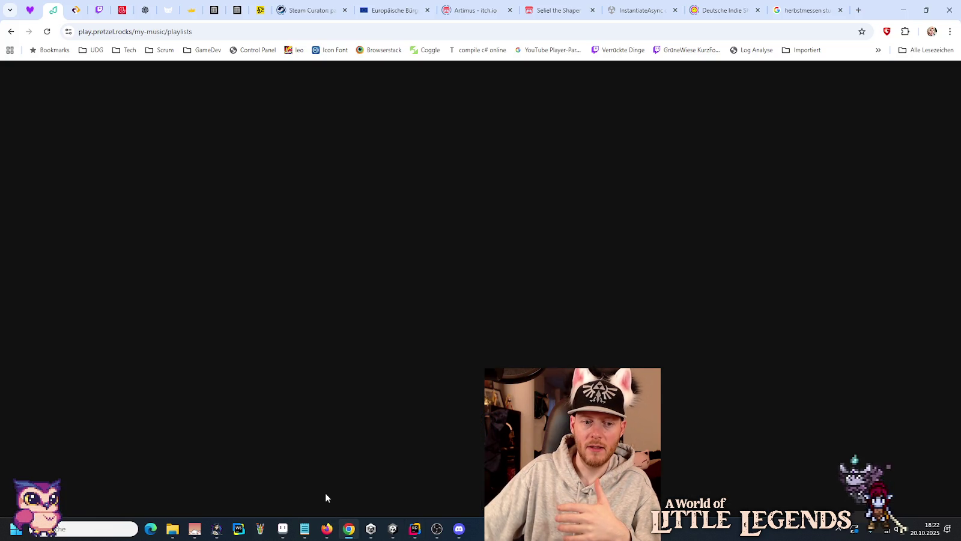
Reload the Pretzel playlists page with DevTools open to capture its network requests.
{"action": "left_click", "coordinate": [46, 33]}
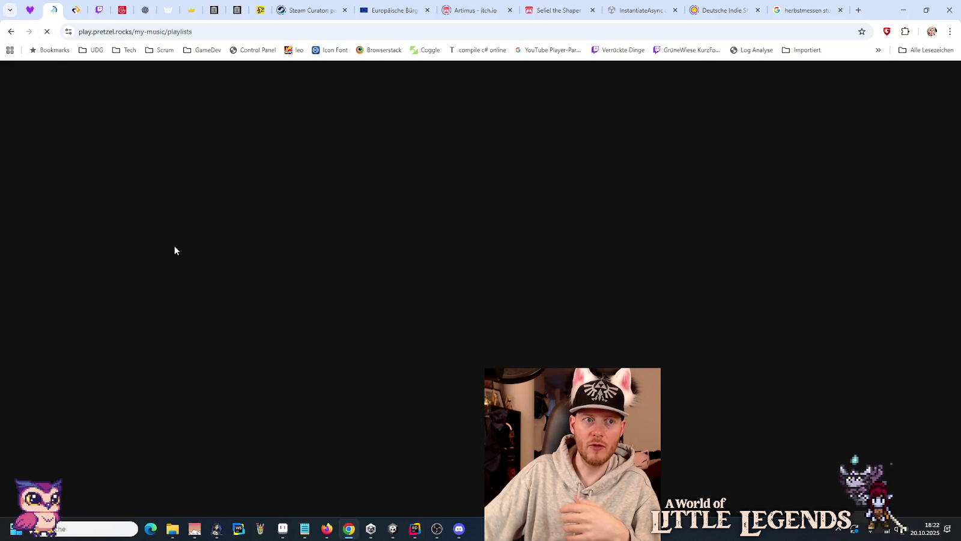
{"action": "key", "text": "F12"}
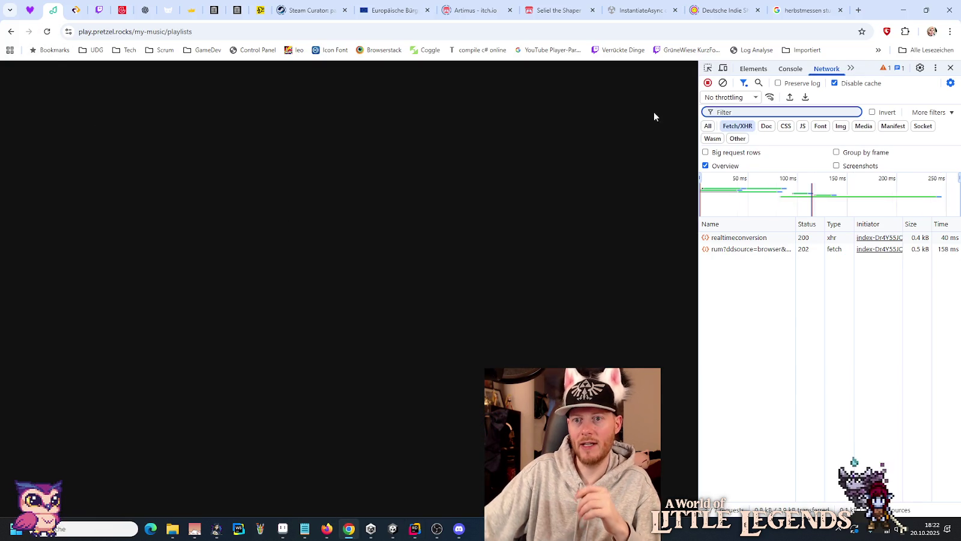
{"action": "key", "text": "F5"}
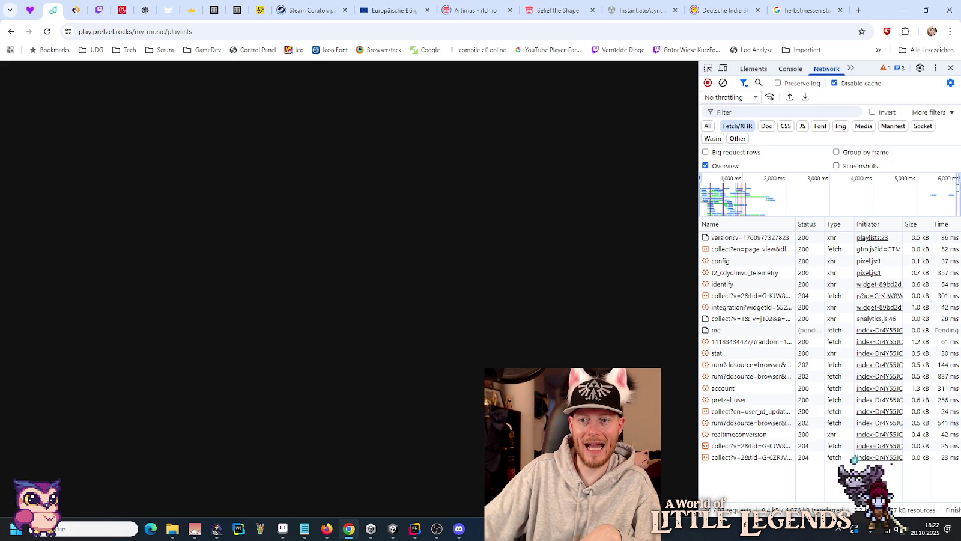
{"action": "left_click", "coordinate": [47, 31]}
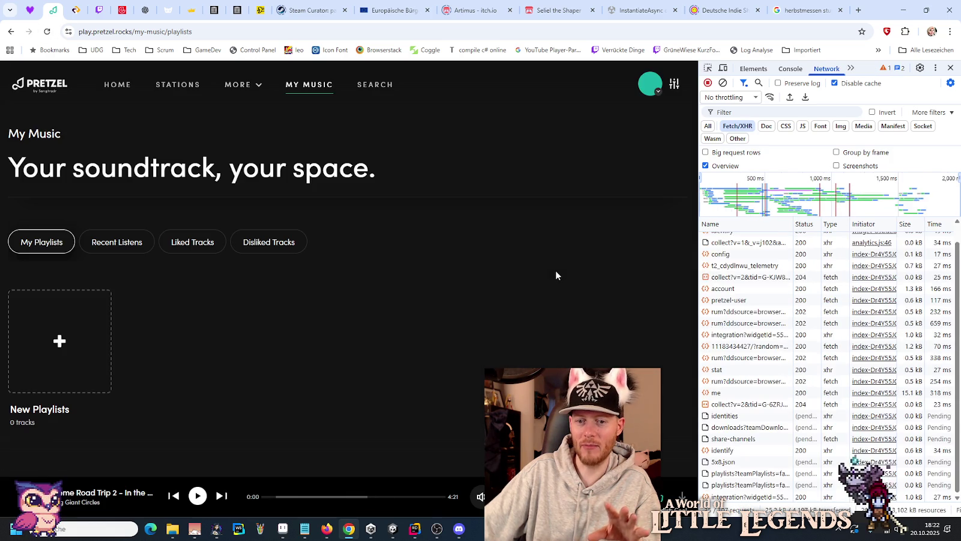
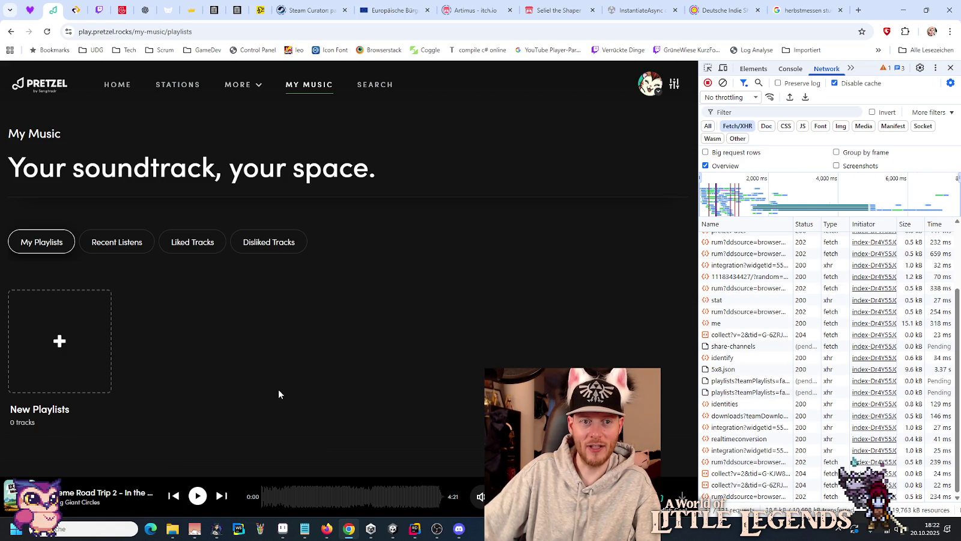
Reload the Pretzel playlists page in Chrome and bring Rider back to the front.
{"action": "left_click", "coordinate": [47, 31]}
{"action": "left_click", "coordinate": [414, 529]}
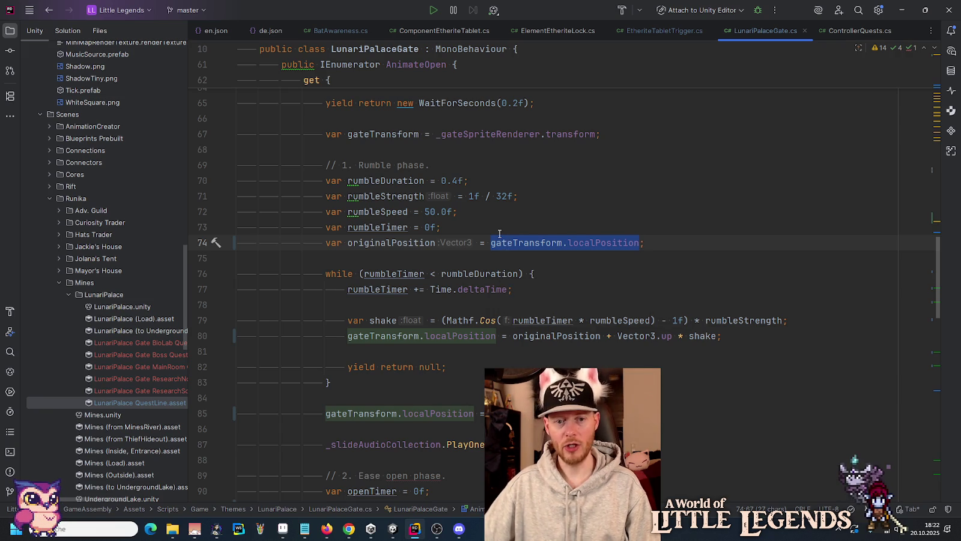
Remove originalPosition from the shake offset and delete its declaration.
{"action": "scroll", "coordinate": [499, 234], "scroll_direction": "down", "scroll_amount": 1}
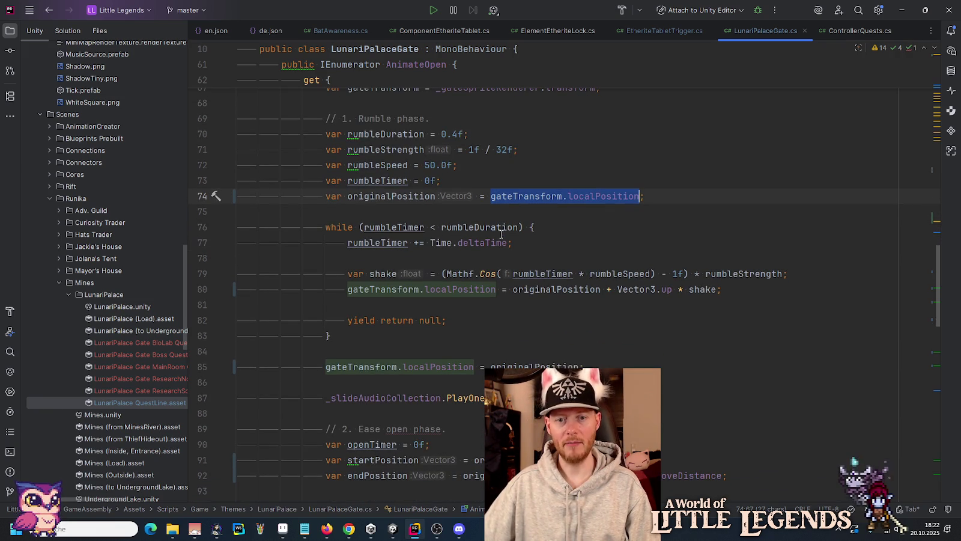
{"action": "left_click", "coordinate": [585, 290]}
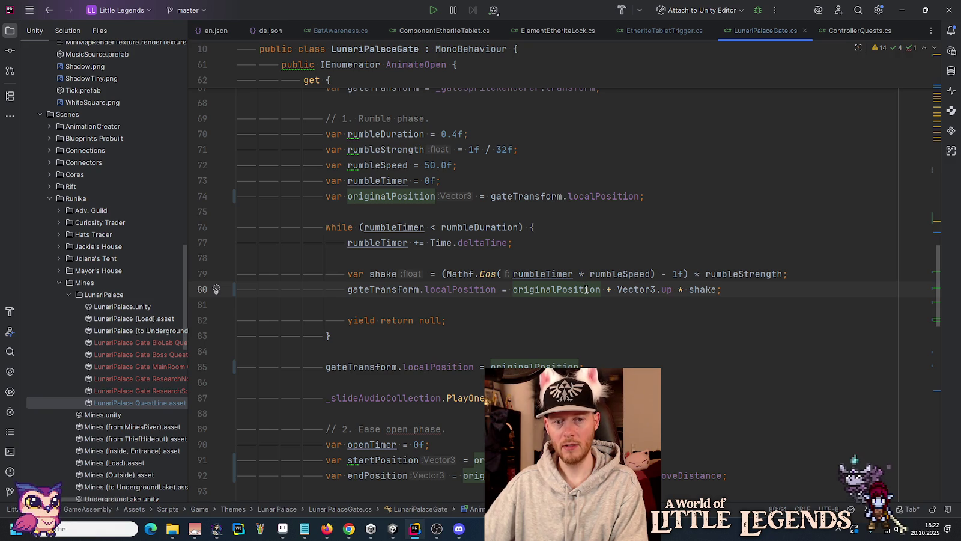
{"action": "key", "text": "ctrl+shift+Right"}
{"action": "key", "text": "ctrl+shift+Right"}
{"action": "key", "text": "Delete"}
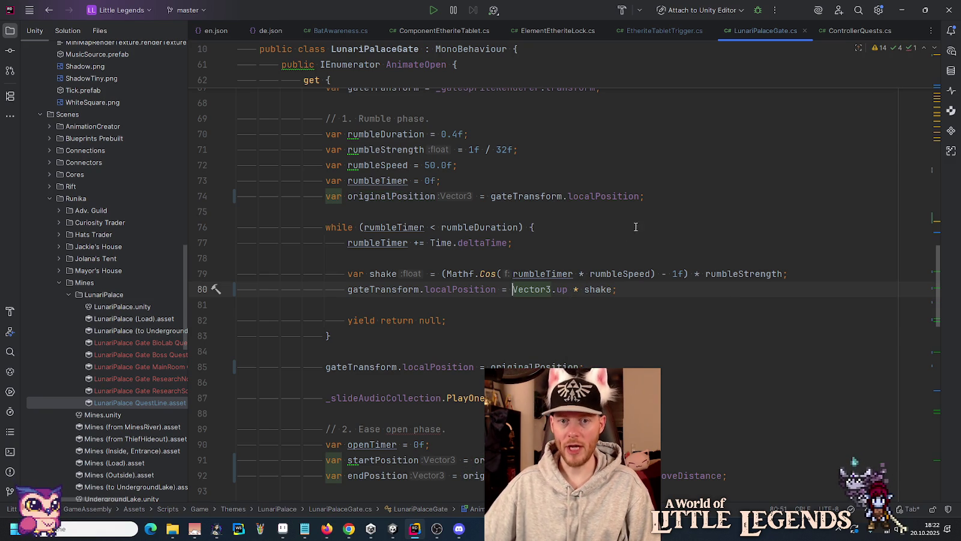
{"action": "left_click", "coordinate": [652, 196]}
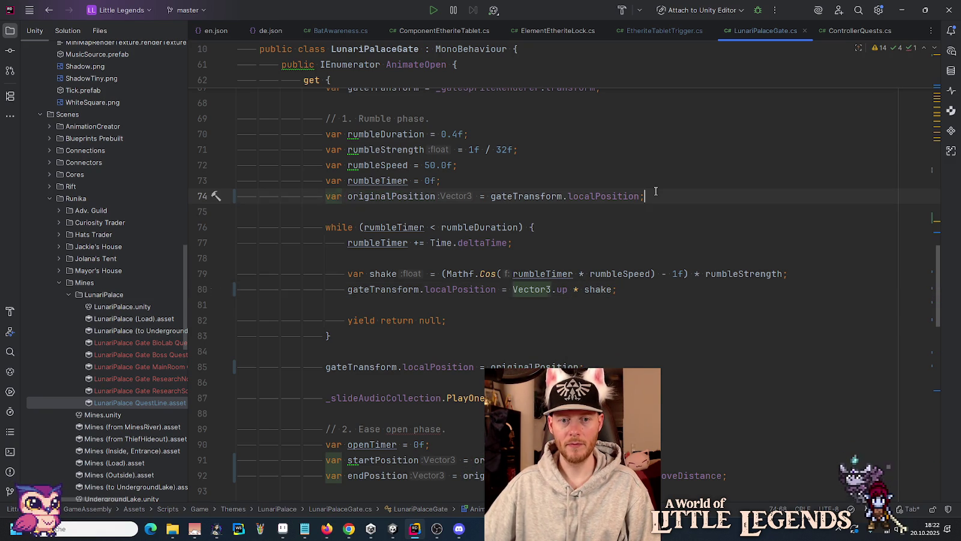
{"action": "key", "text": "ctrl+x"}
Replace originalPosition with Vector3.zero in the reset line and startPosition.
{"action": "double_click", "coordinate": [520, 351]}
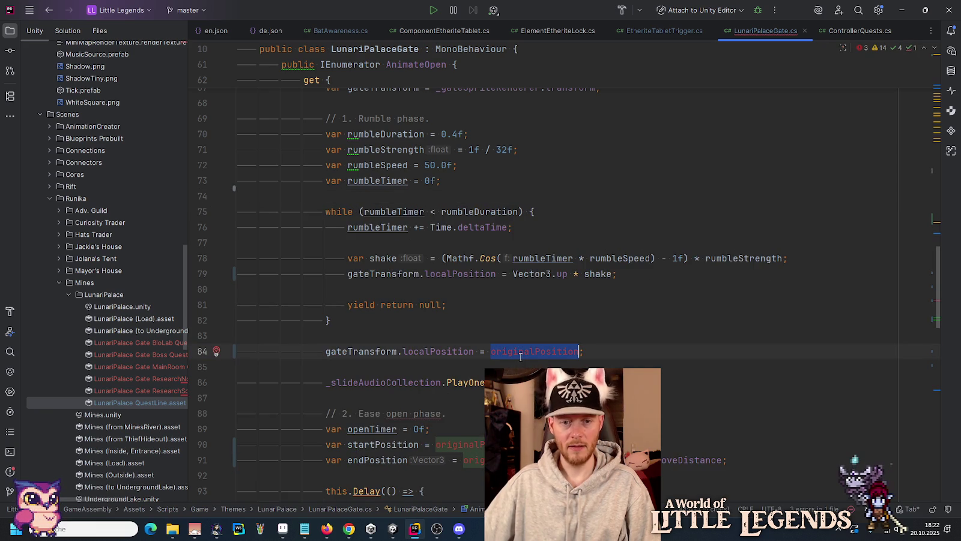
{"action": "type", "text": "V"}
{"action": "key", "text": "Return"}
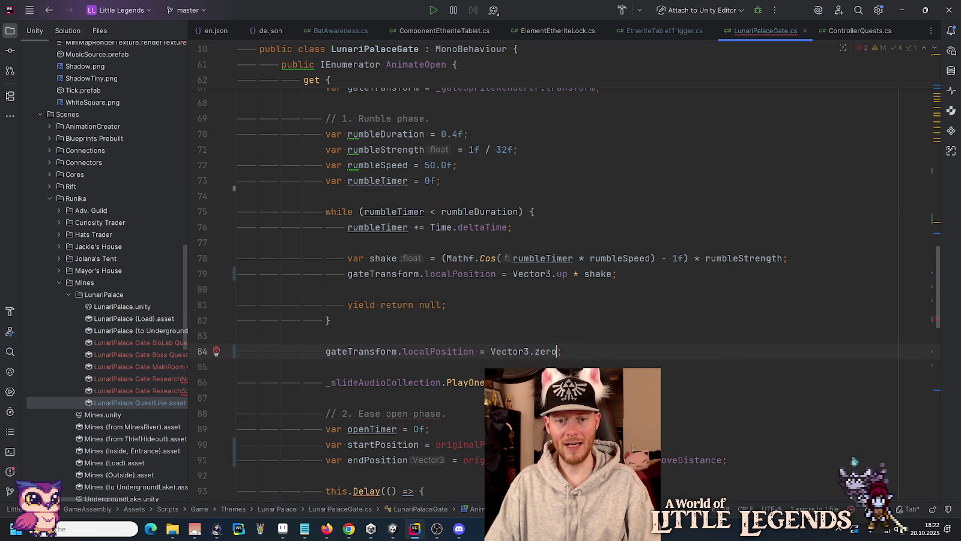
{"action": "scroll", "coordinate": [393, 255], "scroll_direction": "down", "scroll_amount": 4}
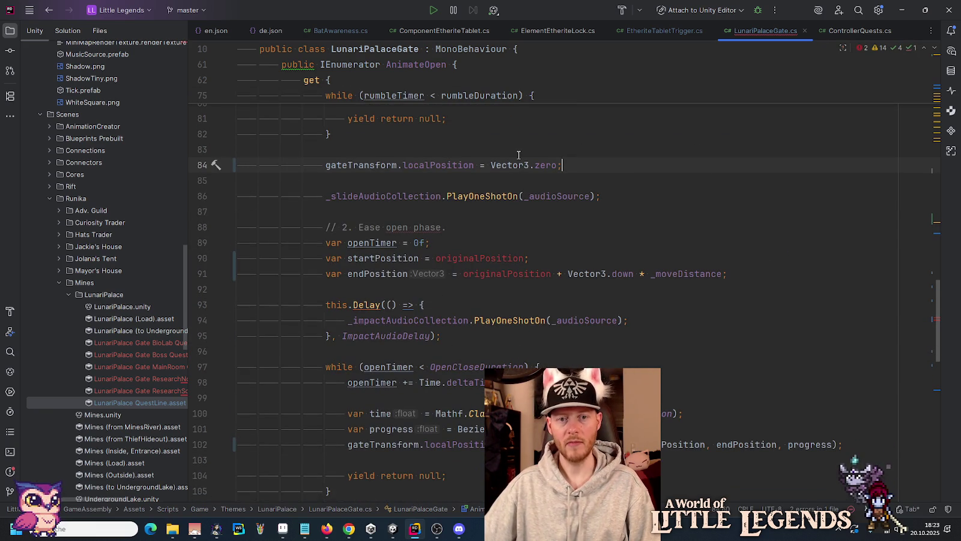
{"action": "key", "text": "ctrl+w"}
{"action": "key", "text": "ctrl+w"}
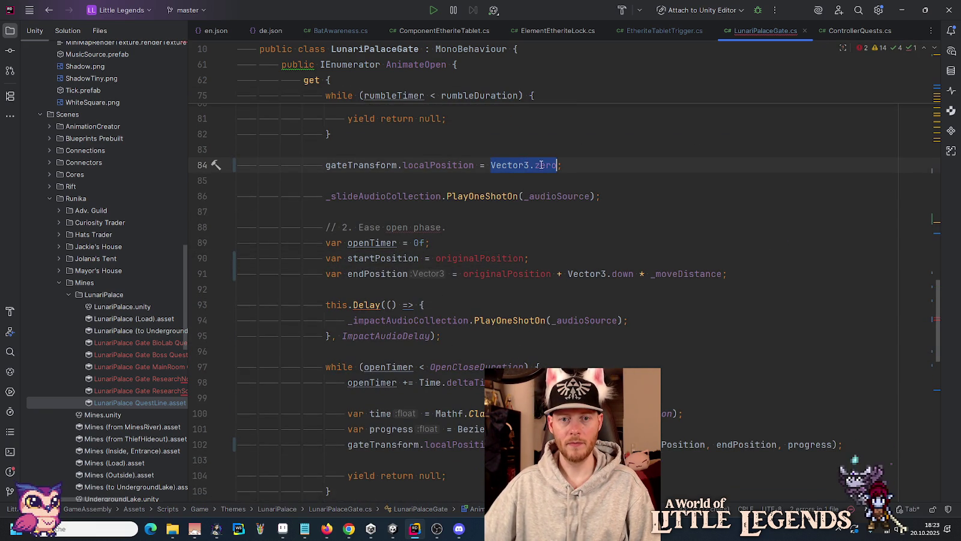
{"action": "key", "text": "ctrl+c"}
{"action": "left_click", "coordinate": [507, 258]}
{"action": "key", "text": "ctrl+w"}
{"action": "key", "text": "ctrl+v"}
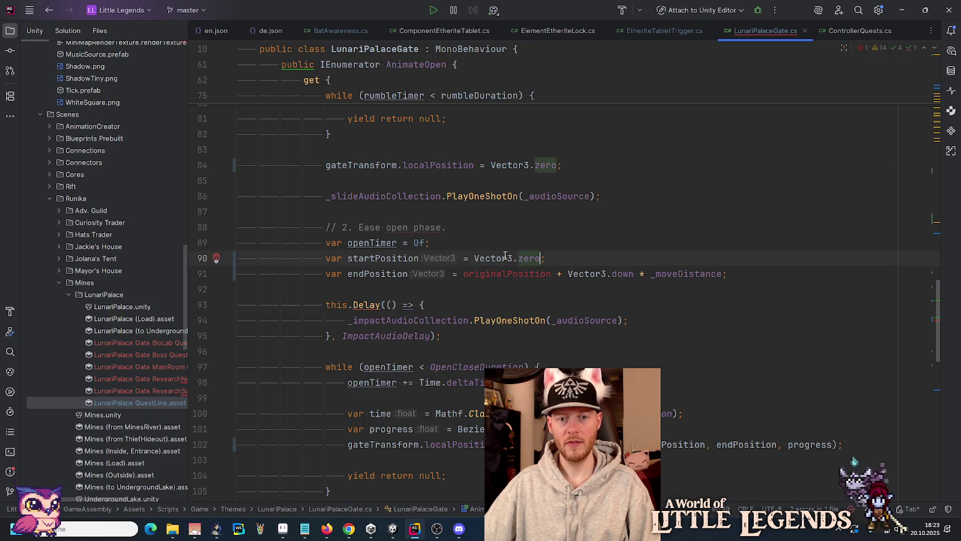
Drop originalPosition from endPosition, leaving Vector3.down * _moveDistance.
{"action": "left_click_drag", "start_coordinate": [464, 273], "coordinate": [562, 273]}
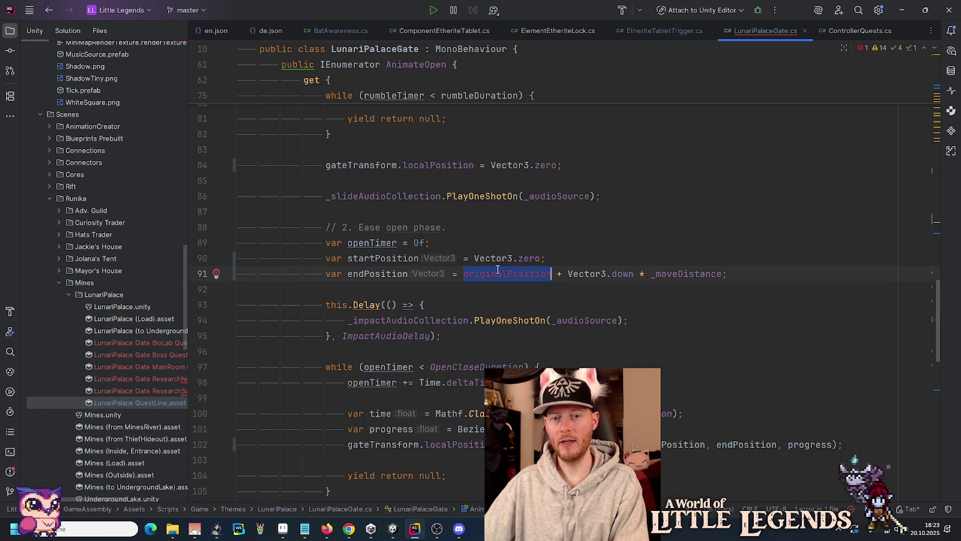
{"action": "key", "text": "Delete"}
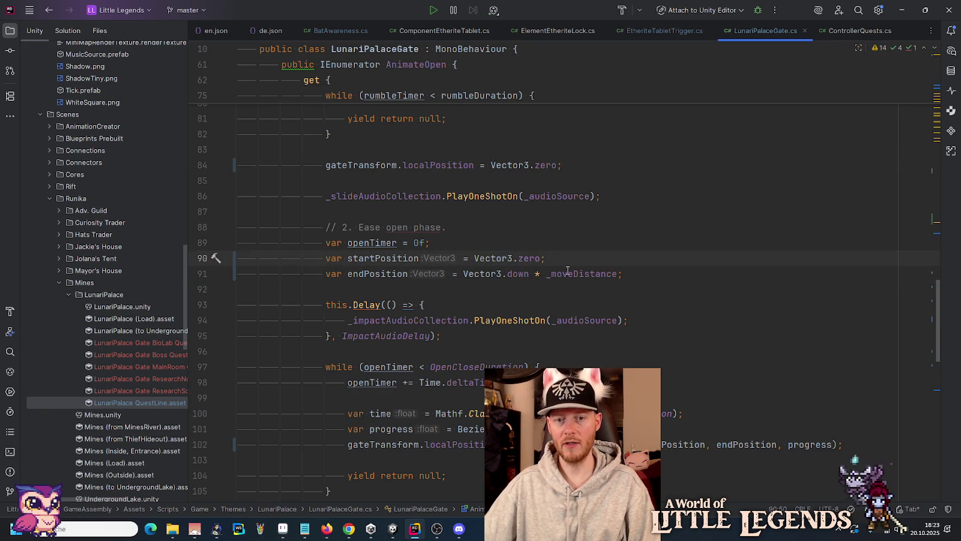
{"action": "left_click", "coordinate": [568, 273]}
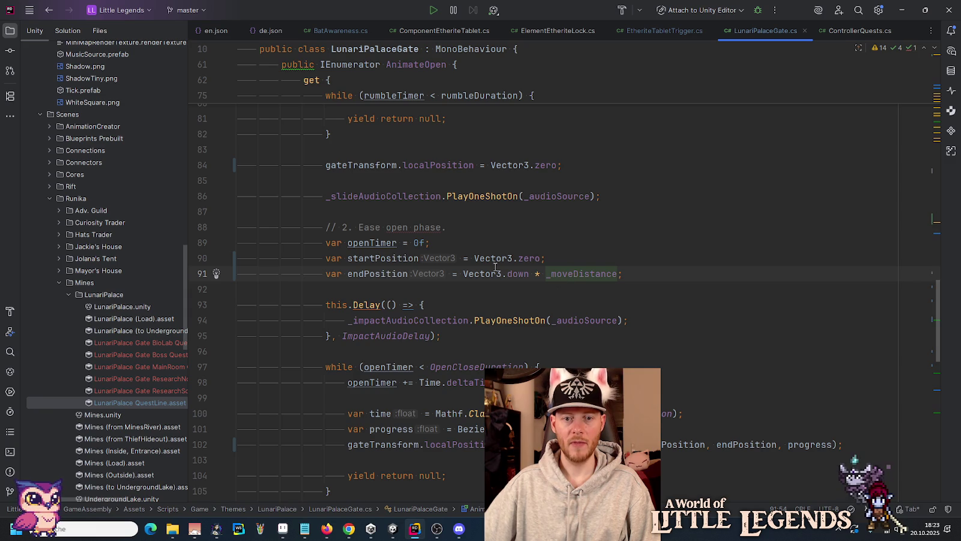
{"action": "left_click", "coordinate": [372, 275]}
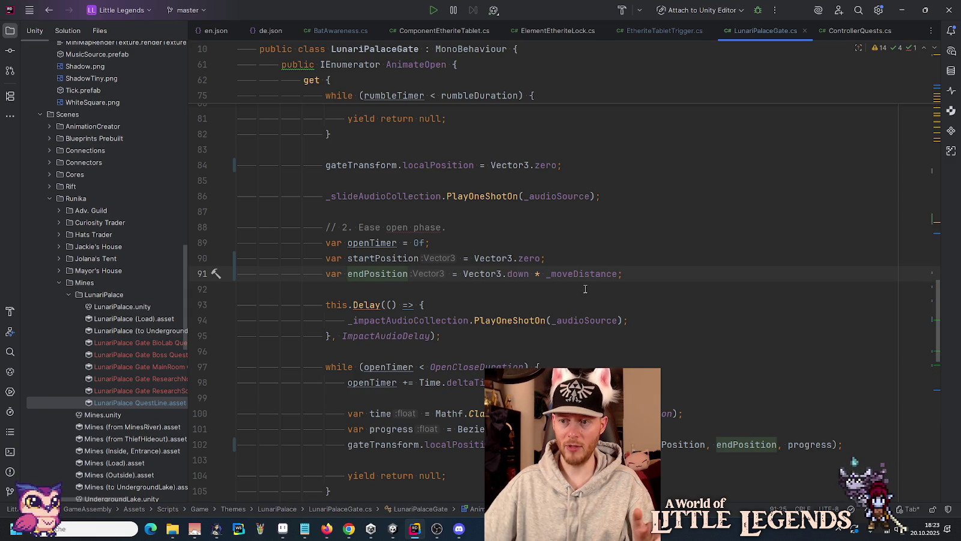
Select the final gate position, collider and elevation lines 106–111 at the end of AnimateOpen, then switch to Chrome.
{"action": "scroll", "coordinate": [585, 289], "scroll_direction": "down", "scroll_amount": 5}
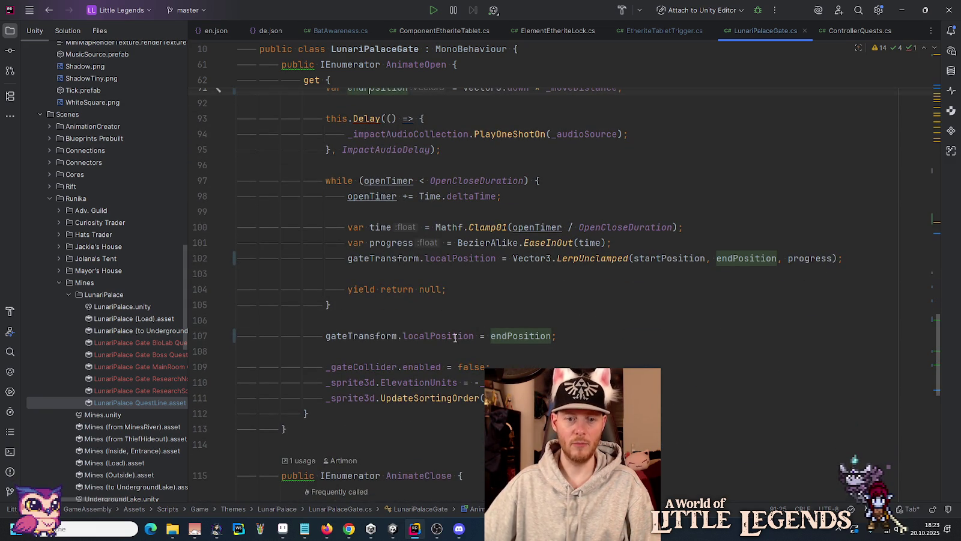
{"action": "scroll", "coordinate": [465, 334], "scroll_direction": "up", "scroll_amount": 2}
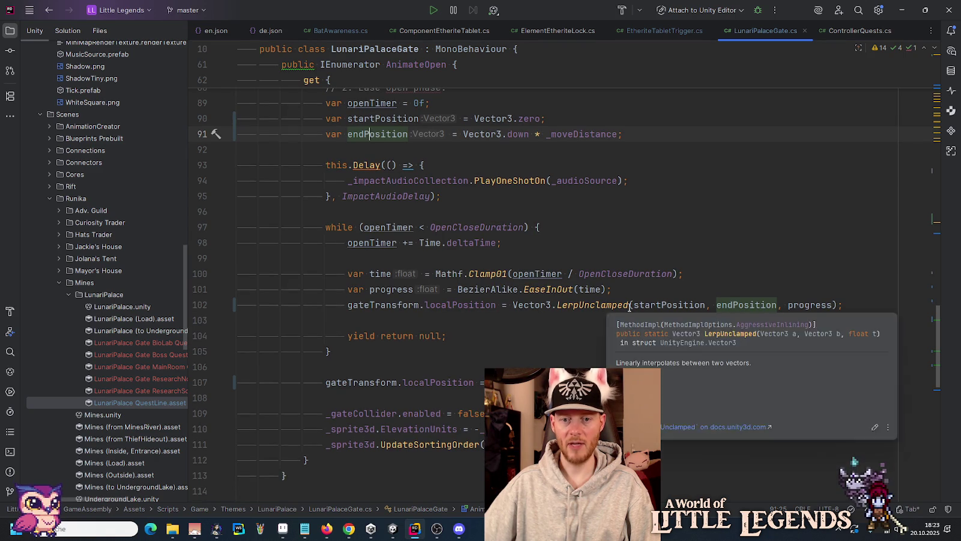
{"action": "scroll", "coordinate": [376, 353], "scroll_direction": "down", "scroll_amount": 1}
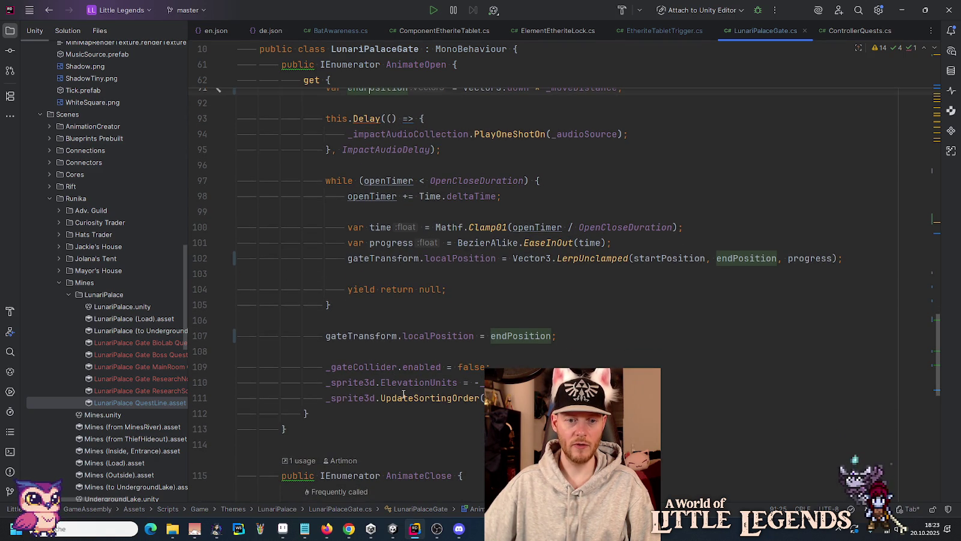
{"action": "left_click", "coordinate": [373, 366]}
{"action": "left_click", "coordinate": [420, 366]}
{"action": "key", "text": "Down"}
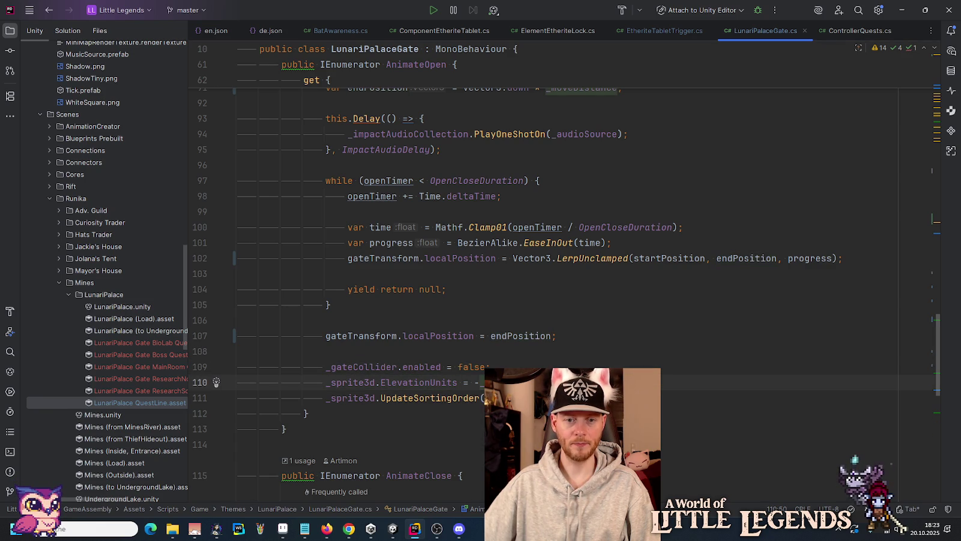
{"action": "left_click", "coordinate": [442, 322]}
{"action": "key", "text": "shift+Down"}
{"action": "key", "text": "shift+Down"}
{"action": "key", "text": "shift+Down"}
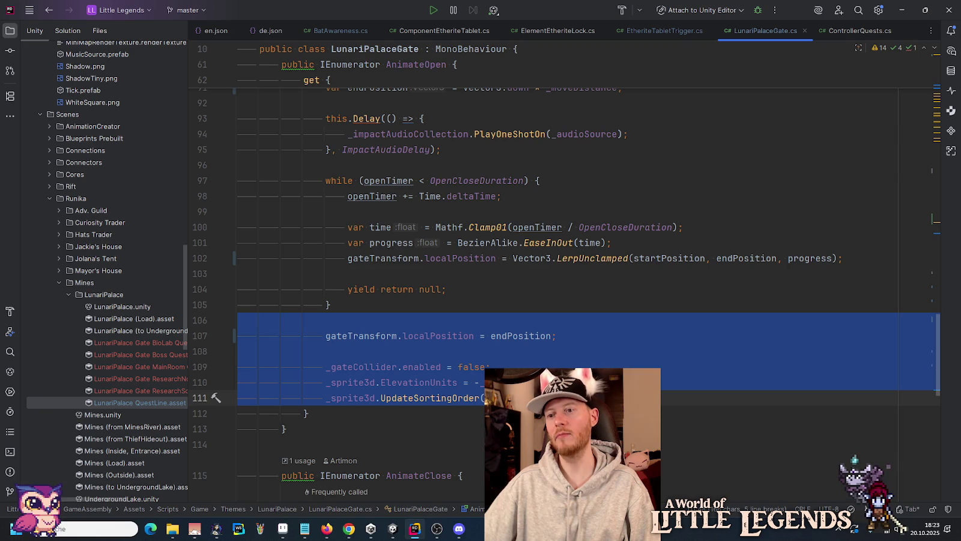
{"action": "key", "text": "shift+End"}
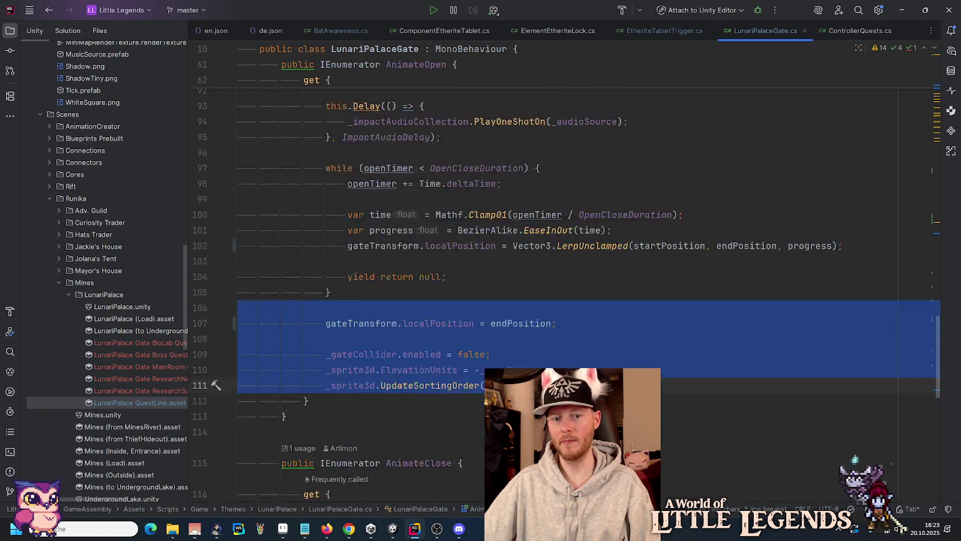
{"action": "scroll", "coordinate": [412, 485], "scroll_direction": "down", "scroll_amount": 2}
{"action": "left_click", "coordinate": [352, 533]}
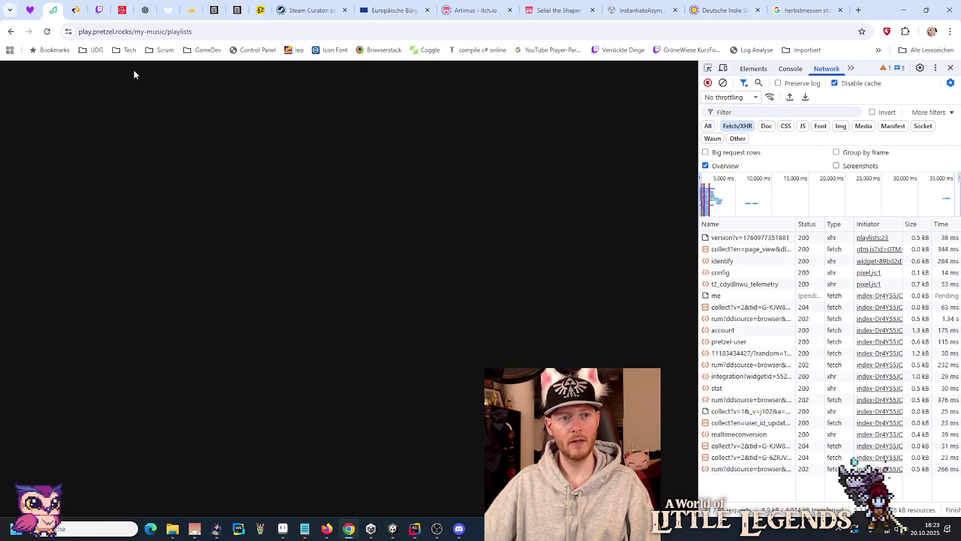
Reload the Pretzel playlists page, then return to Rider at the end of AnimateOpen.
{"action": "left_click", "coordinate": [48, 32]}
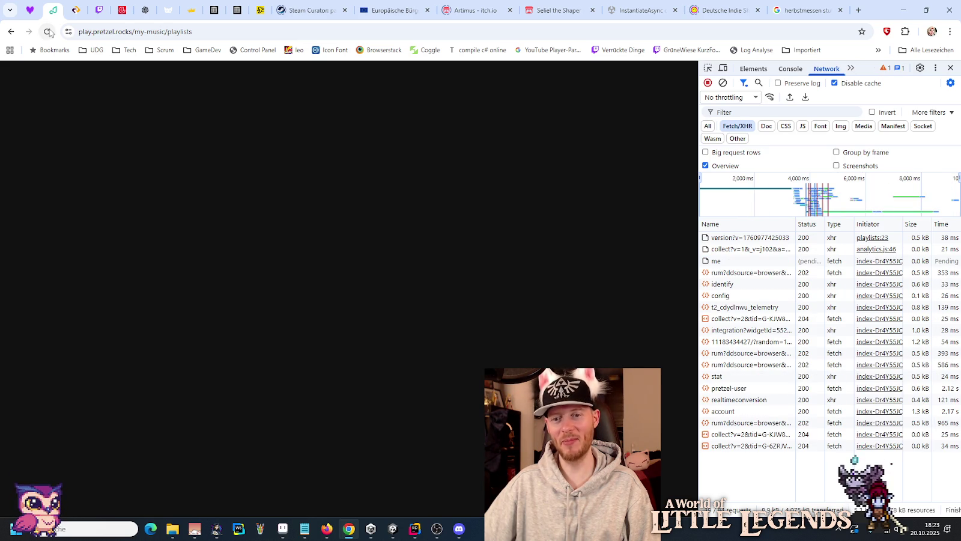
{"action": "key", "text": "alt+Tab"}
{"action": "scroll", "coordinate": [349, 194], "scroll_direction": "up", "scroll_amount": 3}
{"action": "scroll", "coordinate": [349, 194], "scroll_direction": "up", "scroll_amount": 10}
{"action": "scroll", "coordinate": [348, 194], "scroll_direction": "down", "scroll_amount": 15}
{"action": "left_click", "coordinate": [330, 225]}
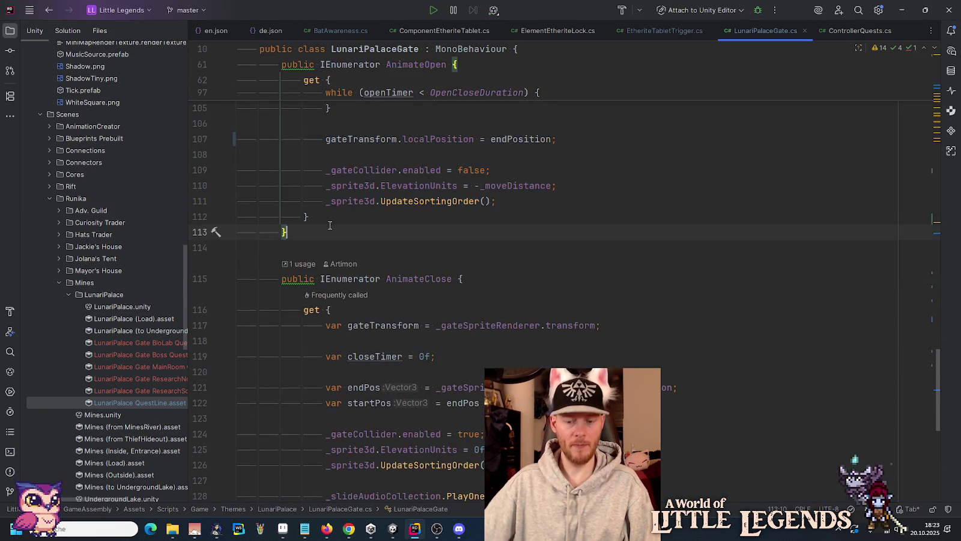
Create an empty public void SetToOpen() method after AnimateOpen.
{"action": "key", "text": "Return"}
{"action": "key", "text": "Return"}
{"action": "type", "text": "public "}
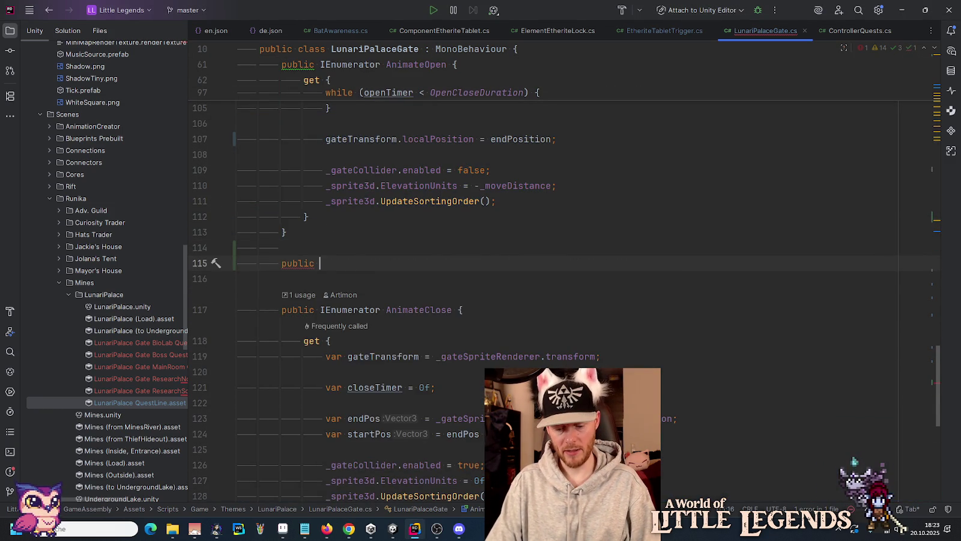
{"action": "type", "text": "void SettoE"}
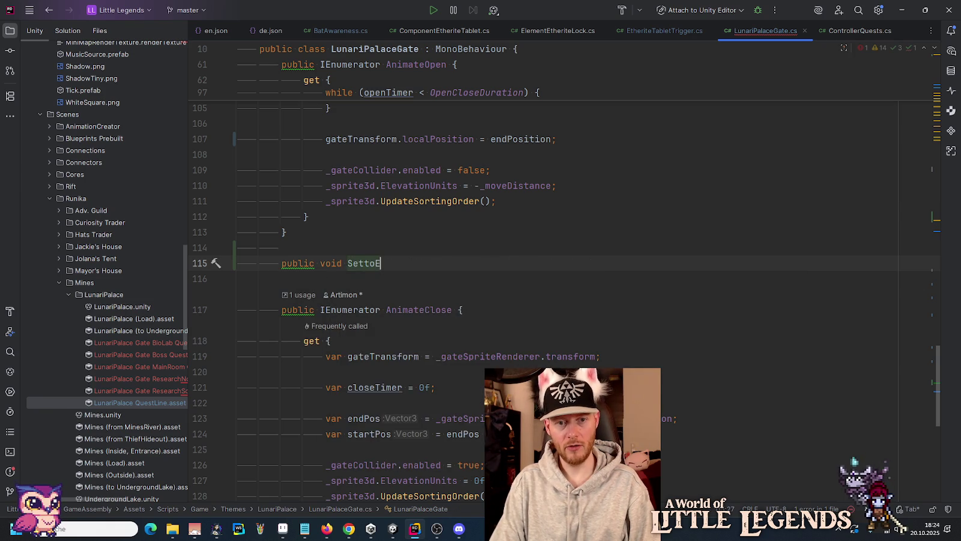
{"action": "key", "text": "BackSpace"}
{"action": "key", "text": "BackSpace"}
{"action": "type", "text": "oEOpen() {"}
{"action": "key", "text": "Tab"}
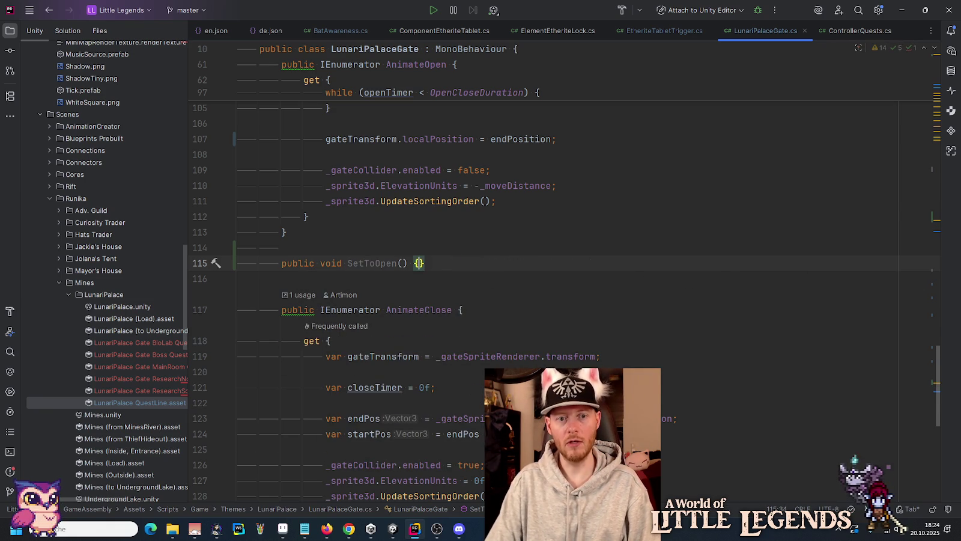
{"action": "key", "text": "Return"}
Move the final gate position, collider and sorting-order statements from AnimateOpen into SetToOpen.
{"action": "scroll", "coordinate": [507, 238], "scroll_direction": "up", "scroll_amount": 2}
{"action": "mouse_move", "coordinate": [497, 278]}
{"action": "left_mouse_down"}
{"action": "mouse_move", "coordinate": [237, 191]}
{"action": "mouse_move", "coordinate": [330, 185]}
{"action": "left_mouse_up"}
{"action": "key", "text": "BackSpace"}
{"action": "left_click_drag", "start_coordinate": [403, 298], "coordinate": [447, 284]}
{"action": "key", "text": "ctrl+v"}
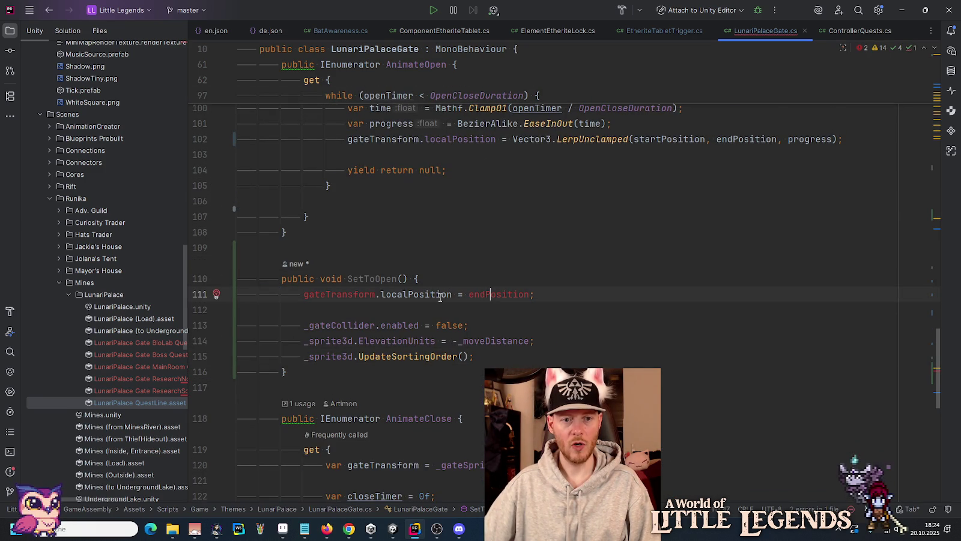
{"action": "scroll", "coordinate": [440, 296], "scroll_direction": "up", "scroll_amount": 9}
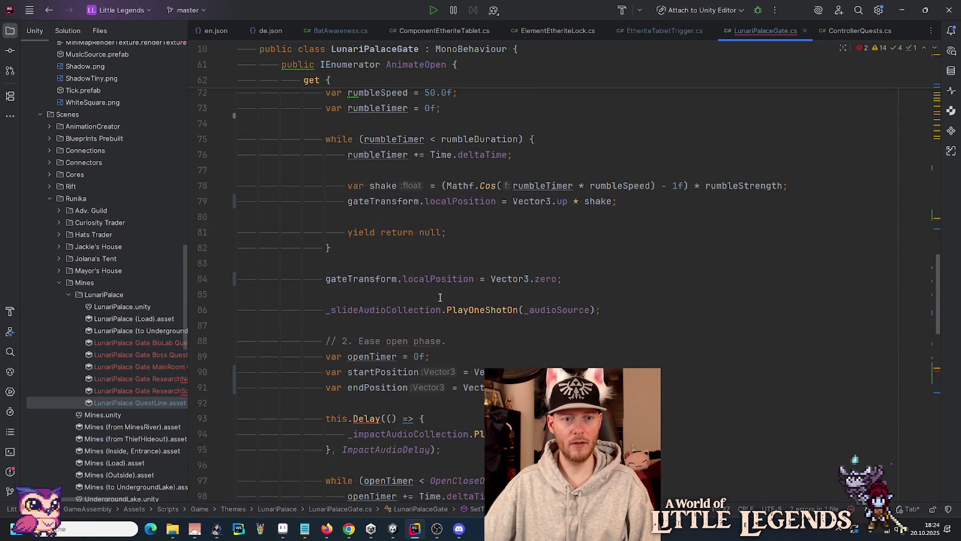
{"action": "scroll", "coordinate": [404, 375], "scroll_direction": "down", "scroll_amount": 8}
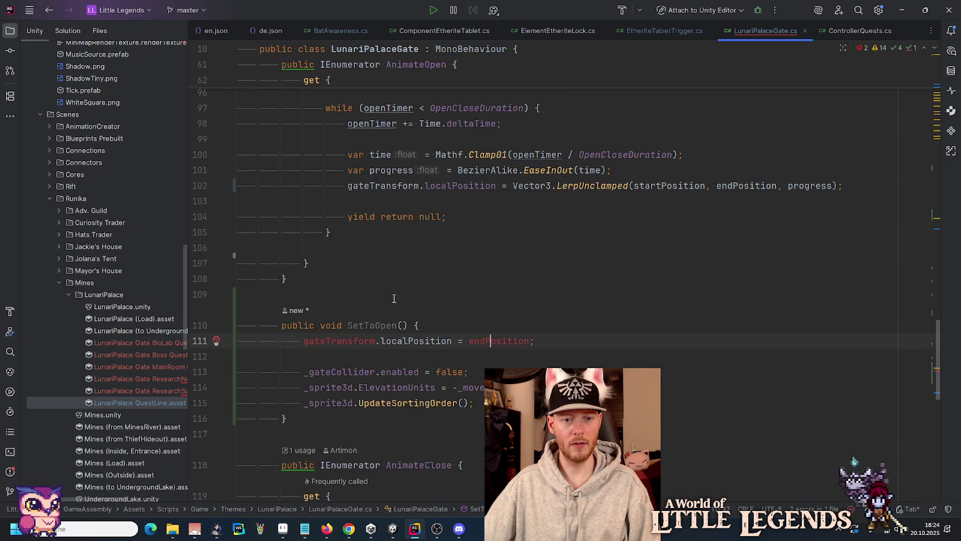
{"action": "scroll", "coordinate": [355, 279], "scroll_direction": "up", "scroll_amount": 5}
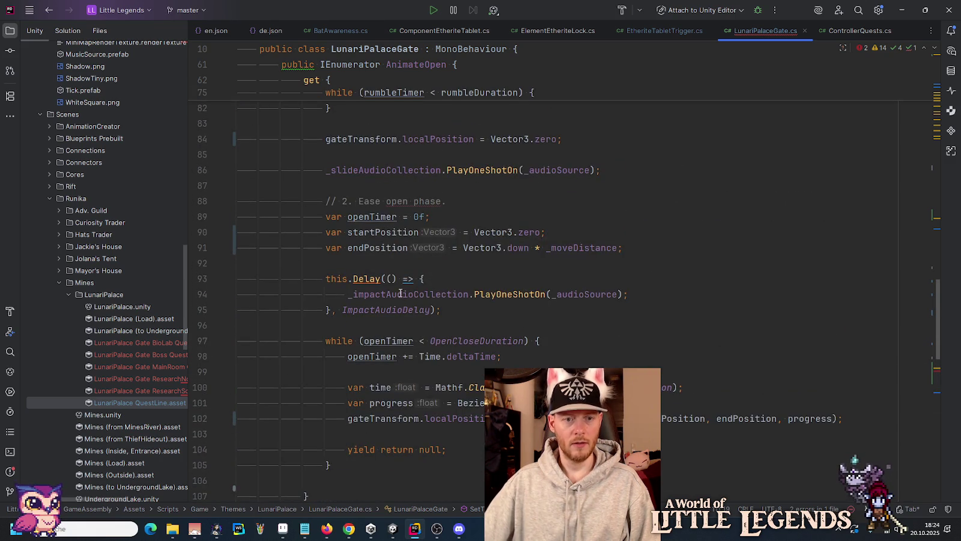
{"action": "scroll", "coordinate": [401, 252], "scroll_direction": "up", "scroll_amount": 4}
{"action": "scroll", "coordinate": [400, 252], "scroll_direction": "up", "scroll_amount": 5}
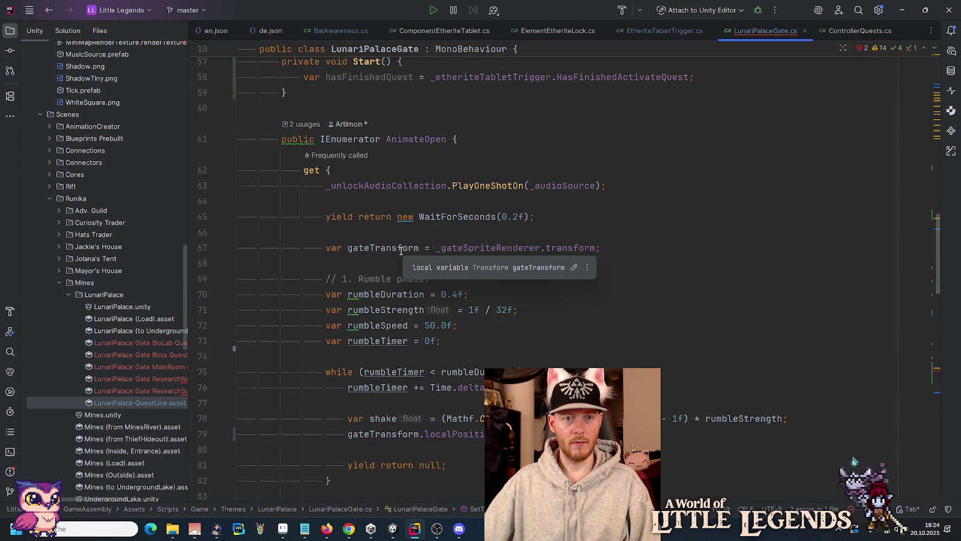
Replace the undefined gateTransform in SetToOpen with _gateSpriteRenderer.transform.
{"action": "scroll", "coordinate": [400, 250], "scroll_direction": "down", "scroll_amount": 4}
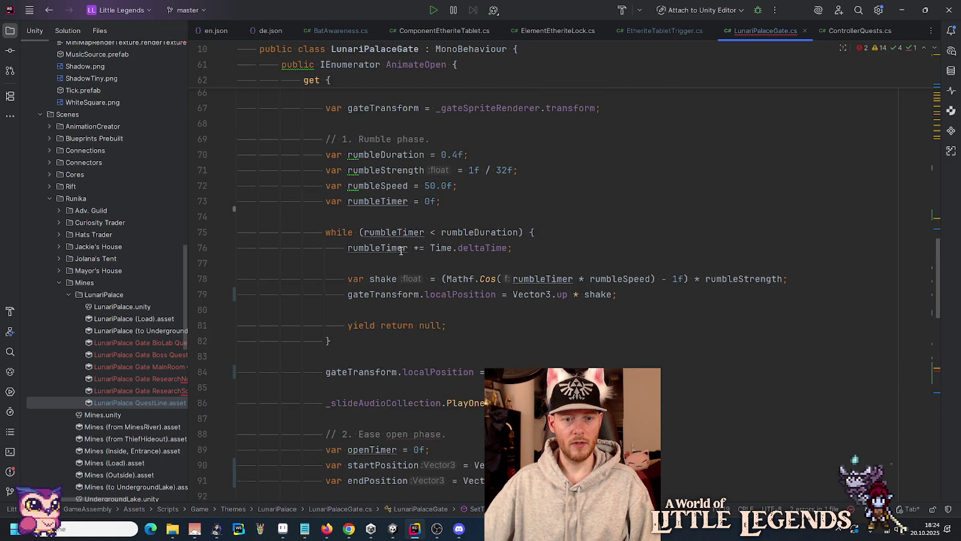
{"action": "left_click", "coordinate": [359, 373]}
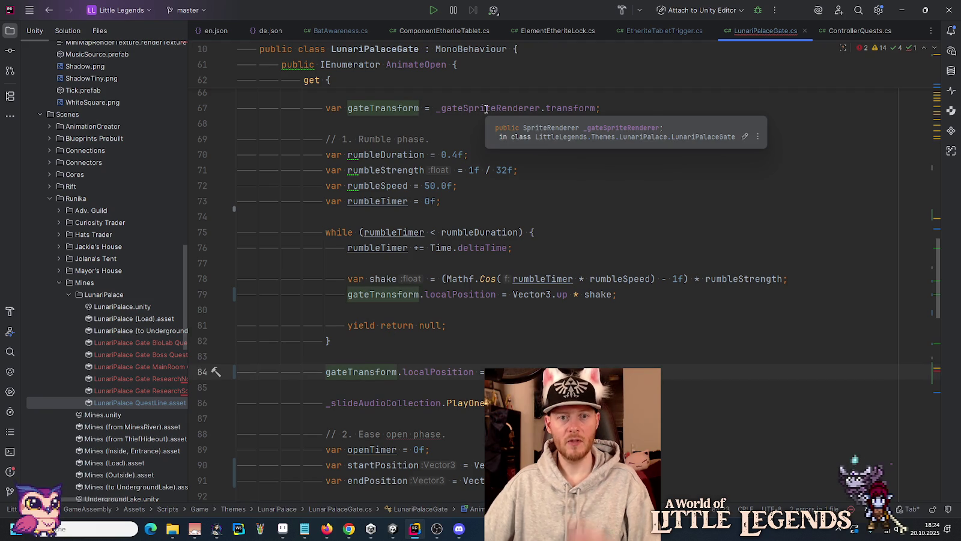
{"action": "left_click", "coordinate": [549, 110]}
{"action": "key", "text": "ctrl+w"}
{"action": "key", "text": "ctrl+w"}
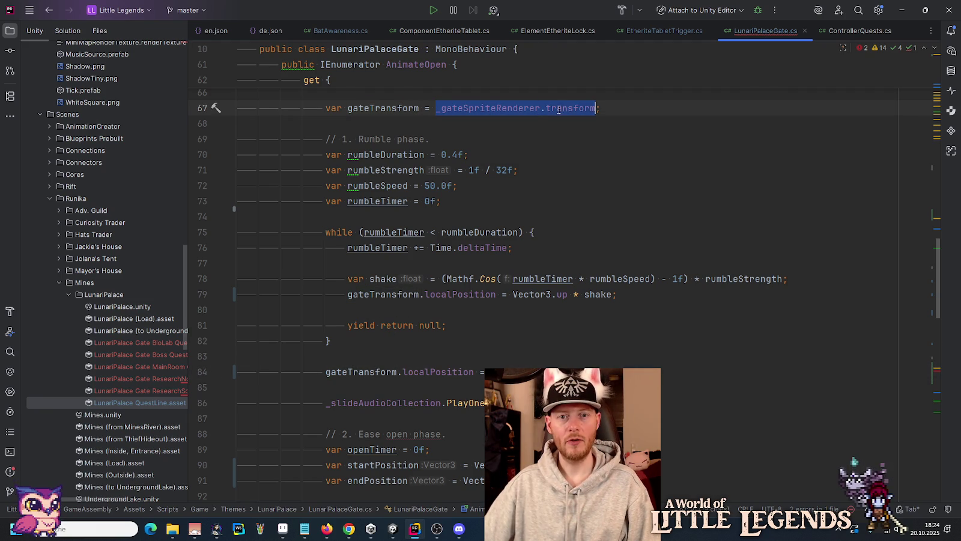
{"action": "scroll", "coordinate": [499, 251], "scroll_direction": "down", "scroll_amount": 10}
{"action": "left_click", "coordinate": [337, 294]}
{"action": "double_click", "coordinate": [337, 294]}
{"action": "type", "text": "_gateSpriteRenderer.transform"}
Select the Vector3.down * _moveDistance expression in the endPosition declaration.
{"action": "left_click", "coordinate": [584, 294]}
{"action": "scroll", "coordinate": [566, 272], "scroll_direction": "up", "scroll_amount": 5}
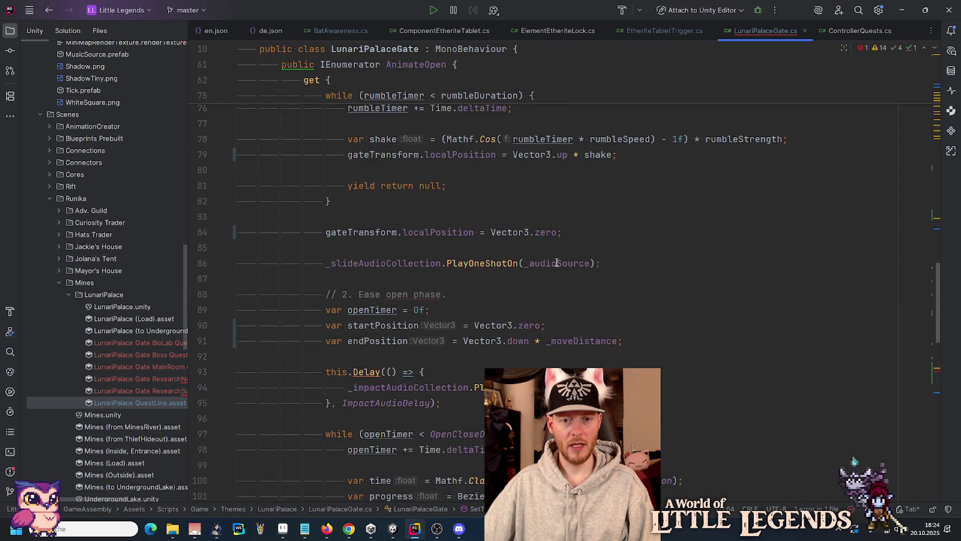
{"action": "scroll", "coordinate": [557, 263], "scroll_direction": "down", "scroll_amount": 1}
{"action": "left_click", "coordinate": [392, 186]}
{"action": "left_click", "coordinate": [392, 201]}
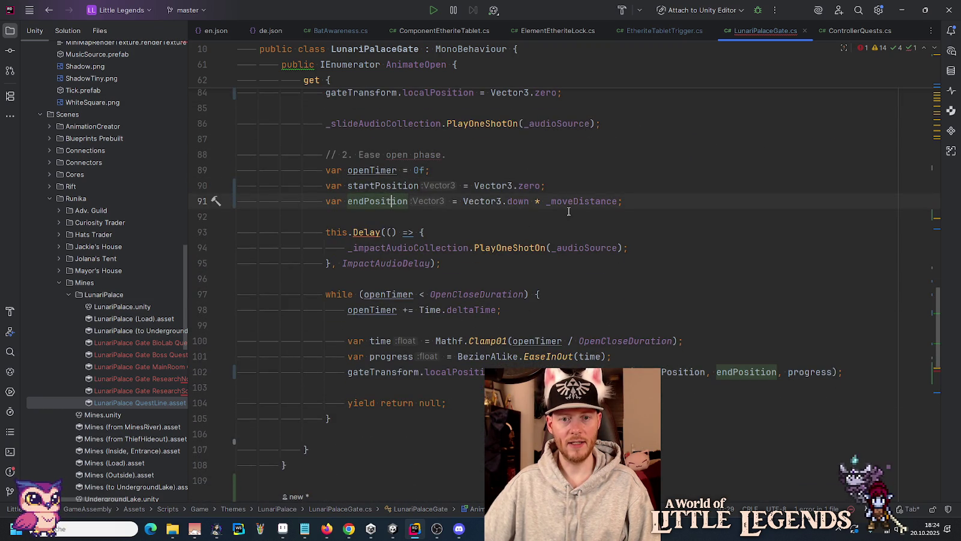
{"action": "double_click", "coordinate": [492, 202]}
{"action": "left_click_drag", "start_coordinate": [492, 202], "coordinate": [570, 198]}
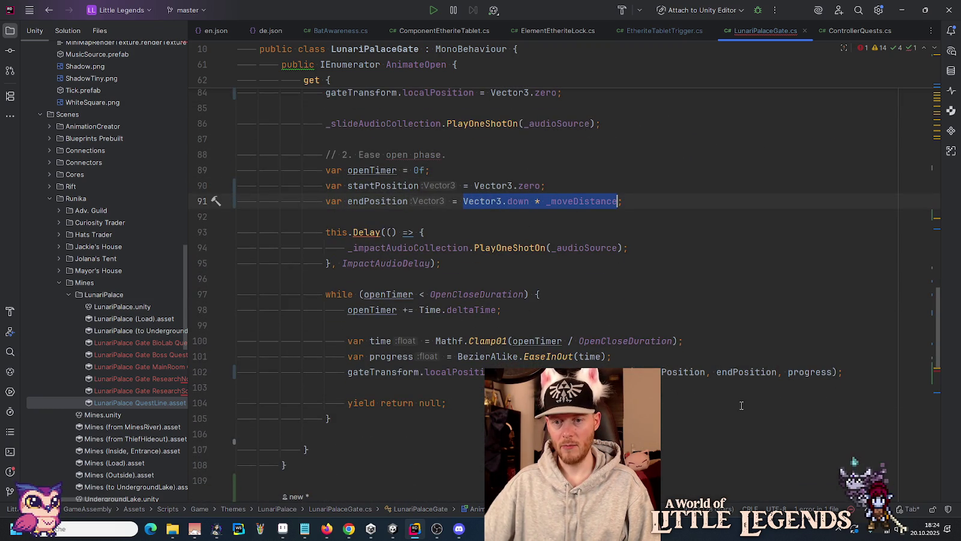
{"action": "scroll", "coordinate": [715, 338], "scroll_direction": "up", "scroll_amount": 20}
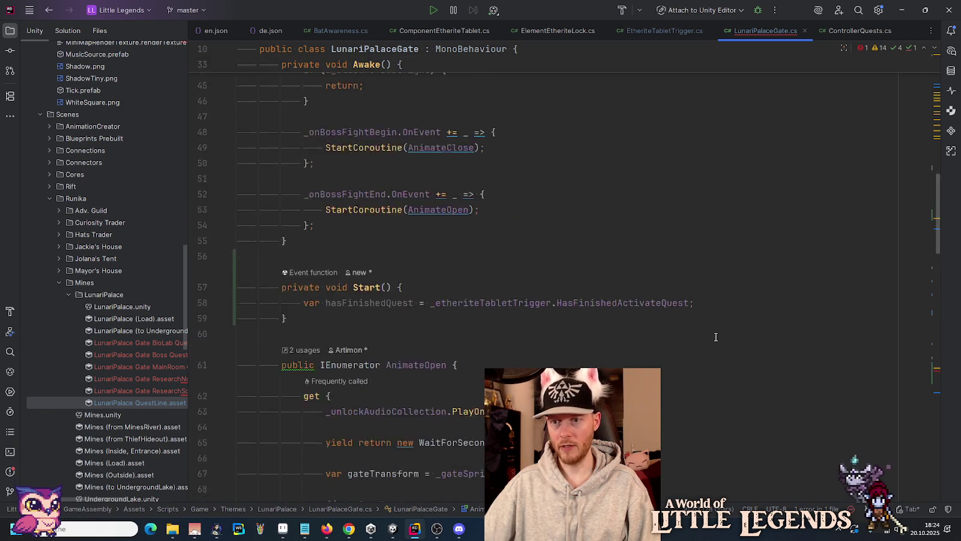
Add 'public Vector3 GateOpenPosition => Vector3.down * _moveDistance;' below the fields.
{"action": "scroll", "coordinate": [715, 337], "scroll_direction": "up", "scroll_amount": 3}
{"action": "scroll", "coordinate": [697, 330], "scroll_direction": "down", "scroll_amount": 1}
{"action": "left_click", "coordinate": [691, 326]}
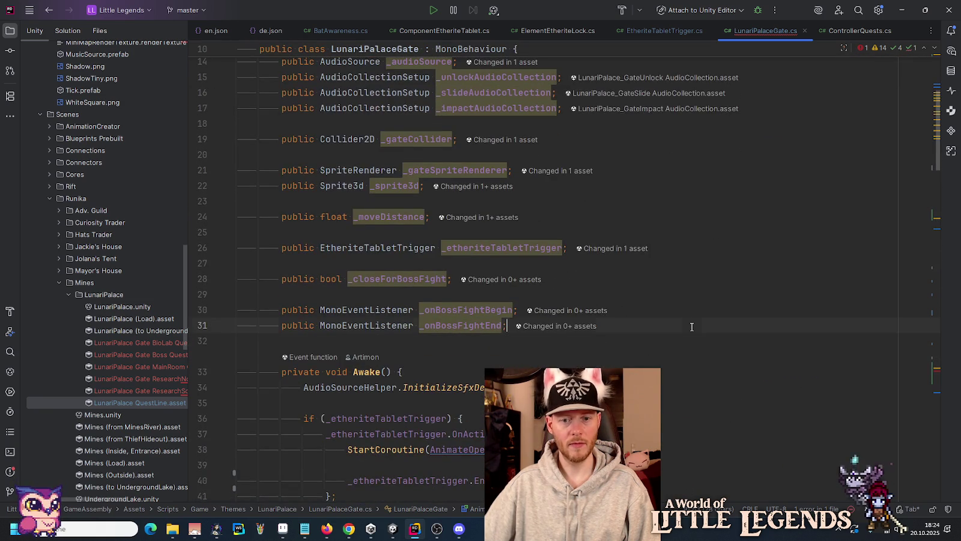
{"action": "key", "text": "Return"}
{"action": "key", "text": "Return"}
{"action": "type", "text": "pu"}
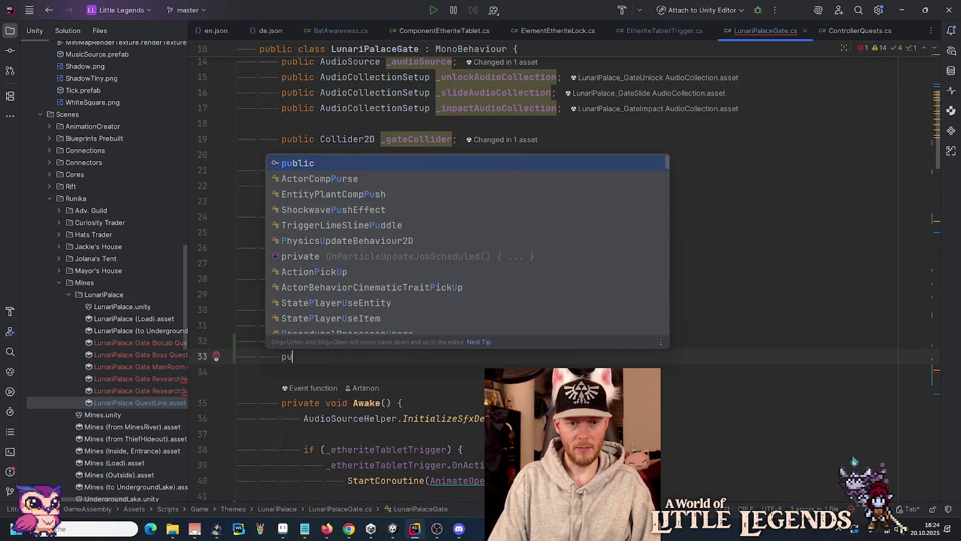
{"action": "type", "text": "blic Vector3 "}
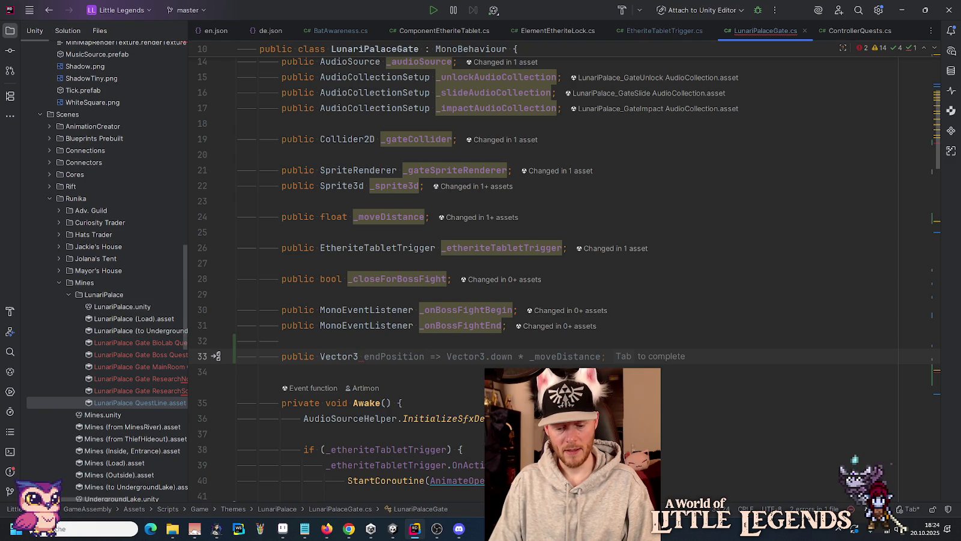
{"action": "type", "text": "Gate"}
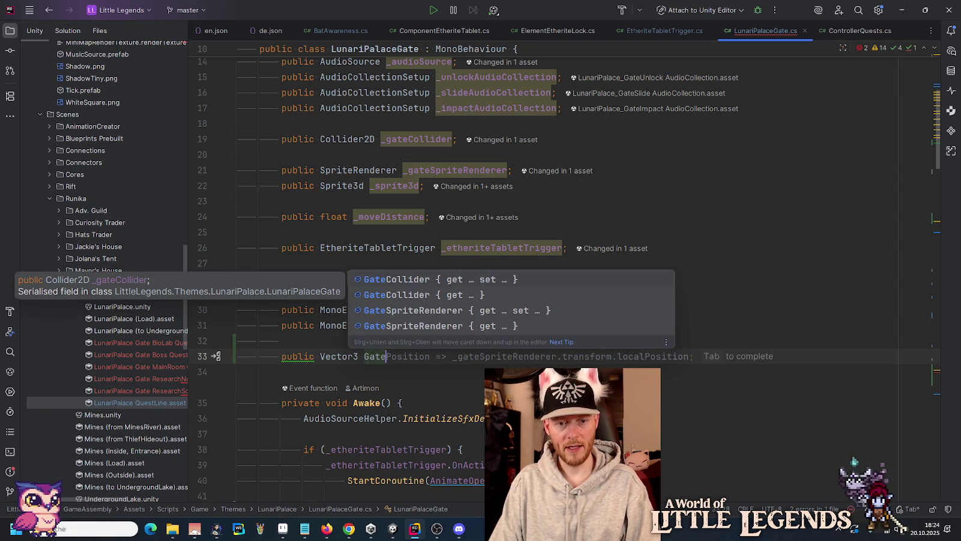
{"action": "type", "text": "OpenPosition "}
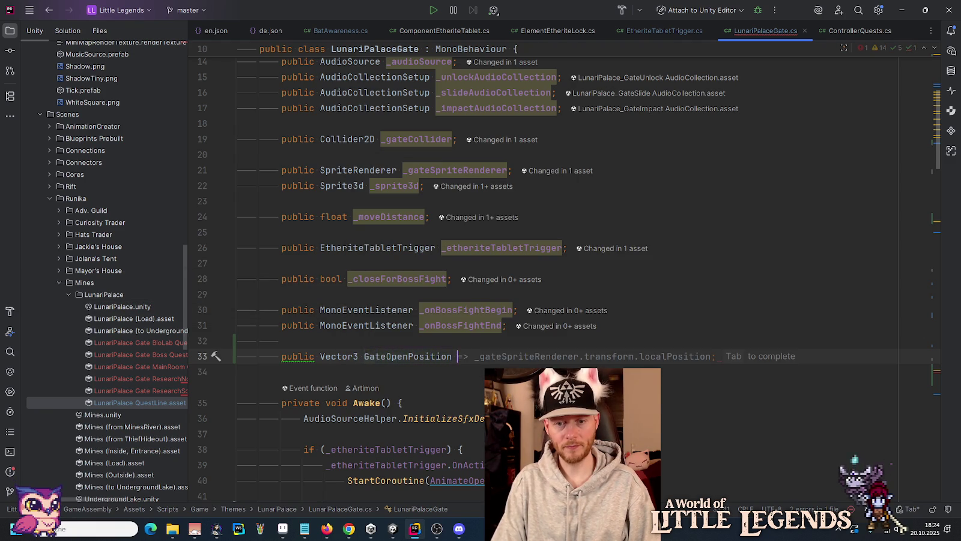
{"action": "type", "text": "=> Vector3.down * _moveDistance"}
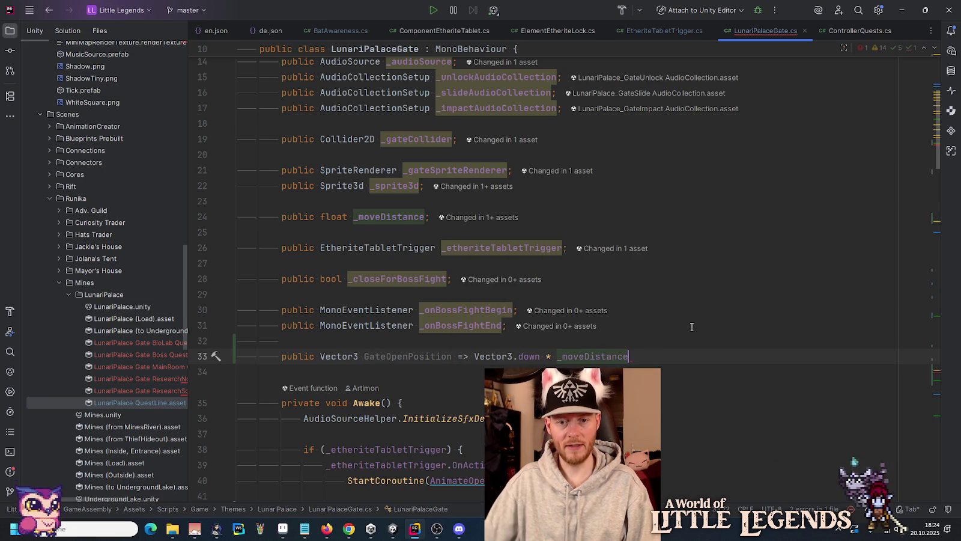
{"action": "type", "text": ";"}
Use GateOpenPosition for AnimateOpen's endPosition and SetToOpen's gate position.
{"action": "double_click", "coordinate": [422, 356]}
{"action": "key", "text": "ctrl+c"}
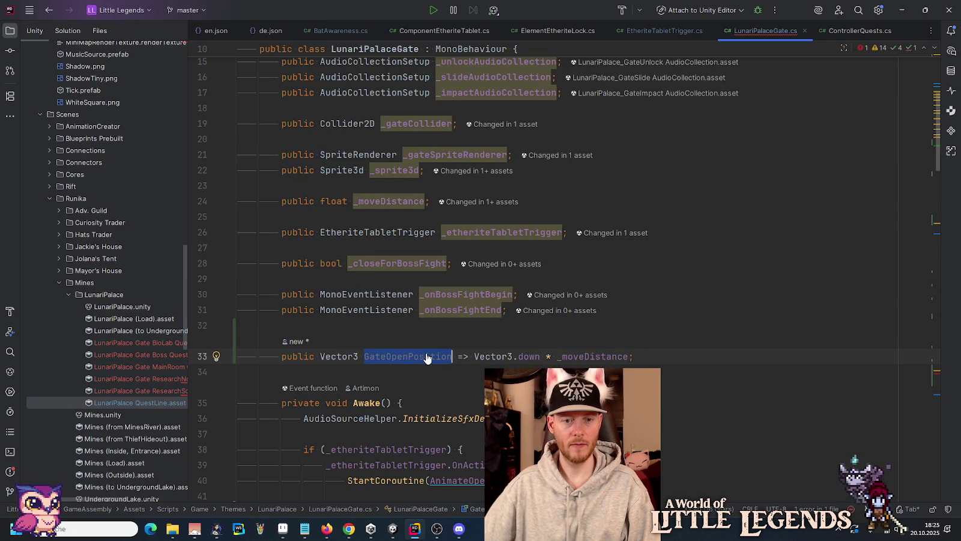
{"action": "scroll", "coordinate": [913, 332], "scroll_direction": "down", "scroll_amount": 15}
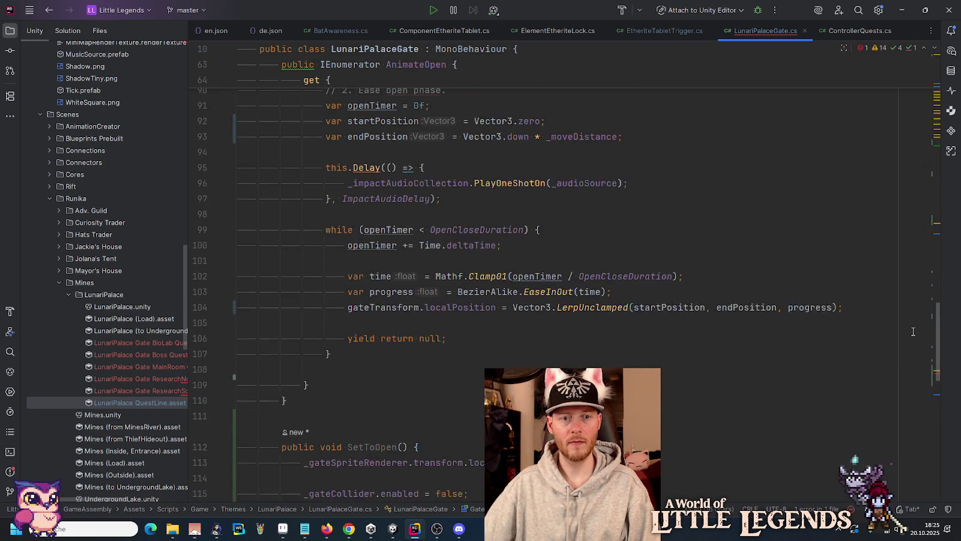
{"action": "scroll", "coordinate": [913, 332], "scroll_direction": "up", "scroll_amount": 1}
{"action": "key", "text": "ctrl+w"}
{"action": "key", "text": "ctrl+w"}
{"action": "key", "text": "ctrl+v"}
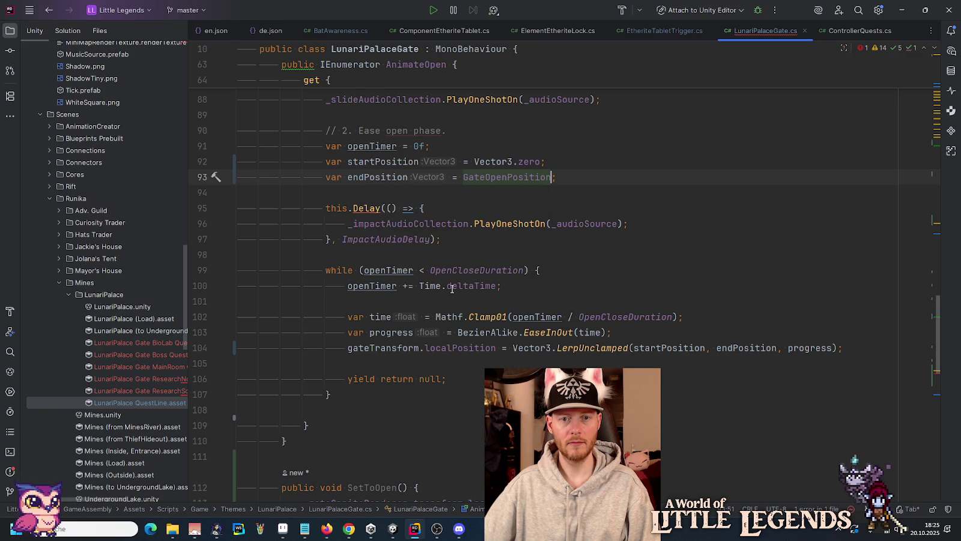
{"action": "scroll", "coordinate": [452, 288], "scroll_direction": "down", "scroll_amount": 5}
{"action": "left_click", "coordinate": [561, 271]}
{"action": "key", "text": "ctrl+w"}
{"action": "key", "text": "ctrl+v"}
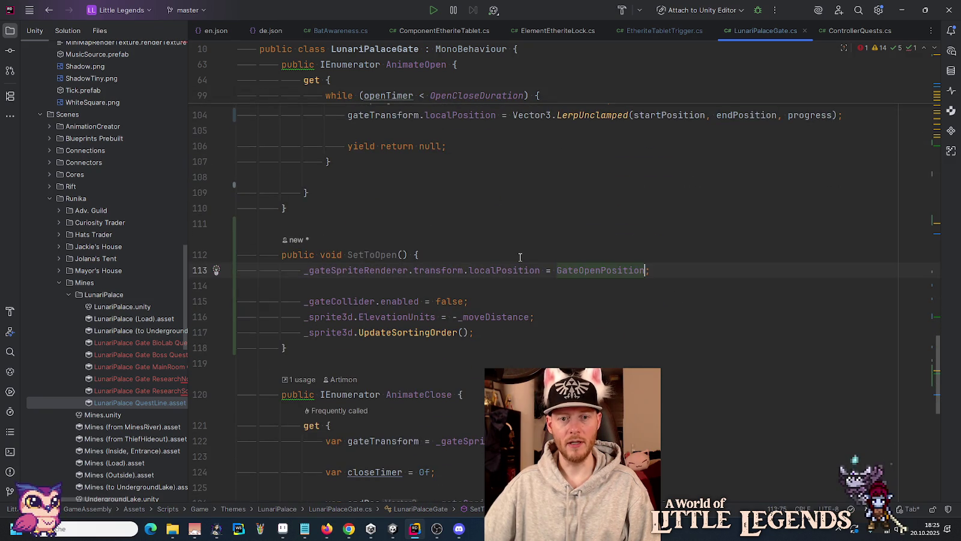
Copy the SetToOpen method name and scroll back up toward Start().
{"action": "left_click", "coordinate": [520, 257]}
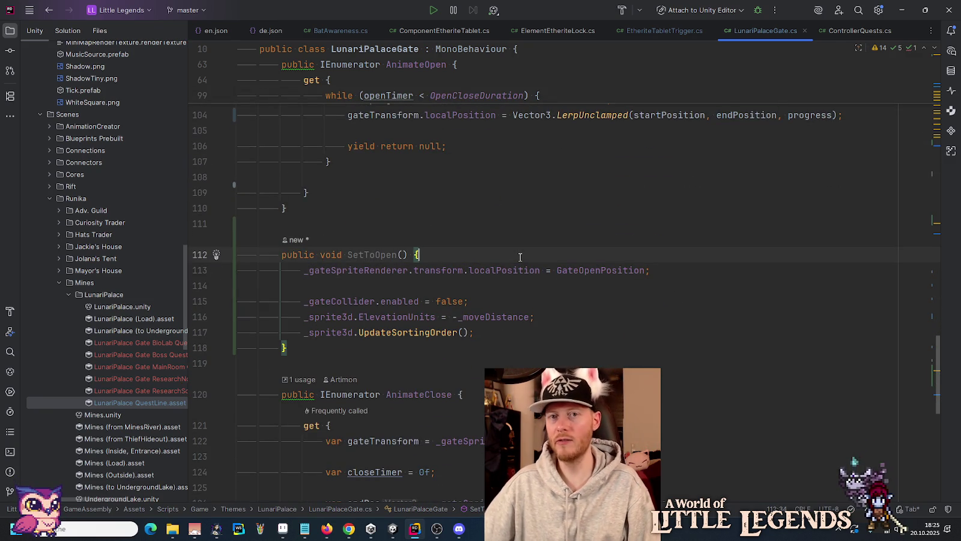
{"action": "key", "text": "ctrl+Left"}
{"action": "key", "text": "ctrl+Left"}
{"action": "key", "text": "ctrl+w"}
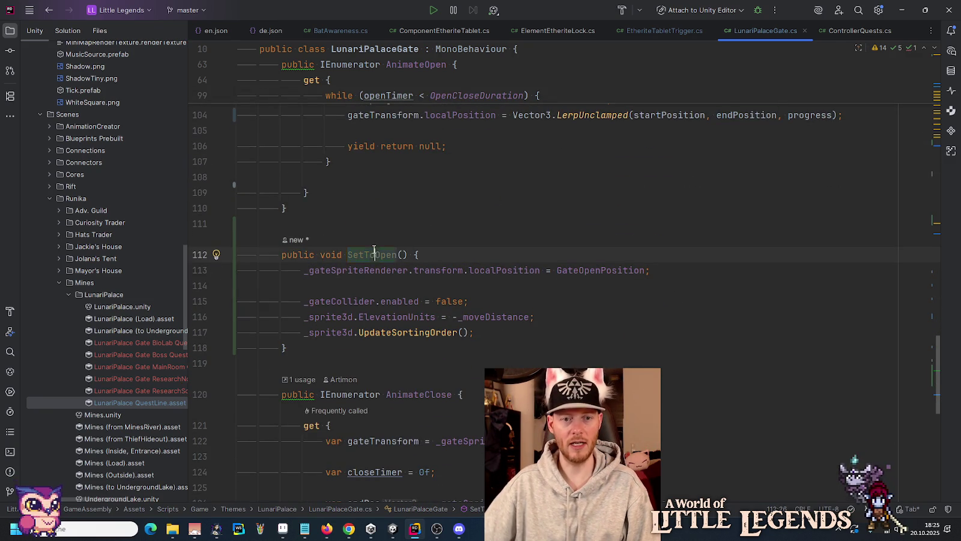
{"action": "left_click_drag", "start_coordinate": [939, 356], "coordinate": [939, 201]}
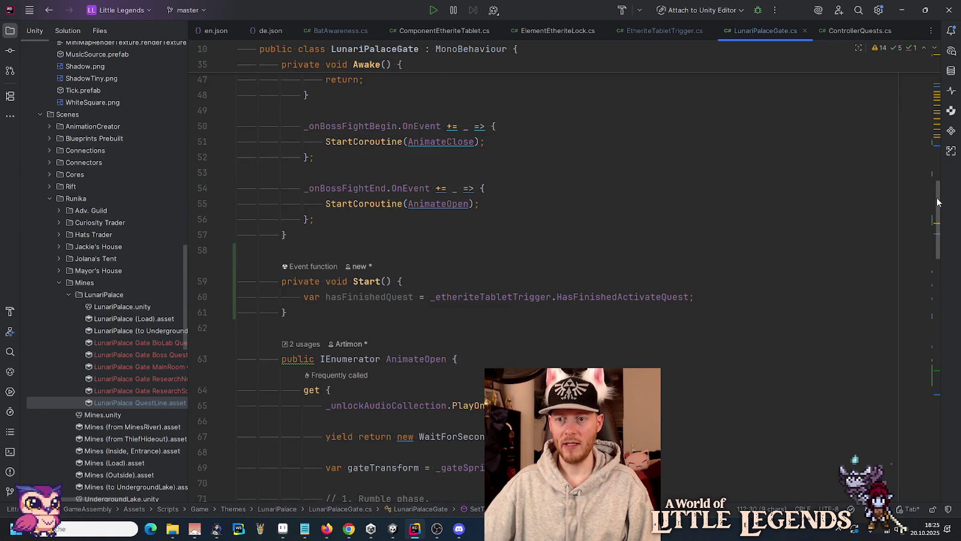
In Start(), turn the hasFinishedQuest line into an if that calls SetToOpen().
{"action": "left_click", "coordinate": [430, 297]}
{"action": "key", "text": "shift+Home"}
{"action": "type", "text": "if ("}
{"action": "key", "text": "End"}
{"action": "key", "text": "BackSpace"}
{"action": "type", "text": ") {"}
{"action": "key", "text": "Return"}
{"action": "type", "text": "SetToOpen();"}
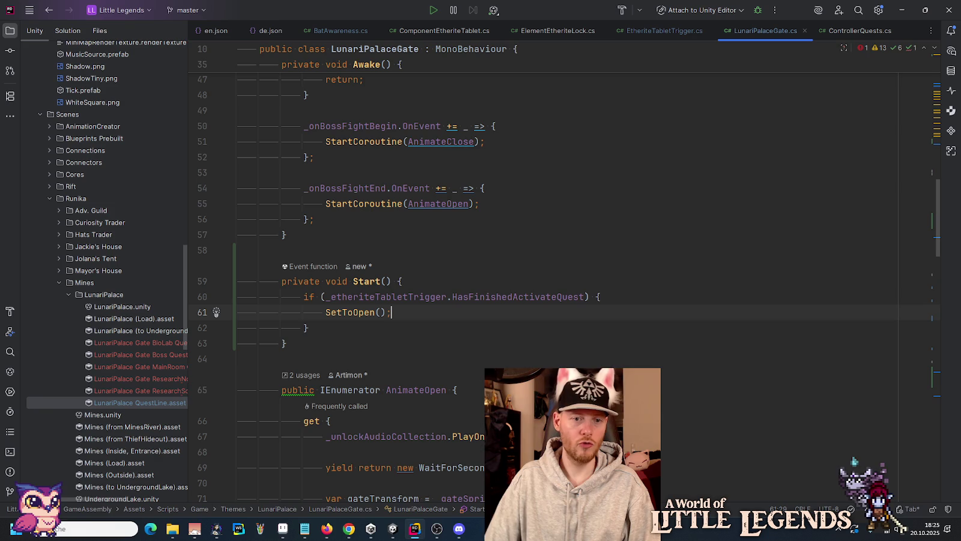
Copy the _etheriteTabletTrigger.Enabled = false line into the if block, then switch to Chrome.
{"action": "scroll", "coordinate": [434, 272], "scroll_direction": "up", "scroll_amount": 7}
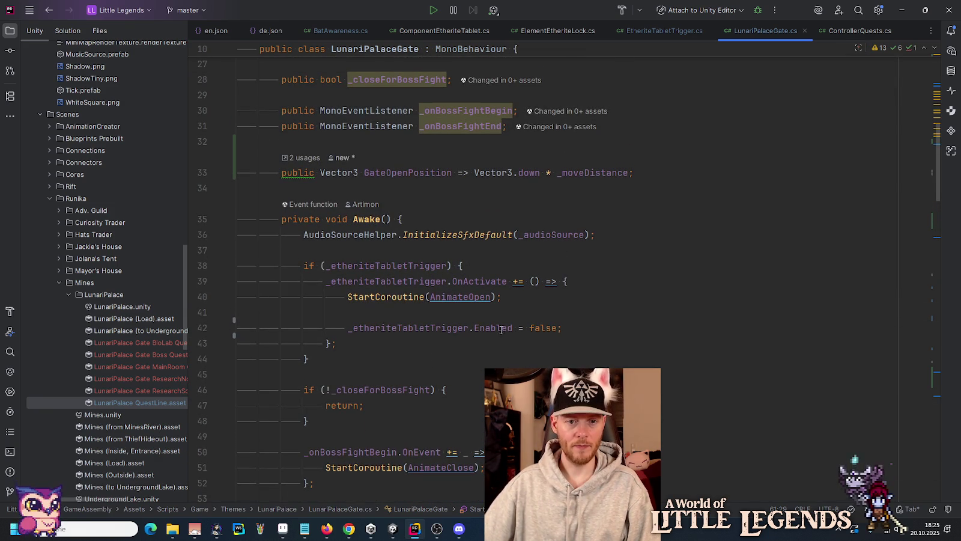
{"action": "left_click", "coordinate": [470, 328]}
{"action": "key", "text": "ctrl+w"}
{"action": "key", "text": "ctrl+w"}
{"action": "key", "text": "ctrl+w"}
{"action": "key", "text": "ctrl+c"}
{"action": "scroll", "coordinate": [581, 316], "scroll_direction": "down", "scroll_amount": 6}
{"action": "left_click", "coordinate": [456, 359]}
{"action": "key", "text": "ctrl+v"}
{"action": "key", "text": "Up"}
{"action": "key", "text": "Return"}
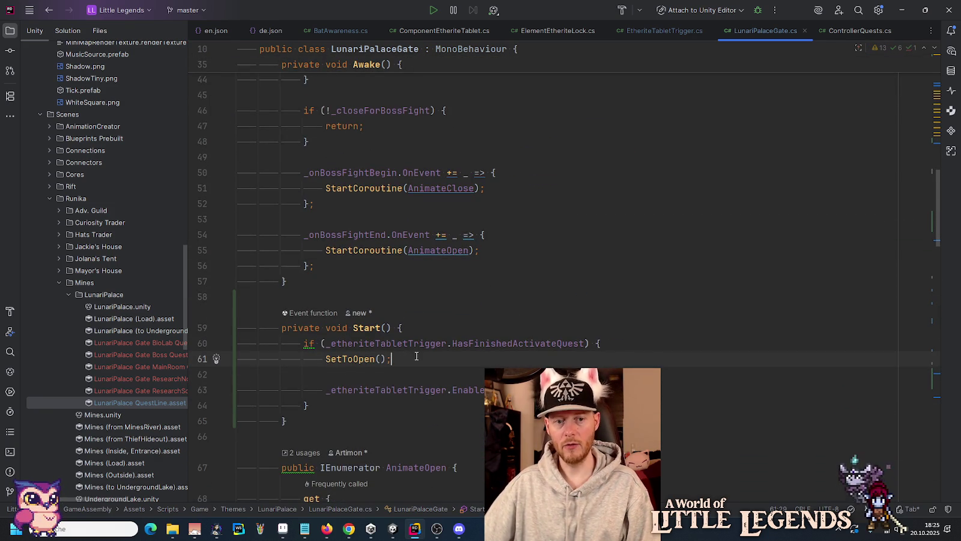
{"action": "left_click", "coordinate": [349, 528]}
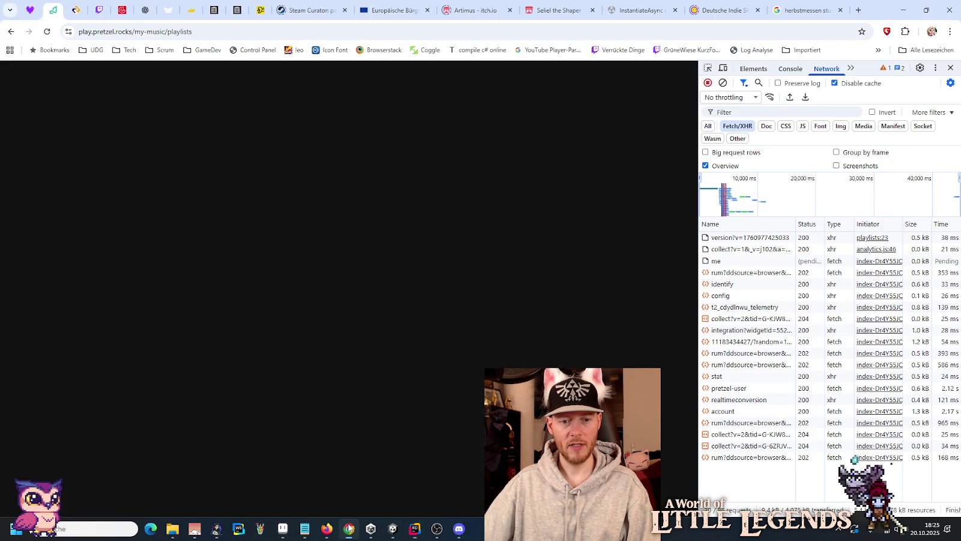
Reload the Pretzel playlists page, then bring Unity forward and enter Play Mode.
{"action": "left_click", "coordinate": [47, 33]}
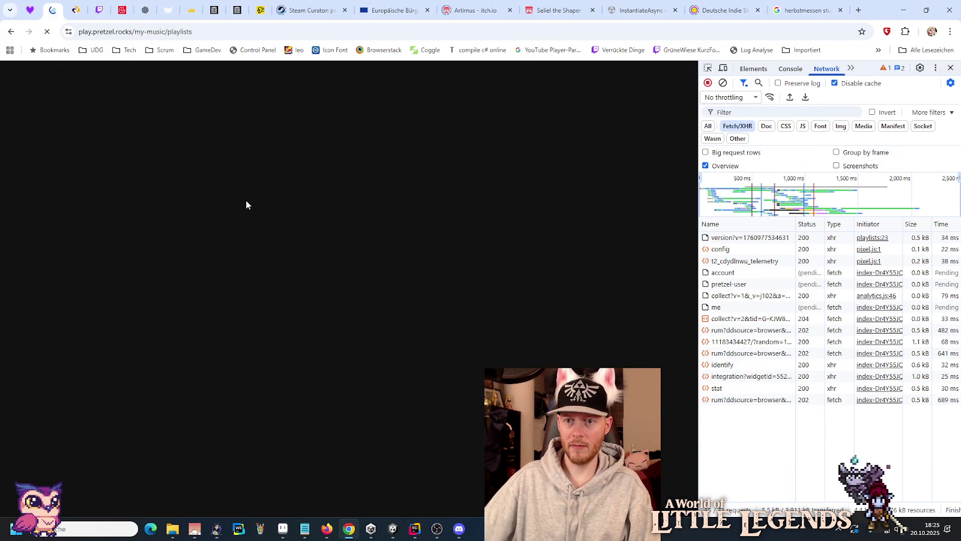
{"action": "mouse_move", "coordinate": [392, 529]}
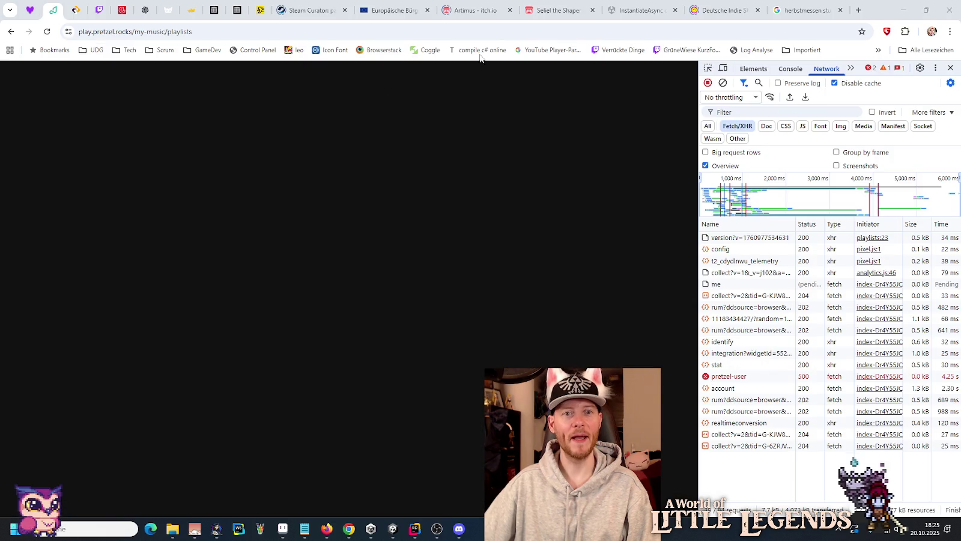
{"action": "left_click", "coordinate": [391, 527]}
{"action": "left_click", "coordinate": [463, 28]}
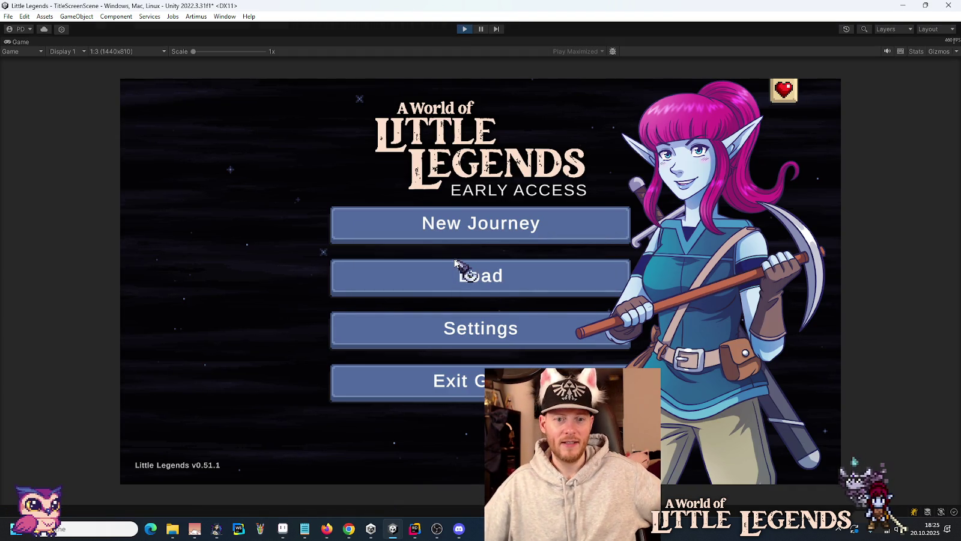
Load the first save slot and socket the white rune into the first inventory socket.
{"action": "left_click", "coordinate": [458, 270]}
{"action": "left_click", "coordinate": [371, 247]}
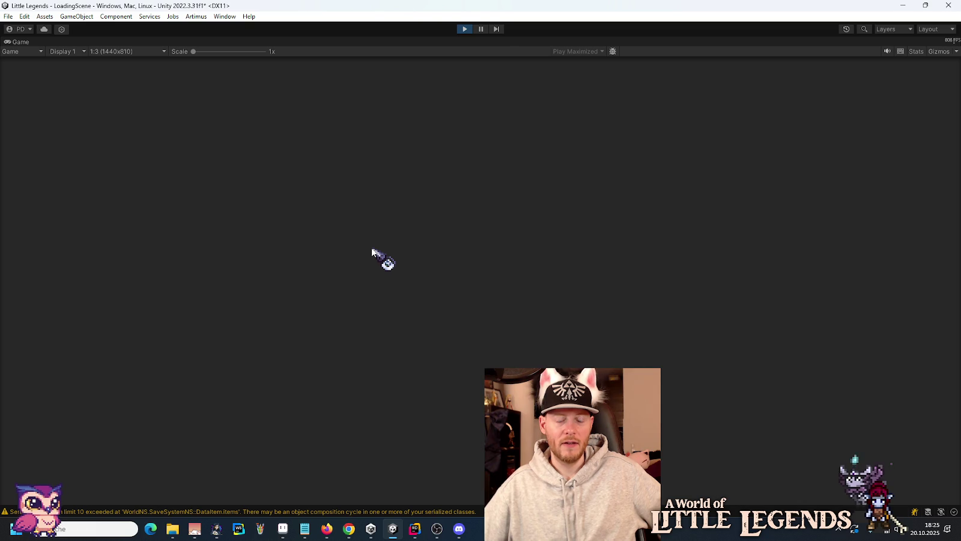
{"action": "left_click", "coordinate": [471, 388]}
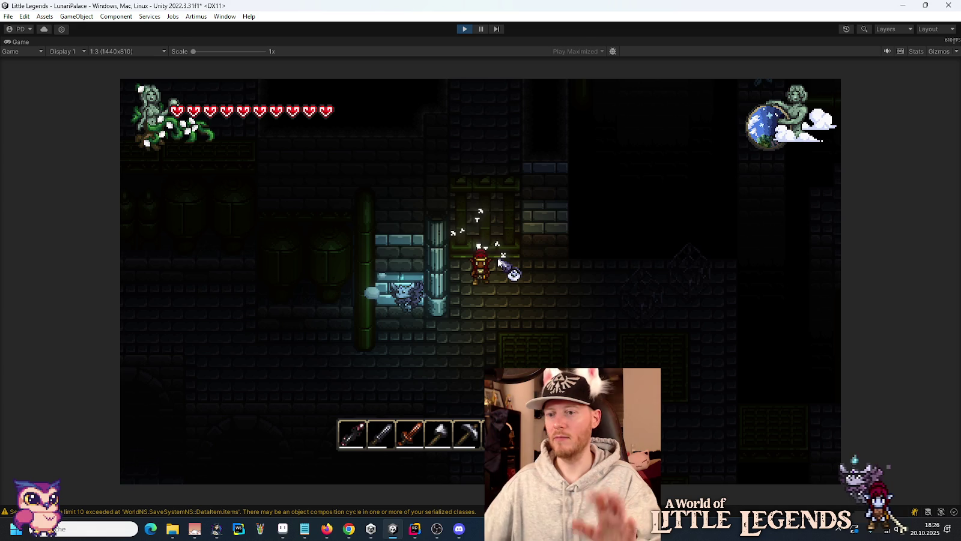
{"action": "key", "text": "e"}
{"action": "left_click", "coordinate": [575, 207]}
{"action": "left_click", "coordinate": [401, 222]}
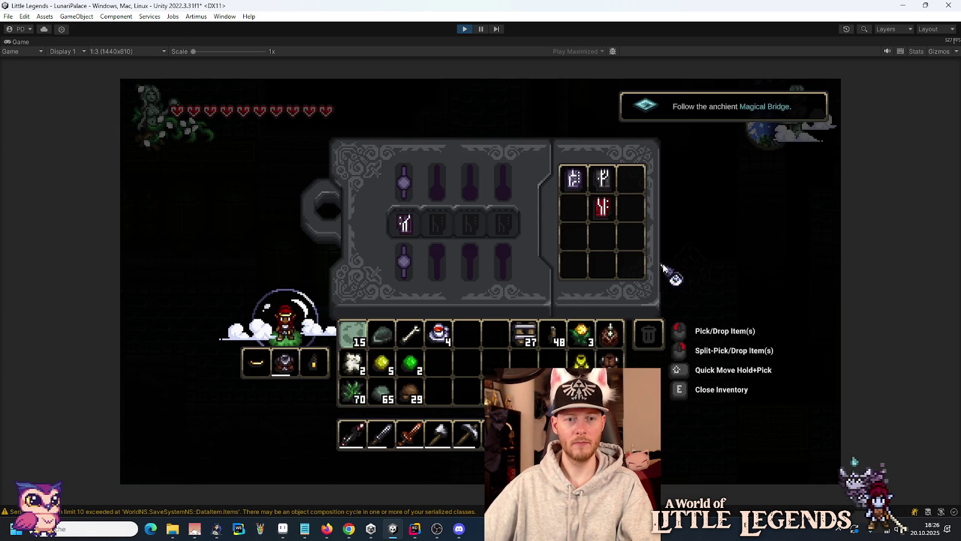
{"action": "key", "text": "e"}
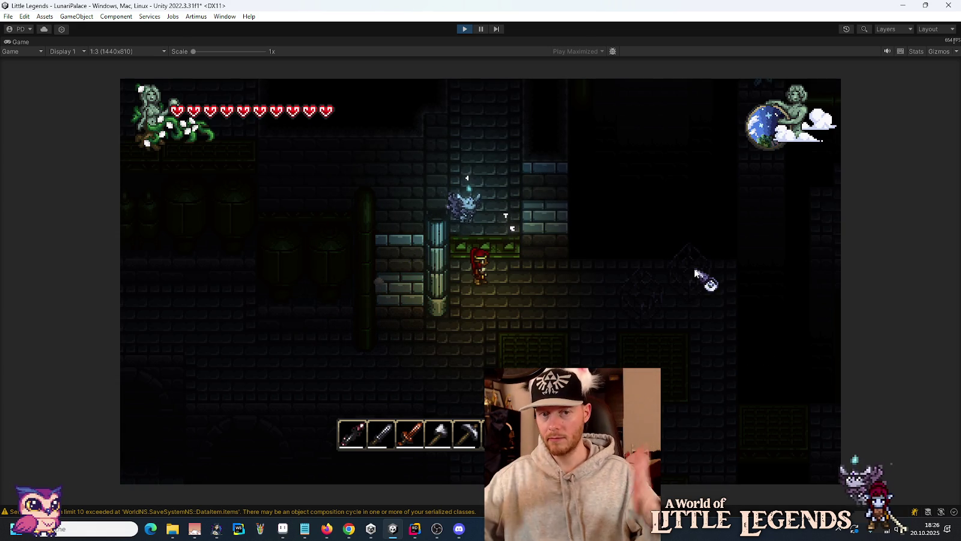
Save and quit, reload the first save slot, then stop Play Mode.
{"action": "key", "text": "Escape"}
{"action": "left_click", "coordinate": [594, 333]}
{"action": "left_click", "coordinate": [532, 288]}
{"action": "left_click", "coordinate": [400, 246]}
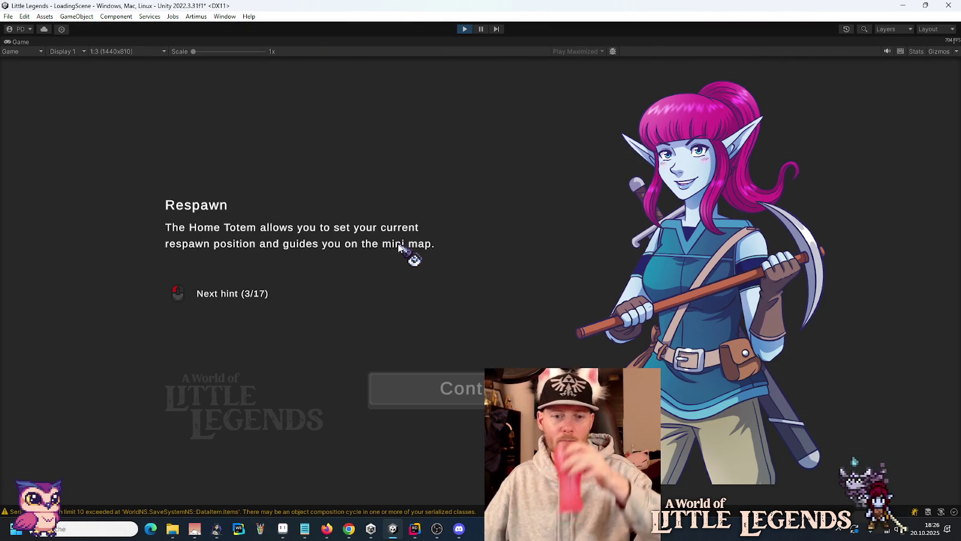
{"action": "key", "text": "Return"}
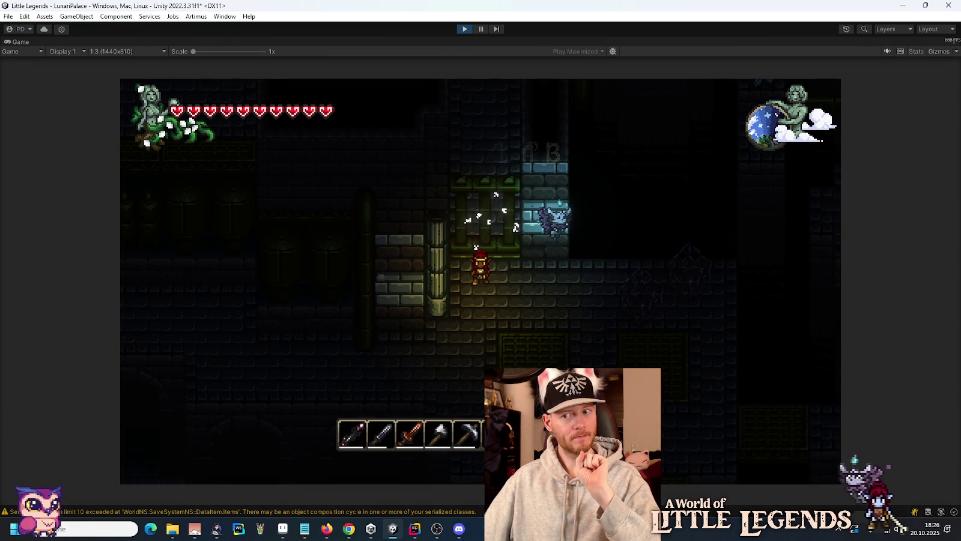
{"action": "left_click", "coordinate": [462, 30]}
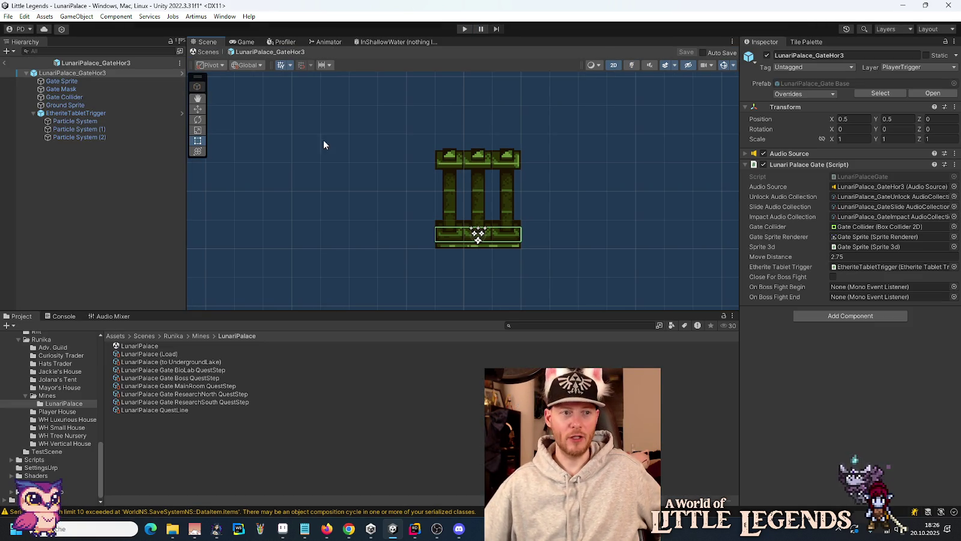
Return to the LunariPalace scene and select LunariPalace_GateHor3's EtheriteTabletTrigger.
{"action": "left_click", "coordinate": [2, 62]}
{"action": "scroll", "coordinate": [560, 123], "scroll_direction": "up", "scroll_amount": 5}
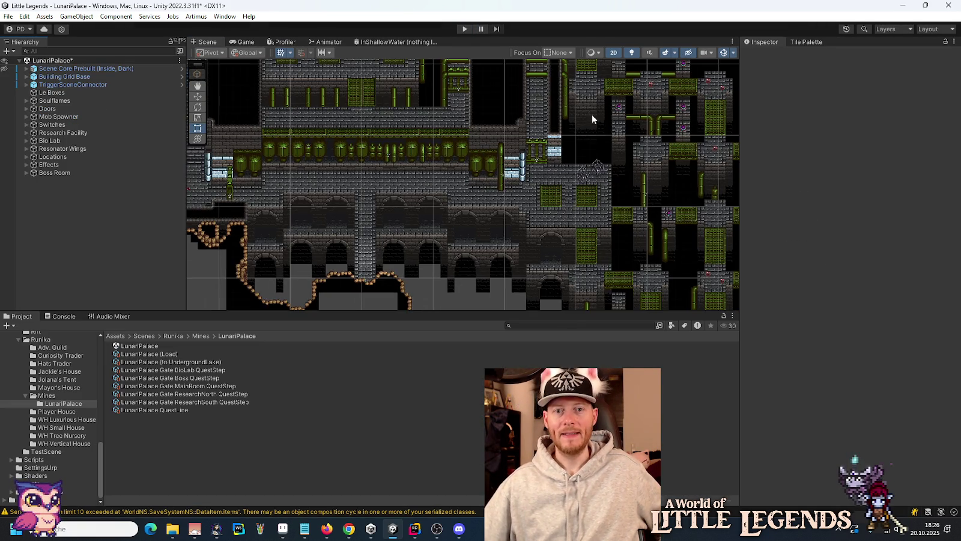
{"action": "scroll", "coordinate": [558, 125], "scroll_direction": "up", "scroll_amount": 3}
{"action": "left_click", "coordinate": [510, 161]}
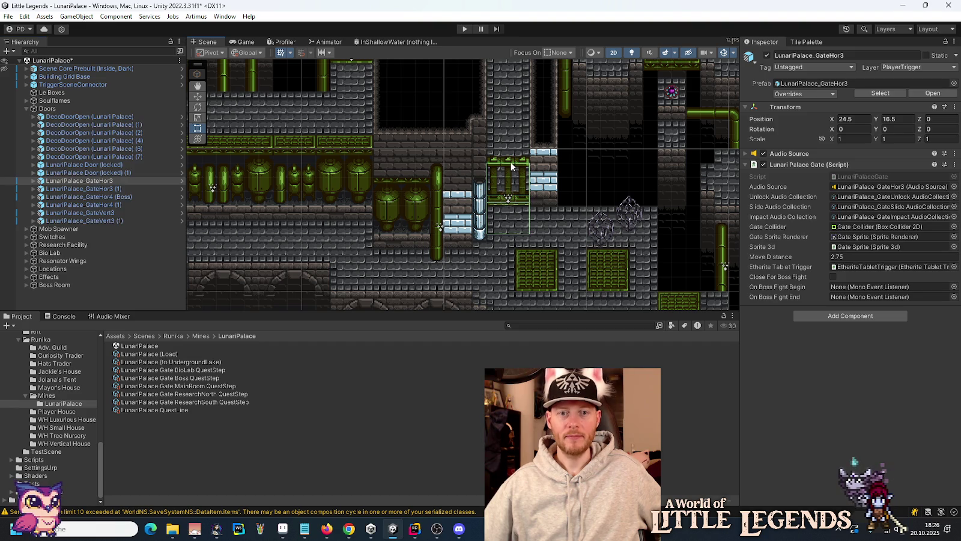
{"action": "left_click", "coordinate": [33, 181]}
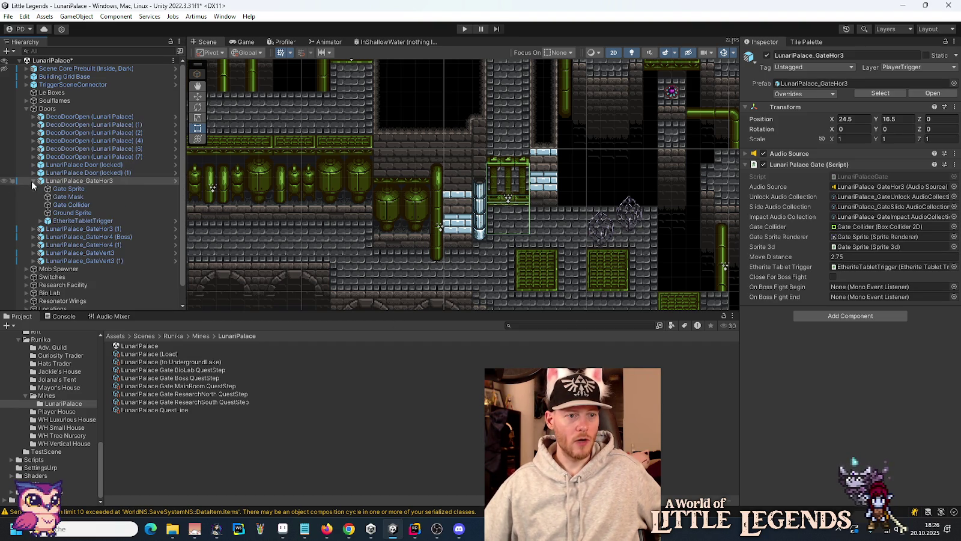
{"action": "left_click", "coordinate": [63, 221]}
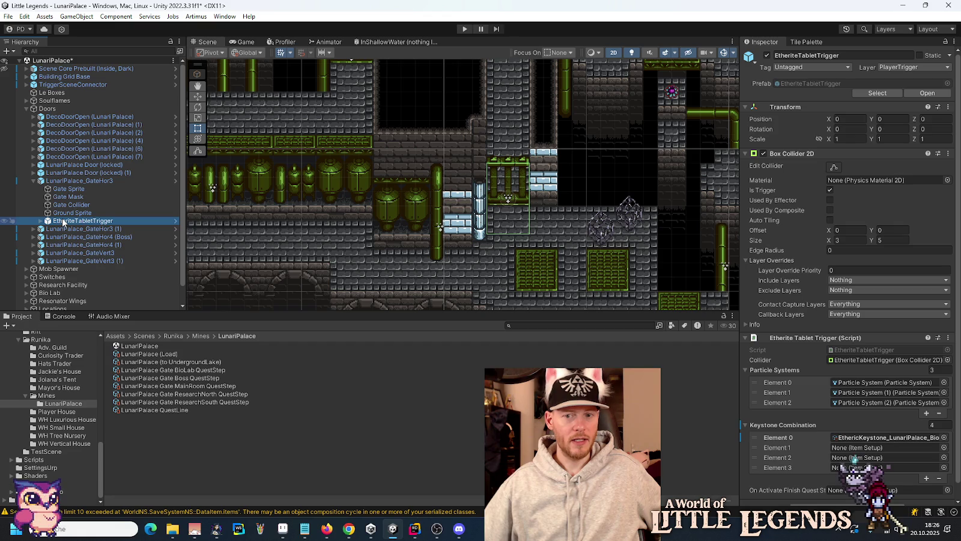
Collapse the trigger's Box Collider 2D, Particle Systems and Keystone Combination sections.
{"action": "left_click", "coordinate": [746, 154]}
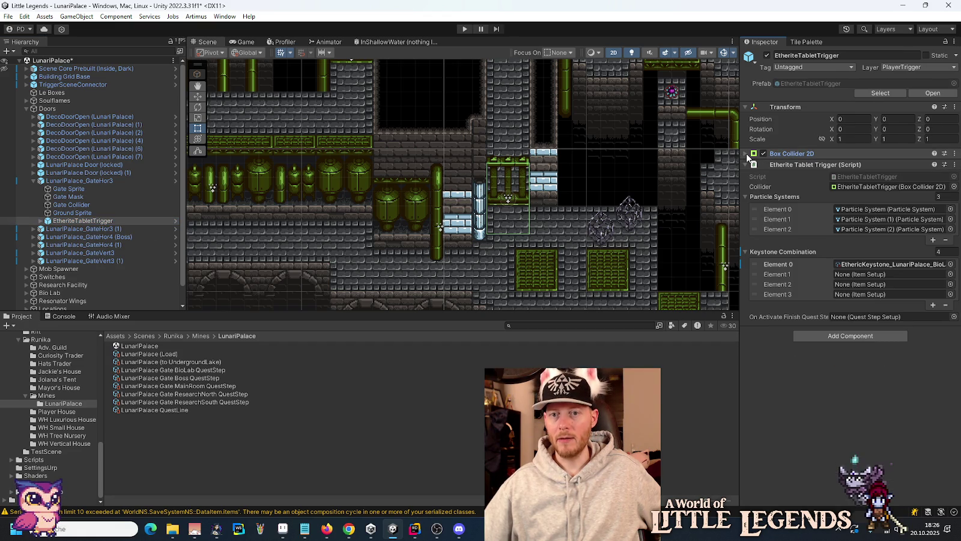
{"action": "left_click", "coordinate": [745, 196]}
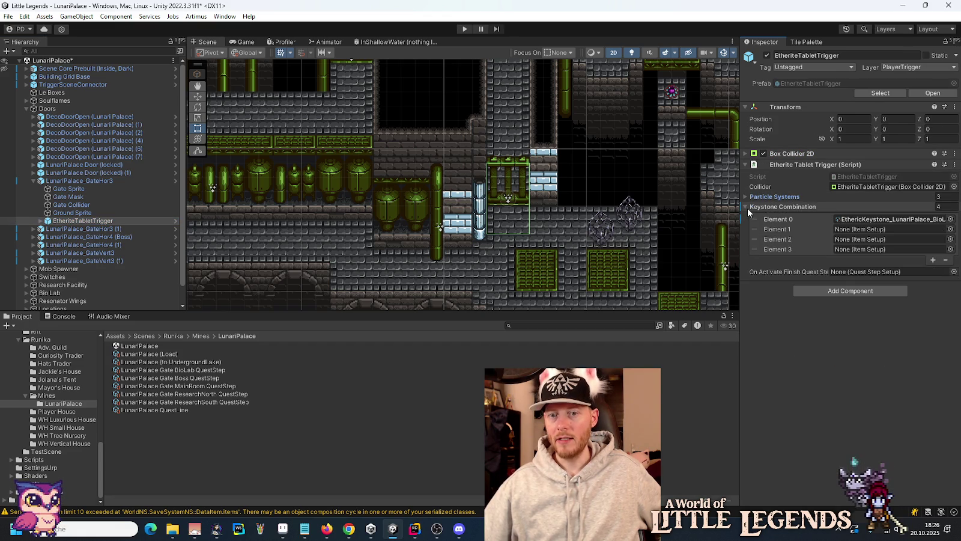
{"action": "left_click", "coordinate": [747, 206]}
{"action": "mouse_move", "coordinate": [772, 219]}
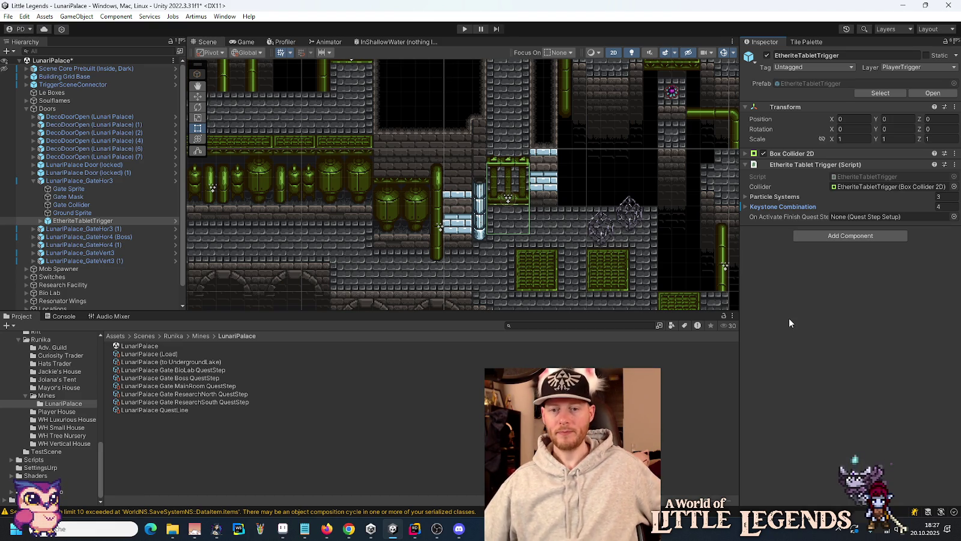
Assign the BioLab quest step to GateHor3's trigger and the MainRoom step to GateHor3 (1)'s trigger.
{"action": "mouse_move", "coordinate": [198, 377]}
{"action": "left_mouse_down"}
{"action": "mouse_move", "coordinate": [710, 280]}
{"action": "mouse_move", "coordinate": [853, 217]}
{"action": "left_mouse_up"}
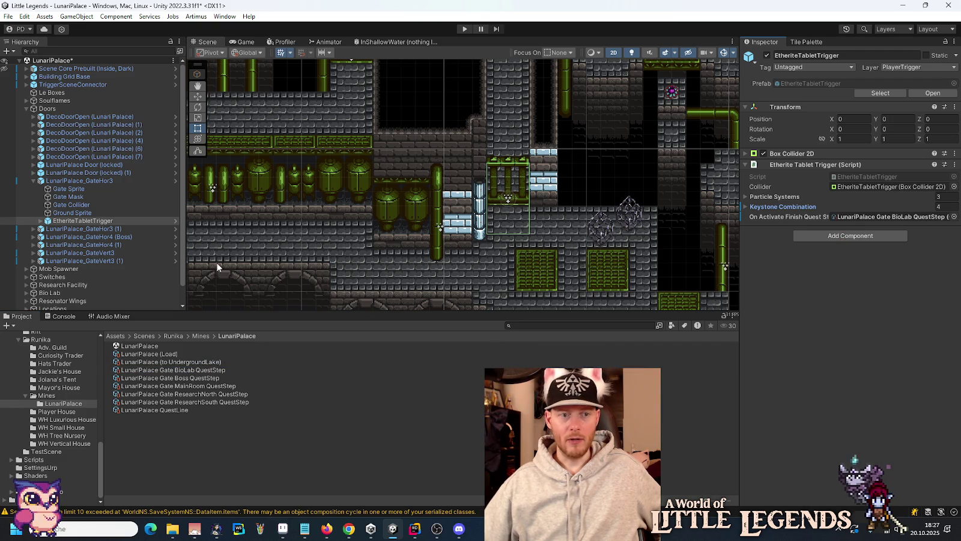
{"action": "left_click", "coordinate": [34, 181]}
{"action": "left_click_drag", "start_coordinate": [437, 143], "coordinate": [467, 238]}
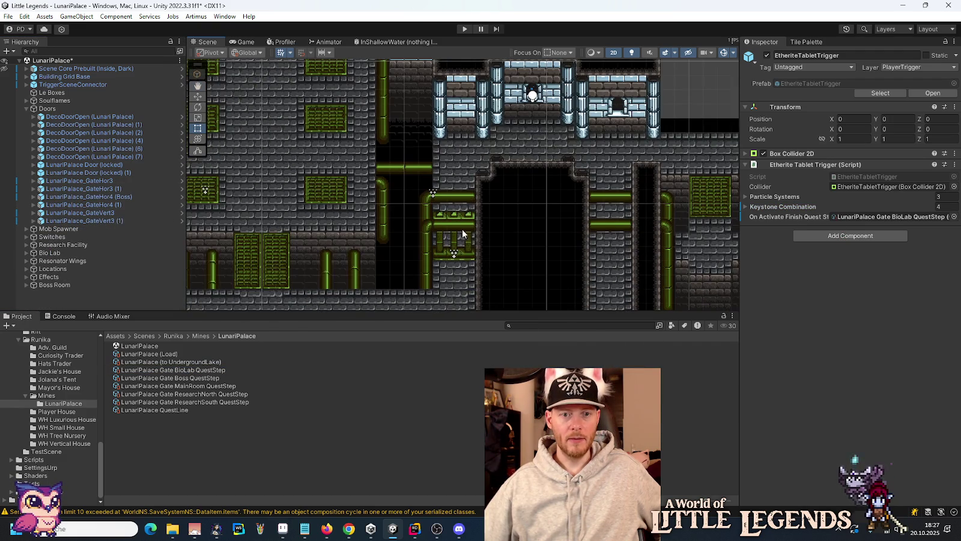
{"action": "left_click", "coordinate": [456, 217]}
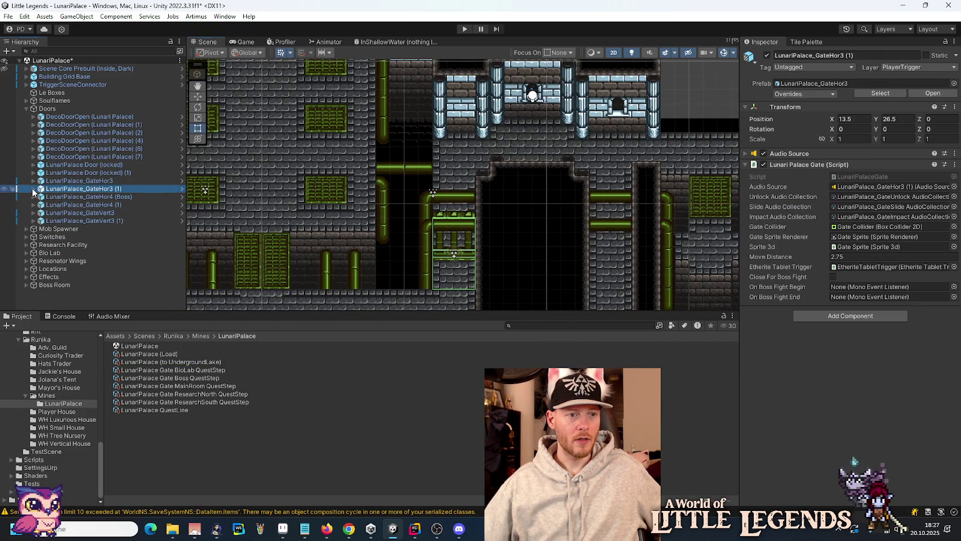
{"action": "left_click", "coordinate": [34, 188]}
{"action": "left_click", "coordinate": [81, 228]}
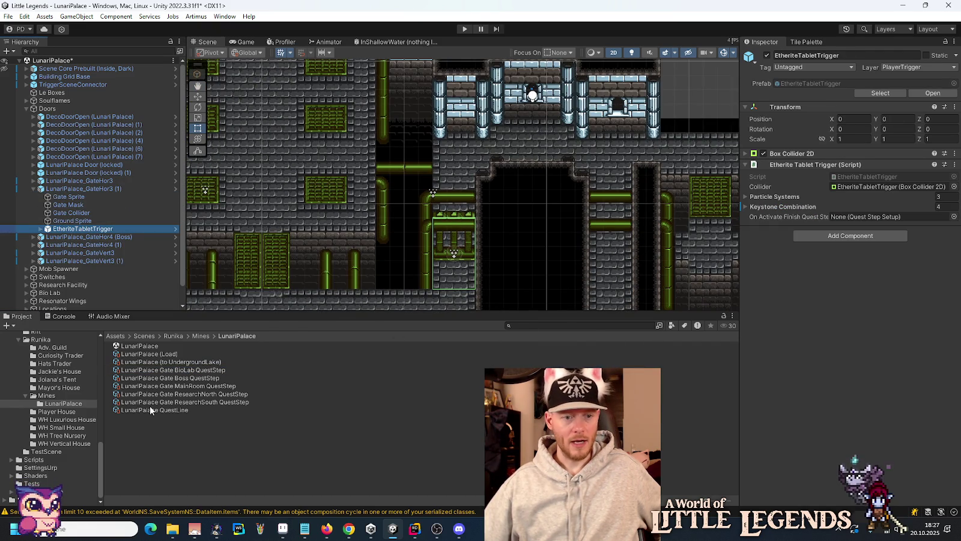
{"action": "mouse_move", "coordinate": [192, 384]}
{"action": "left_mouse_down"}
{"action": "mouse_move", "coordinate": [360, 361]}
{"action": "mouse_move", "coordinate": [900, 238]}
{"action": "left_mouse_up"}
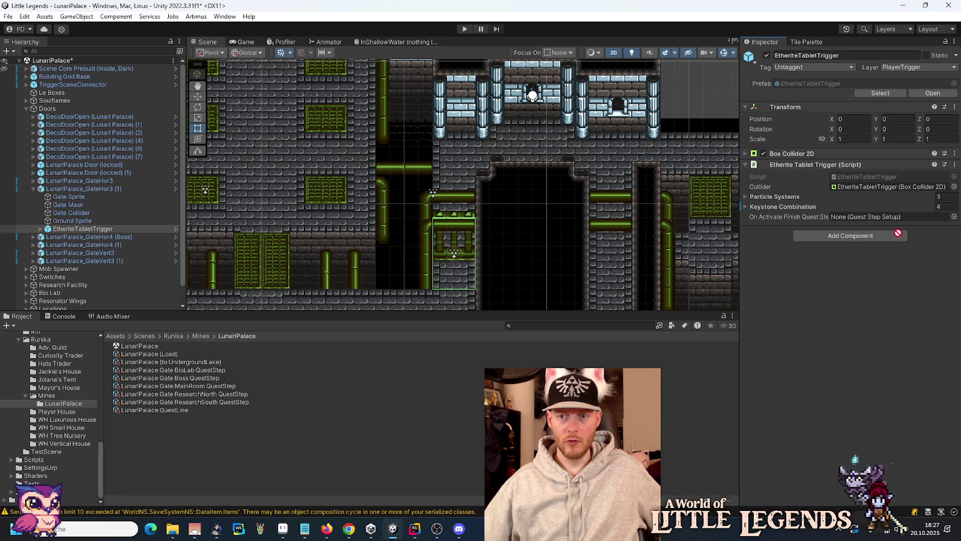
Assign the ResearchNorth quest step to GateVert3 (1)'s EtheriteTabletTrigger.
{"action": "left_click", "coordinate": [33, 188]}
{"action": "mouse_move", "coordinate": [191, 205]}
{"action": "left_mouse_down"}
{"action": "mouse_move", "coordinate": [467, 223]}
{"action": "mouse_move", "coordinate": [560, 242]}
{"action": "left_mouse_up"}
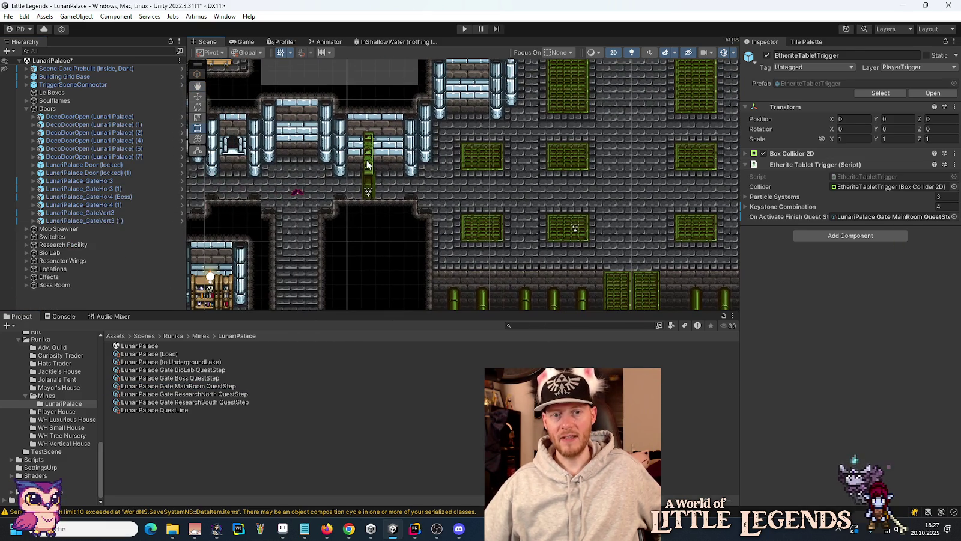
{"action": "left_click", "coordinate": [368, 164]}
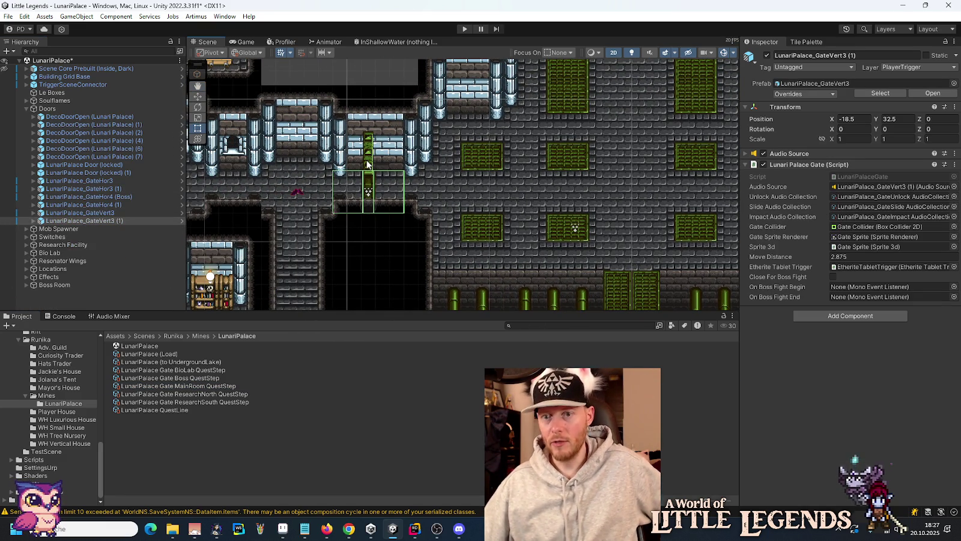
{"action": "left_click", "coordinate": [33, 221]}
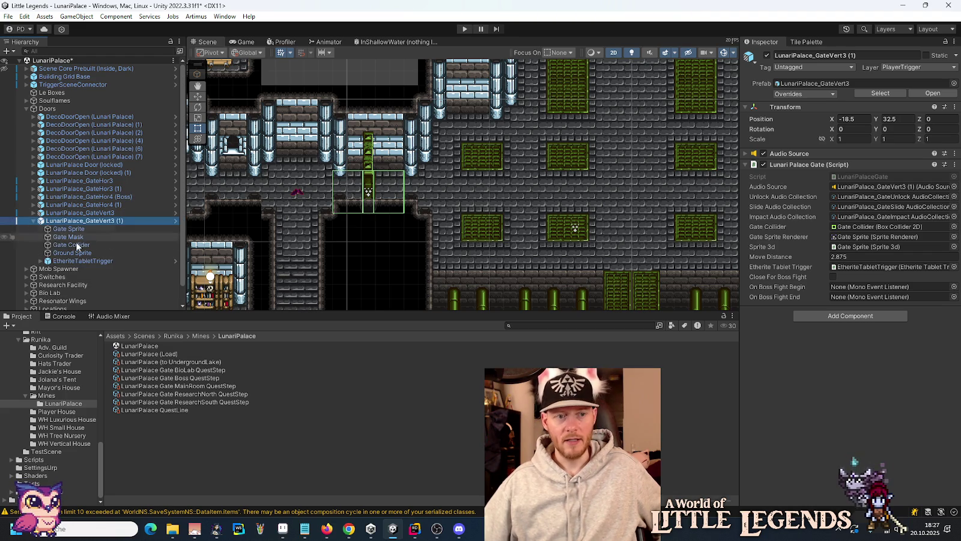
{"action": "left_click", "coordinate": [78, 261]}
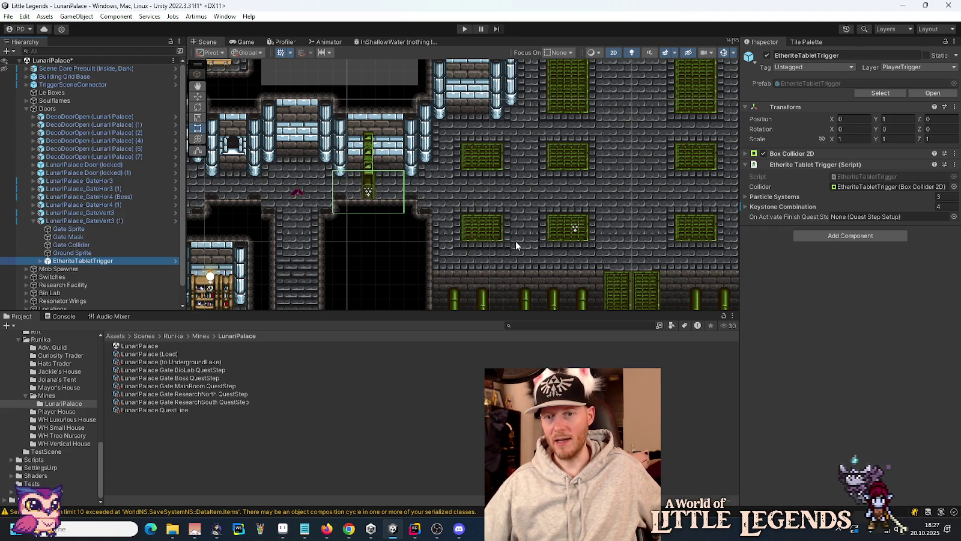
{"action": "mouse_move", "coordinate": [221, 395]}
{"action": "left_mouse_down"}
{"action": "mouse_move", "coordinate": [689, 293]}
{"action": "mouse_move", "coordinate": [859, 217]}
{"action": "left_mouse_up"}
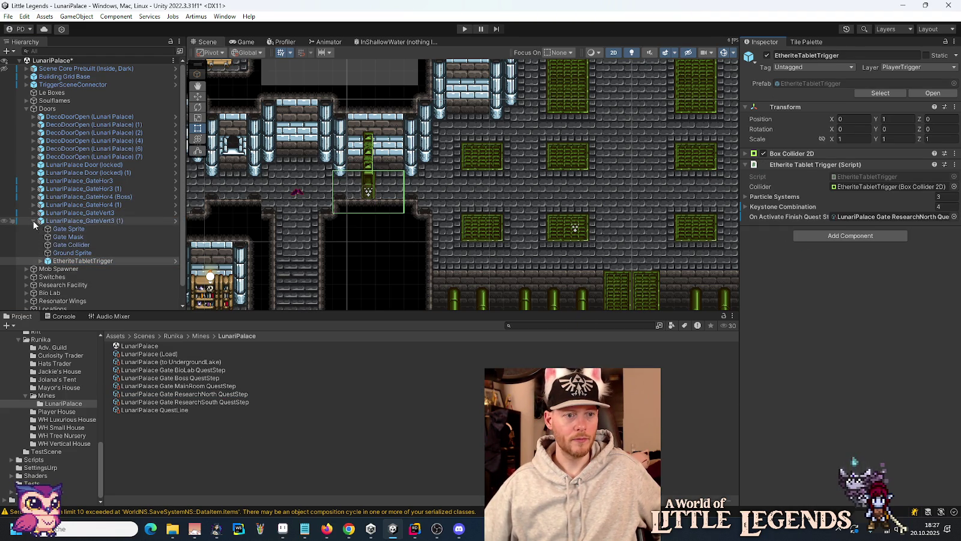
Assign the ResearchSouth quest step to GateVert3's EtheriteTabletTrigger.
{"action": "left_click", "coordinate": [33, 221]}
{"action": "left_click_drag", "start_coordinate": [427, 265], "coordinate": [444, 72]}
{"action": "left_click", "coordinate": [389, 273]}
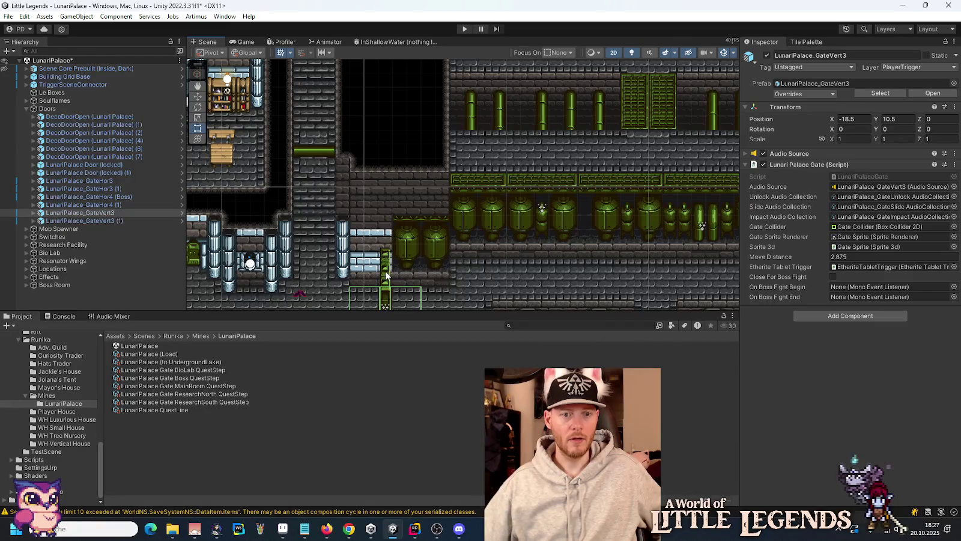
{"action": "left_click", "coordinate": [34, 213]}
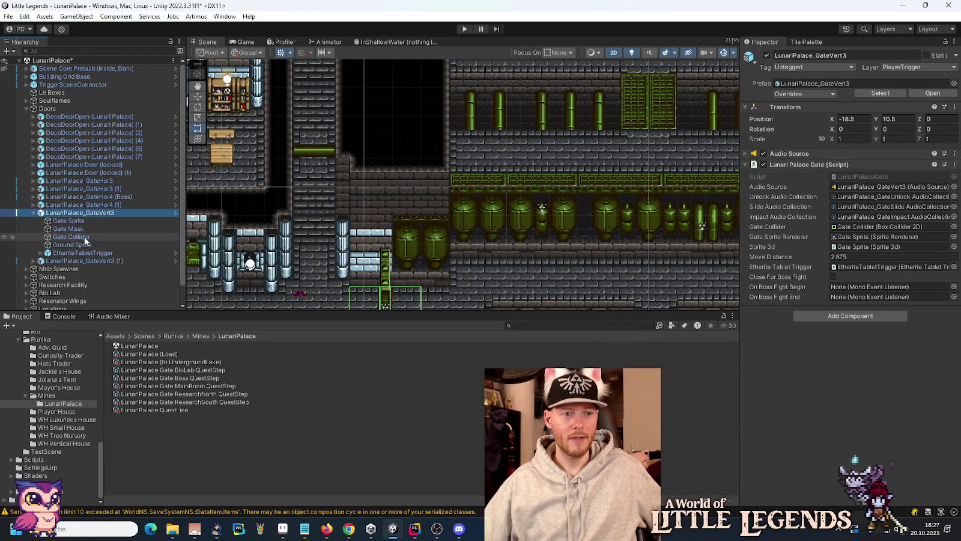
{"action": "left_click", "coordinate": [66, 252]}
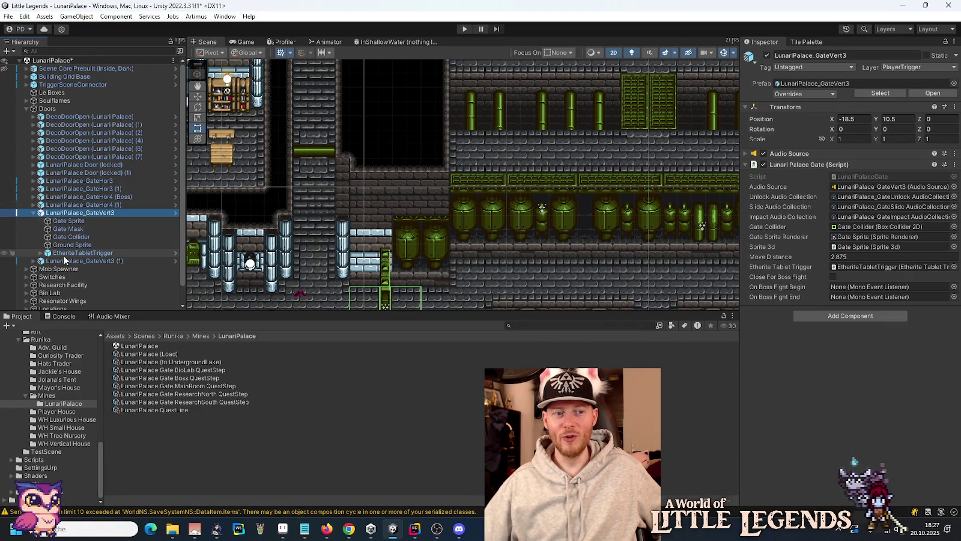
{"action": "mouse_move", "coordinate": [214, 400]}
{"action": "left_mouse_down"}
{"action": "mouse_move", "coordinate": [541, 300]}
{"action": "mouse_move", "coordinate": [889, 217]}
{"action": "left_mouse_up"}
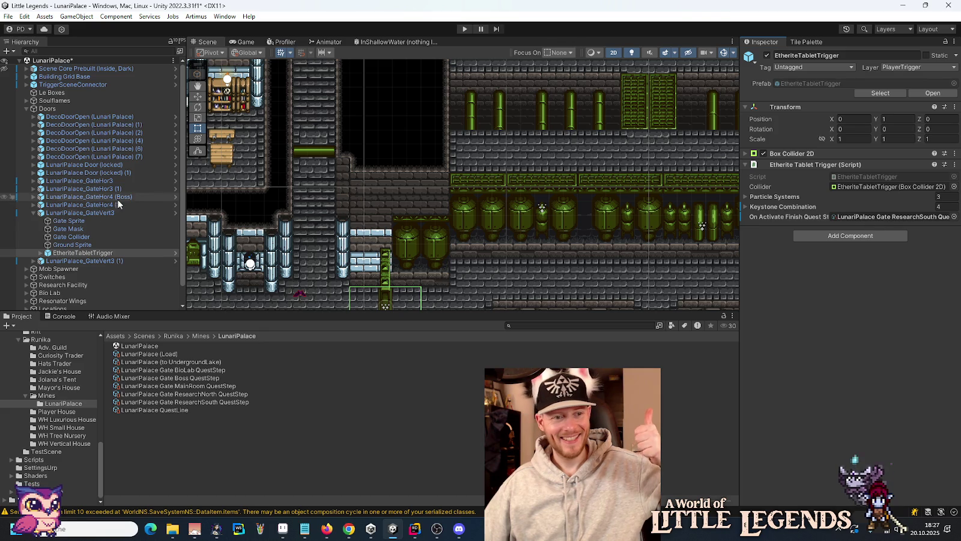
Assign the Boss QuestStep as the finish step of LunariPalace_GateHor4 (Boss)'s EtheriteTabletTrigger.
{"action": "left_click", "coordinate": [33, 213]}
{"action": "left_click_drag", "start_coordinate": [482, 110], "coordinate": [396, 284]}
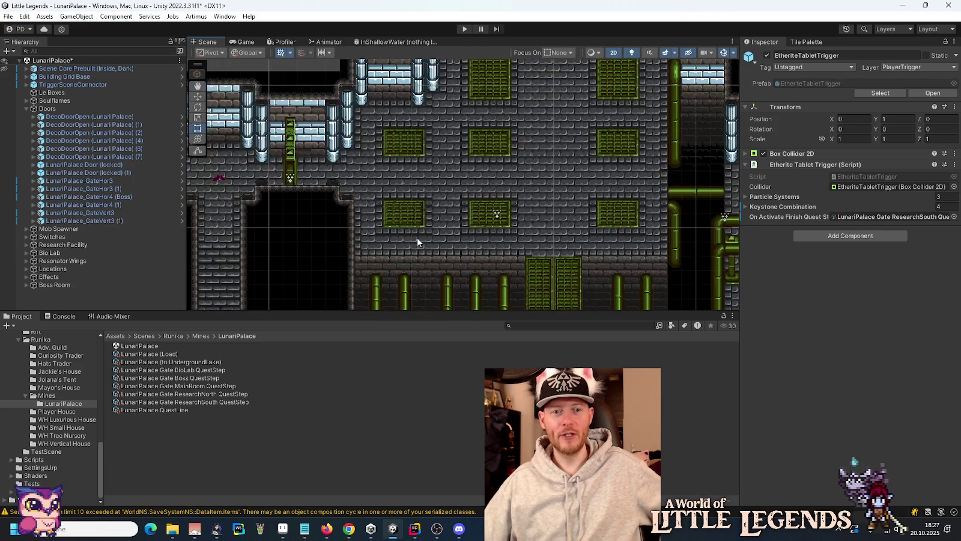
{"action": "key", "text": "f"}
{"action": "left_click", "coordinate": [475, 159]}
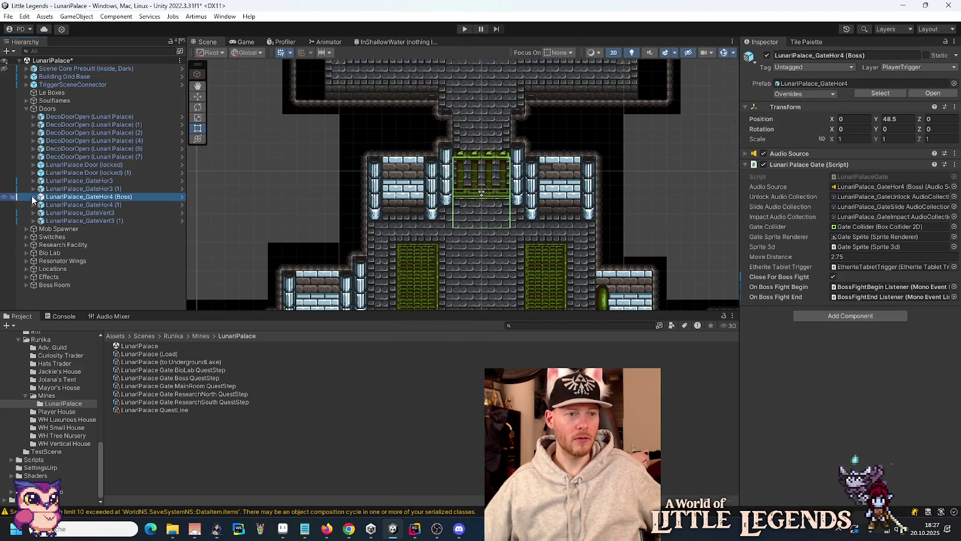
{"action": "left_click", "coordinate": [33, 197]}
{"action": "left_click", "coordinate": [84, 239]}
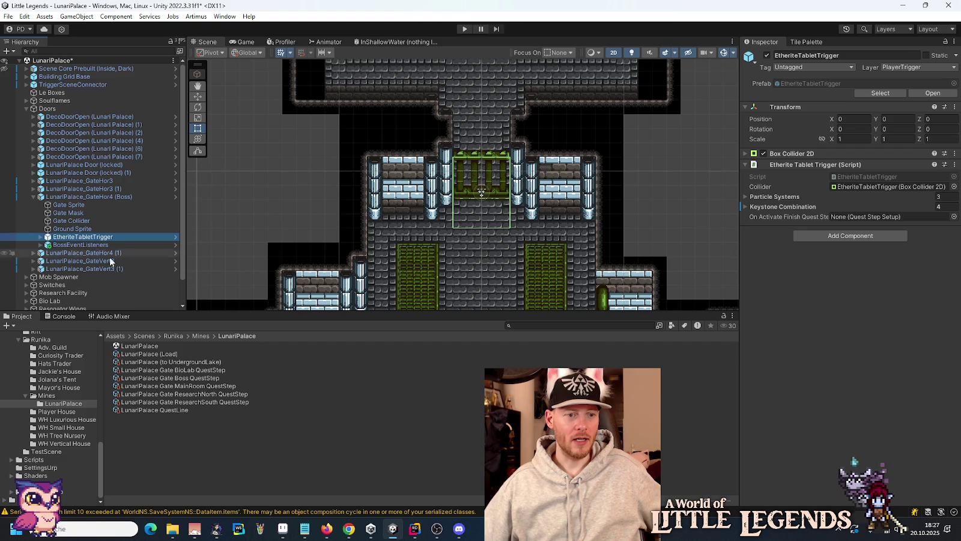
{"action": "mouse_move", "coordinate": [203, 378]}
{"action": "left_mouse_down"}
{"action": "mouse_move", "coordinate": [780, 207]}
{"action": "mouse_move", "coordinate": [870, 222]}
{"action": "left_mouse_up"}
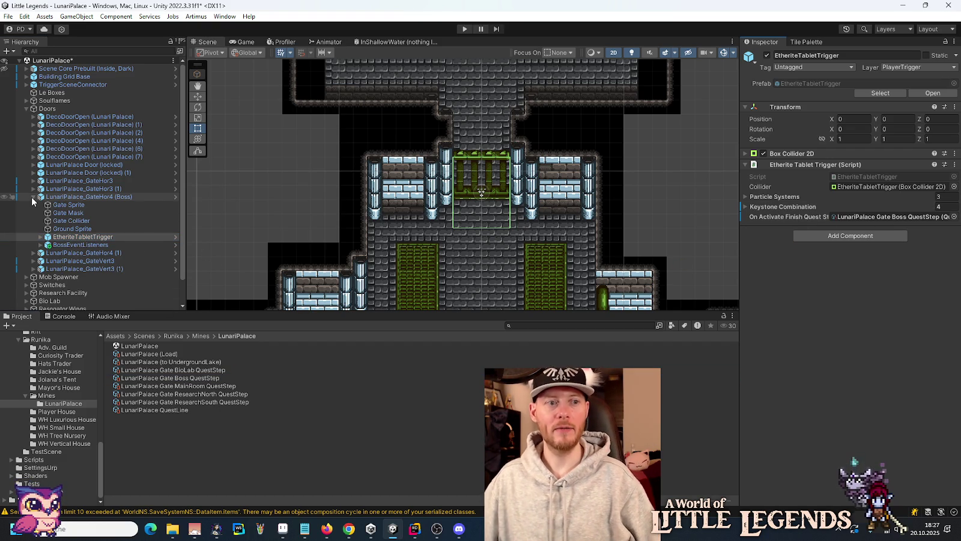
Save the LunariPalace scene with Ctrl+S and start Play Mode to test the gates.
{"action": "left_click", "coordinate": [33, 197]}
{"action": "key", "text": "ctrl+s"}
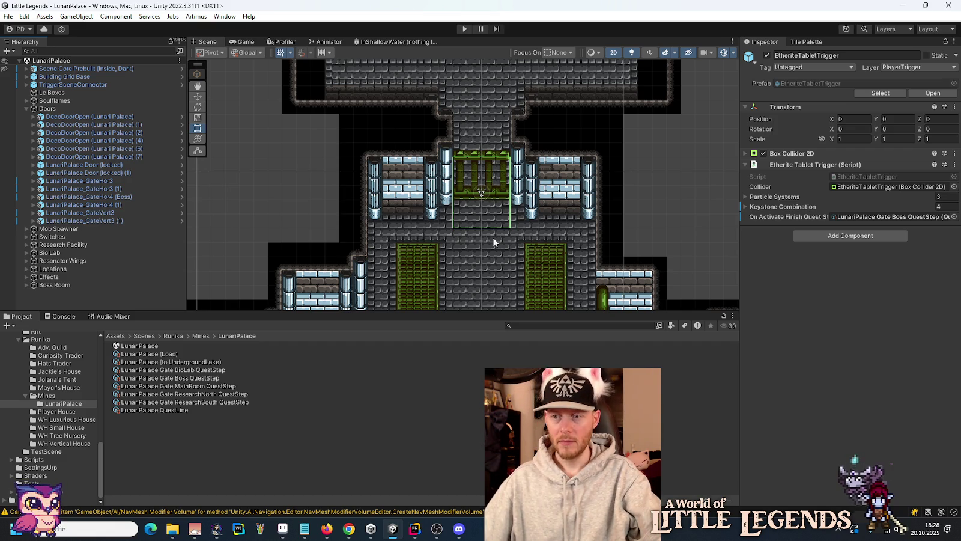
{"action": "left_click_drag", "start_coordinate": [483, 130], "coordinate": [471, 254]}
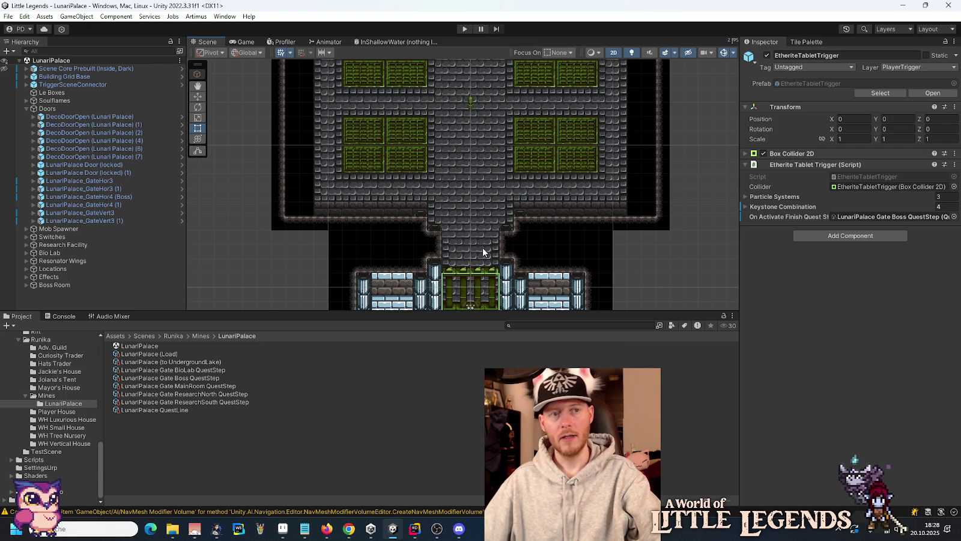
{"action": "left_click", "coordinate": [465, 29]}
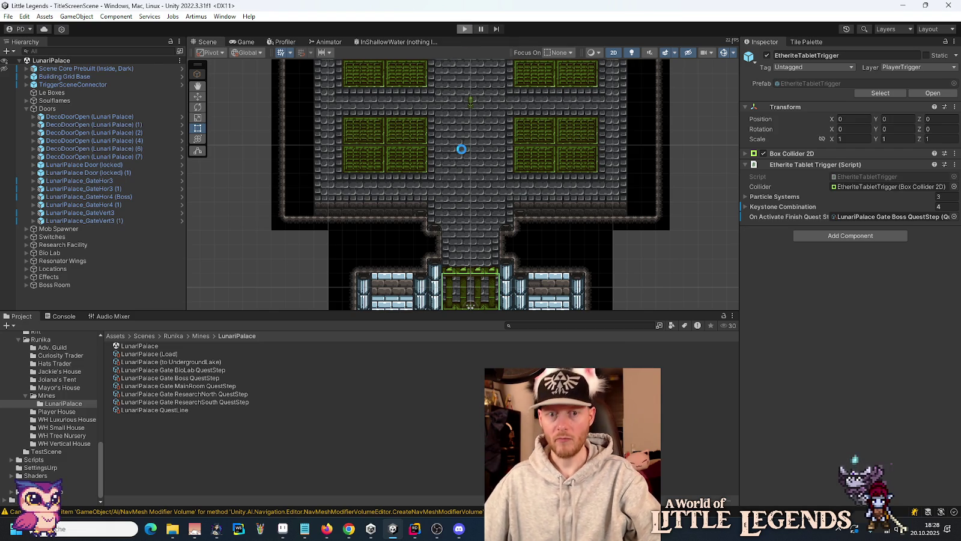
Load the first Neelai save and continue past the loading screen into the game.
{"action": "left_click", "coordinate": [354, 536]}
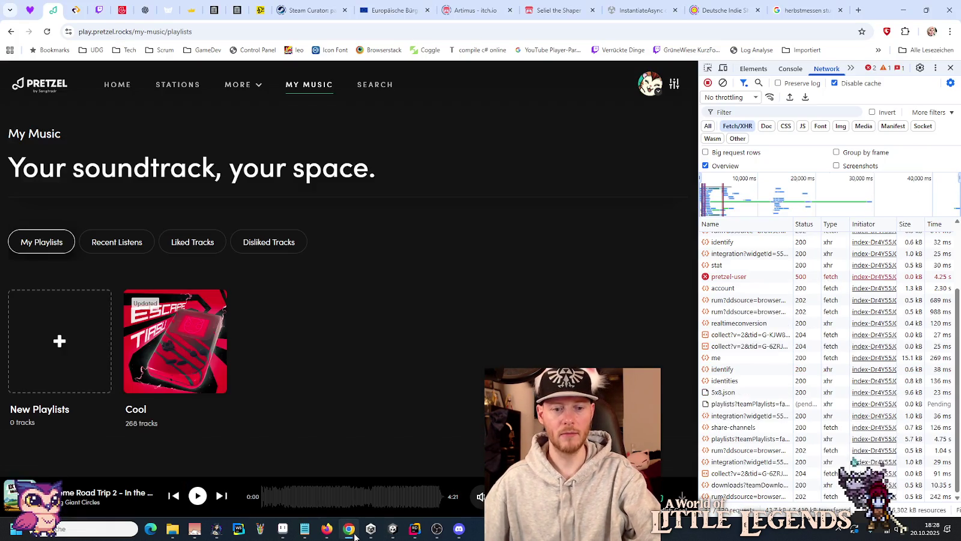
{"action": "left_click", "coordinate": [354, 536]}
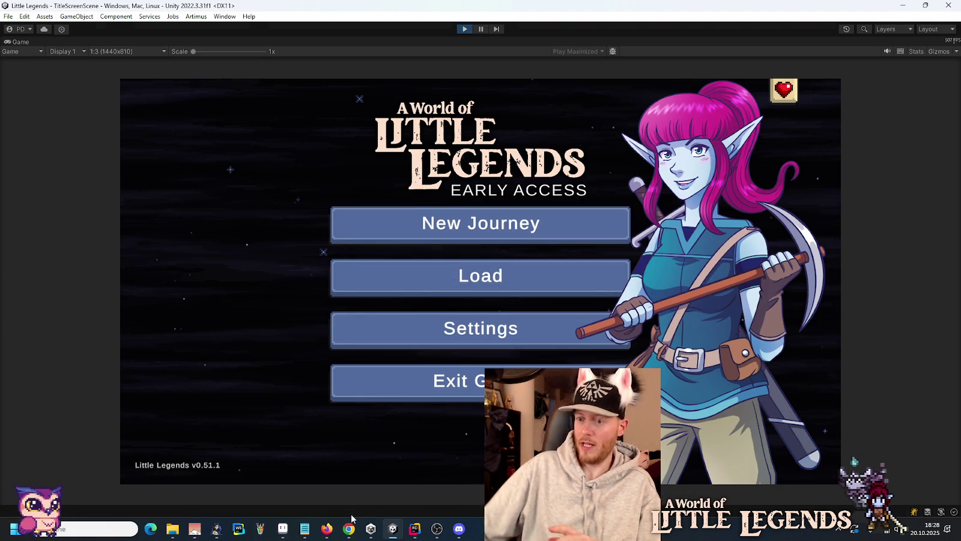
{"action": "left_click", "coordinate": [353, 275]}
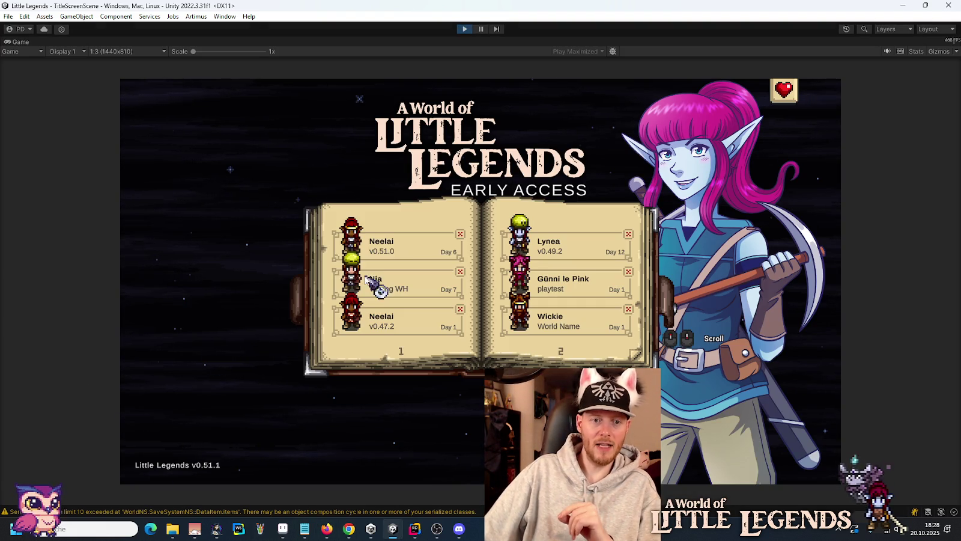
{"action": "left_click", "coordinate": [392, 247]}
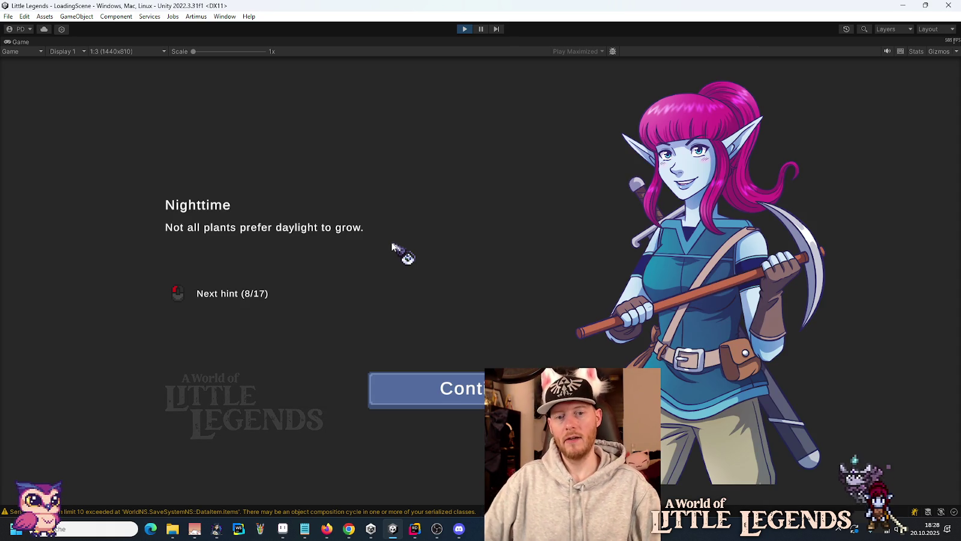
{"action": "left_click", "coordinate": [477, 380]}
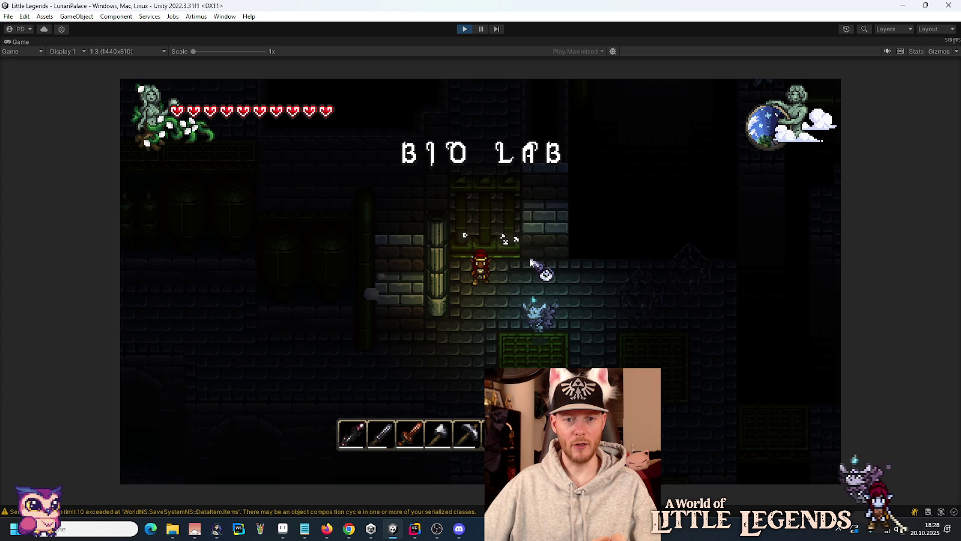
Open the inventory, then save and quit to title and load the Neelai v0.51.0 save.
{"action": "key", "text": "e"}
{"action": "key", "text": "e"}
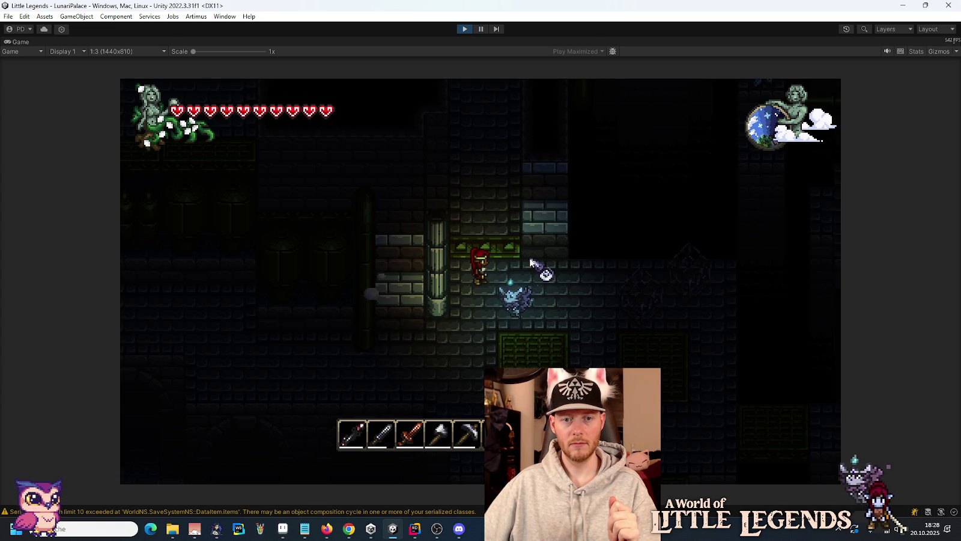
{"action": "key", "text": "Escape"}
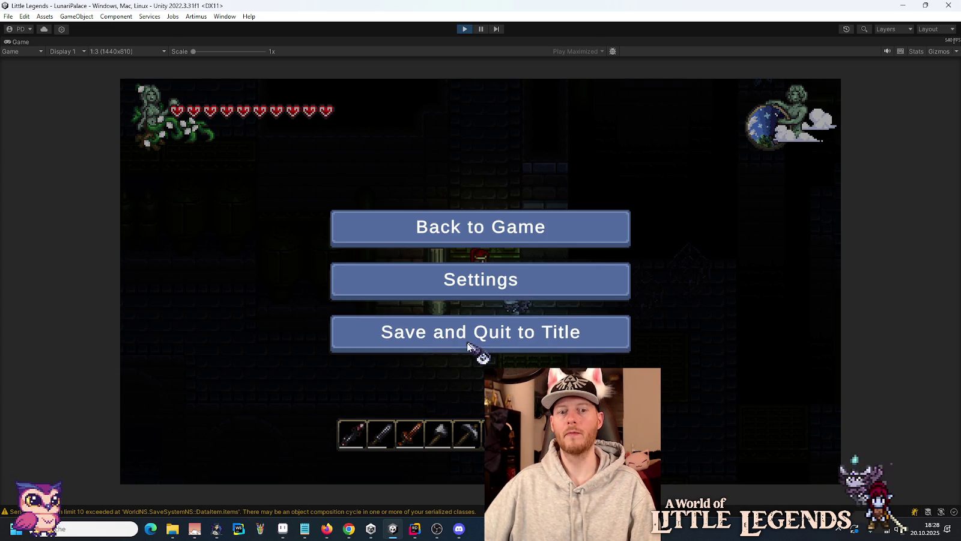
{"action": "left_click", "coordinate": [465, 342]}
{"action": "left_click", "coordinate": [478, 283]}
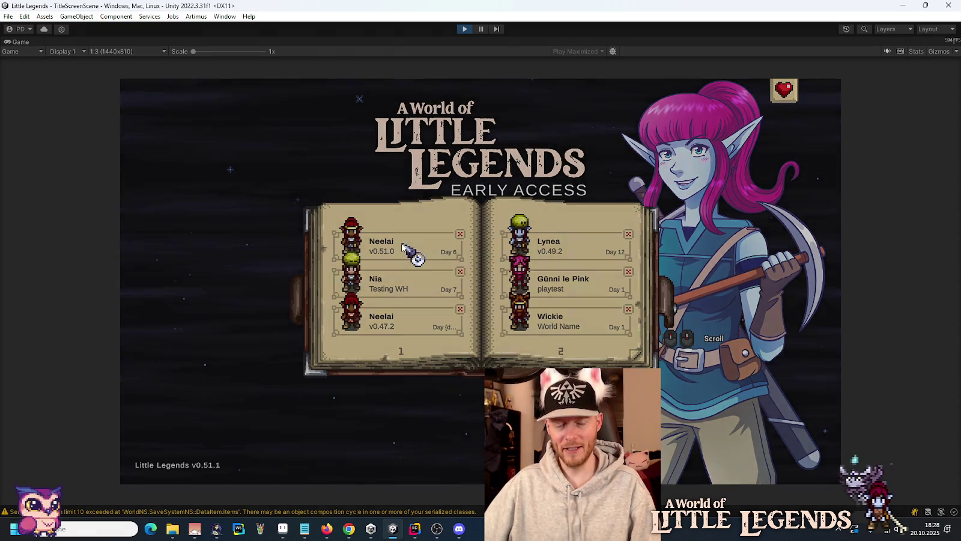
{"action": "left_click", "coordinate": [403, 246]}
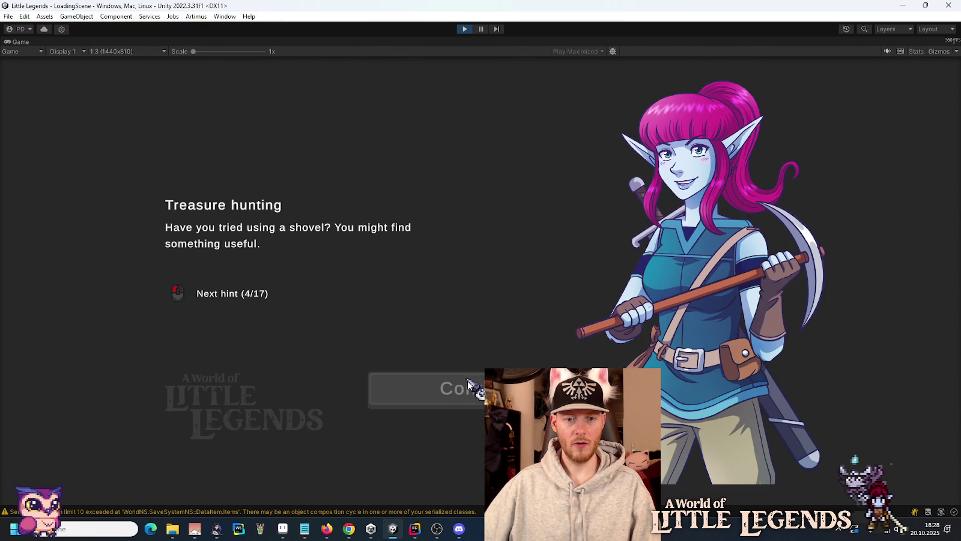
Continue into the palace, fly up the shaft into the pillared room and toggle the inventory.
{"action": "left_click", "coordinate": [472, 391]}
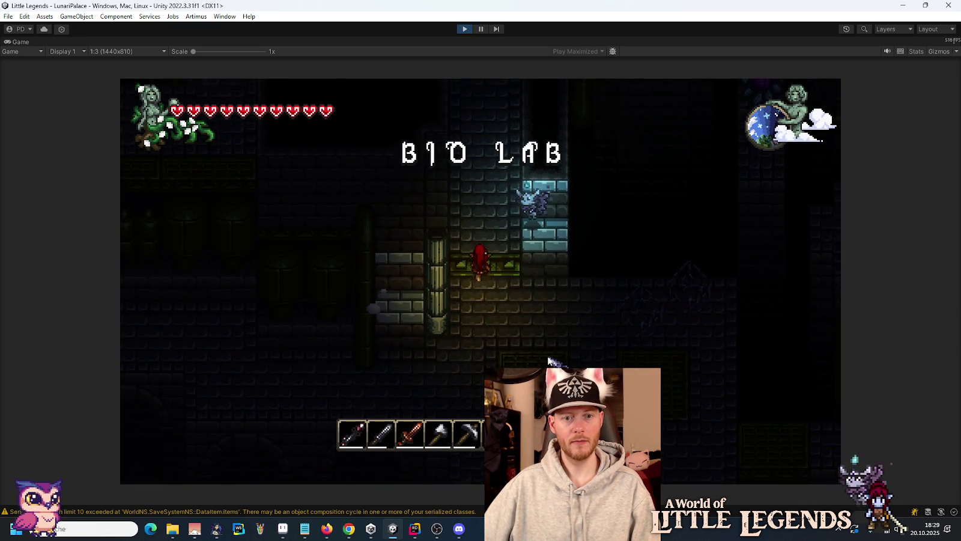
{"action": "key", "text": "space"}
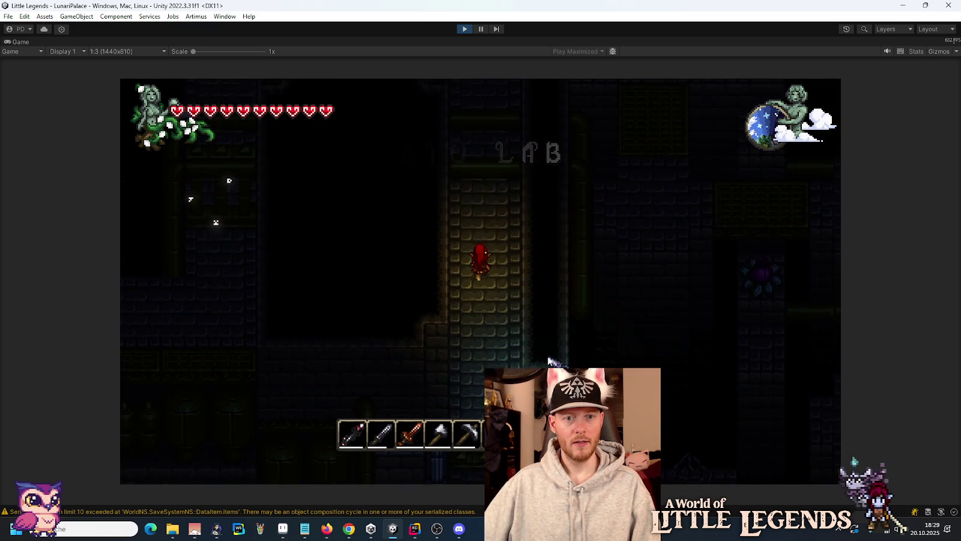
{"action": "key", "text": "space"}
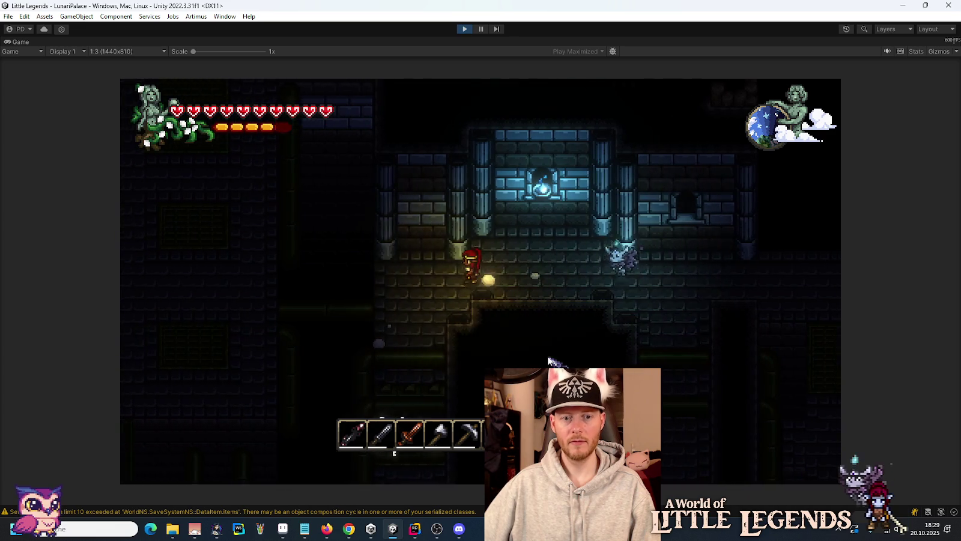
{"action": "key", "text": "i"}
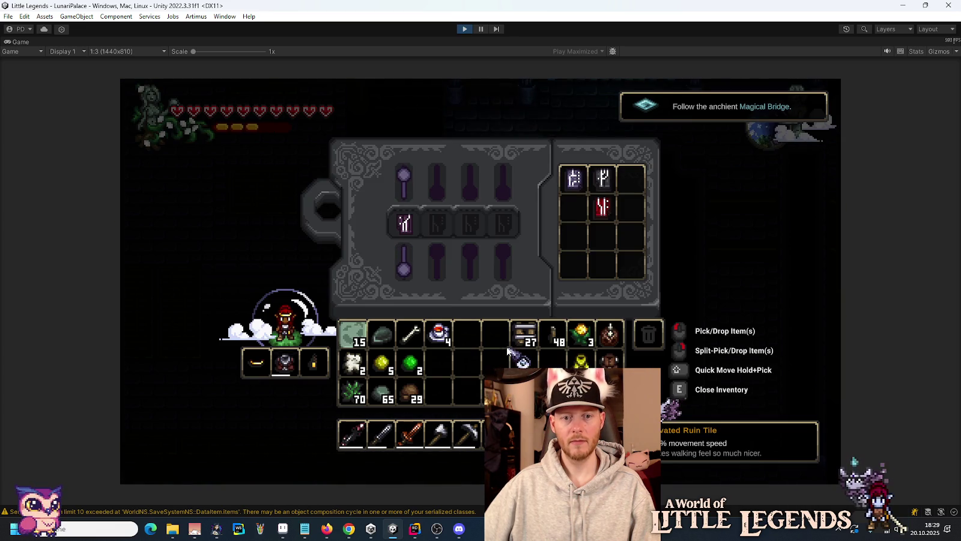
{"action": "key", "text": "i"}
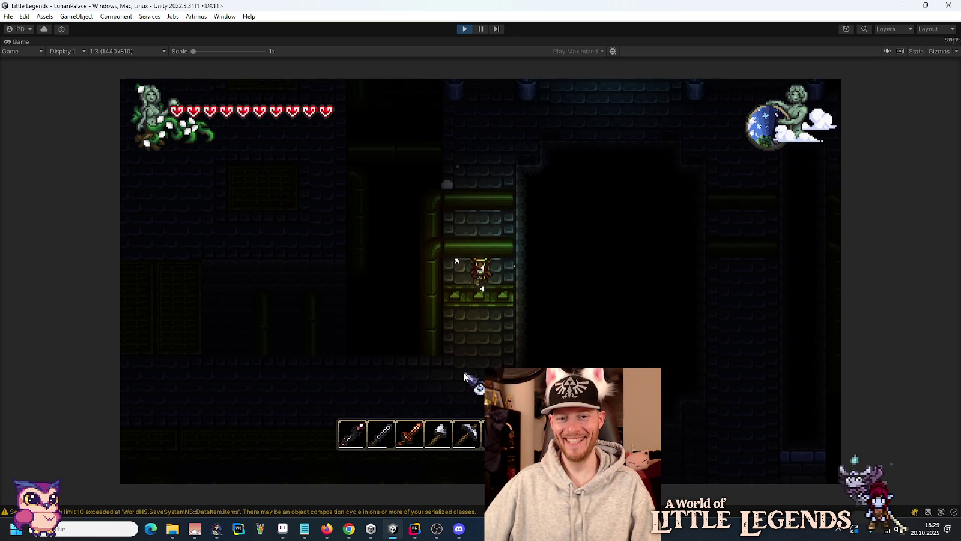
Walk the platform, climb into the lit blue room, descend back toward the Bio Lab, and stop the game.
{"action": "key", "text": "d"}
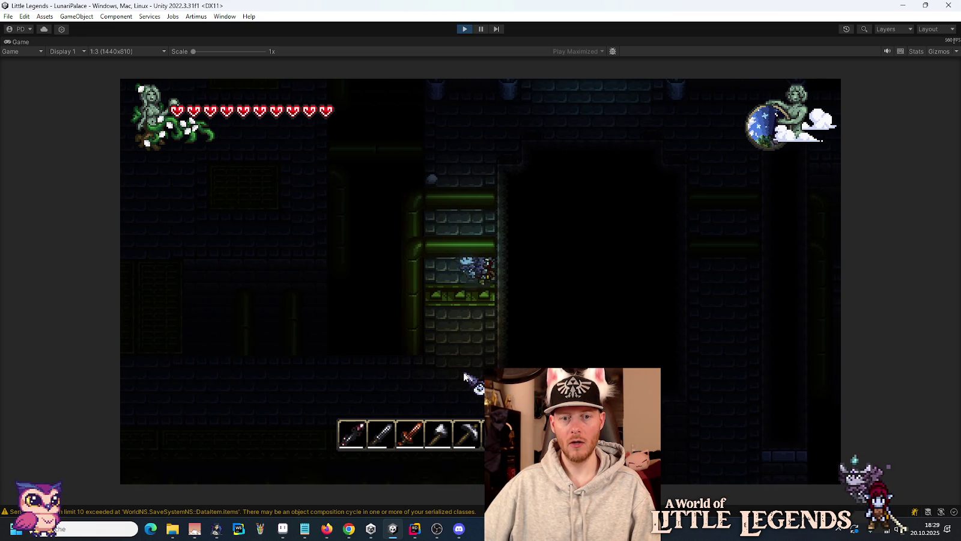
{"action": "key", "text": "d"}
{"action": "key", "text": "a"}
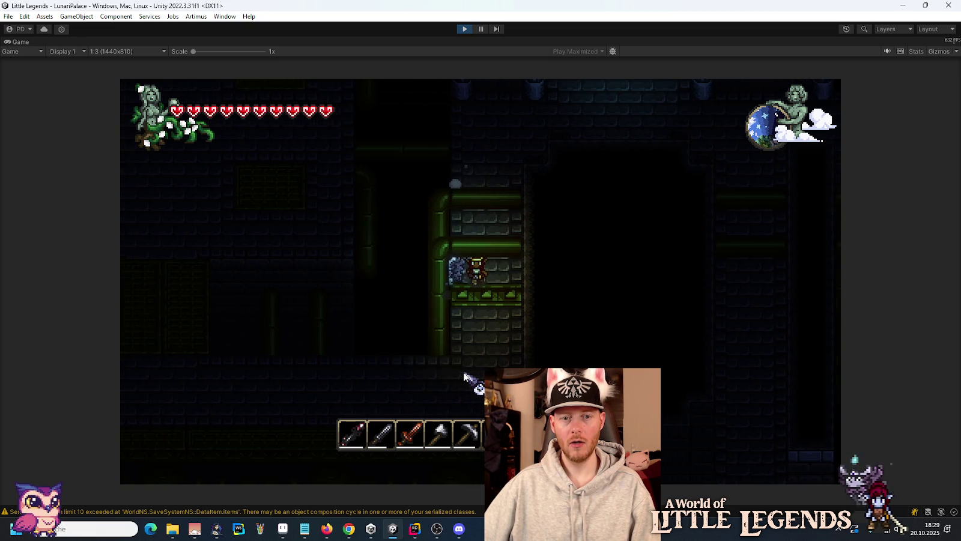
{"action": "key", "text": "w"}
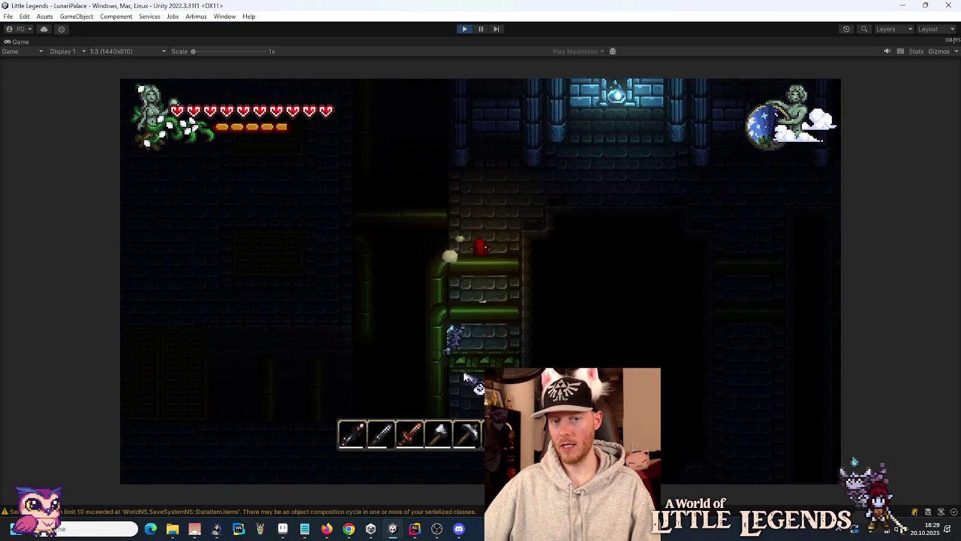
{"action": "key", "text": "d"}
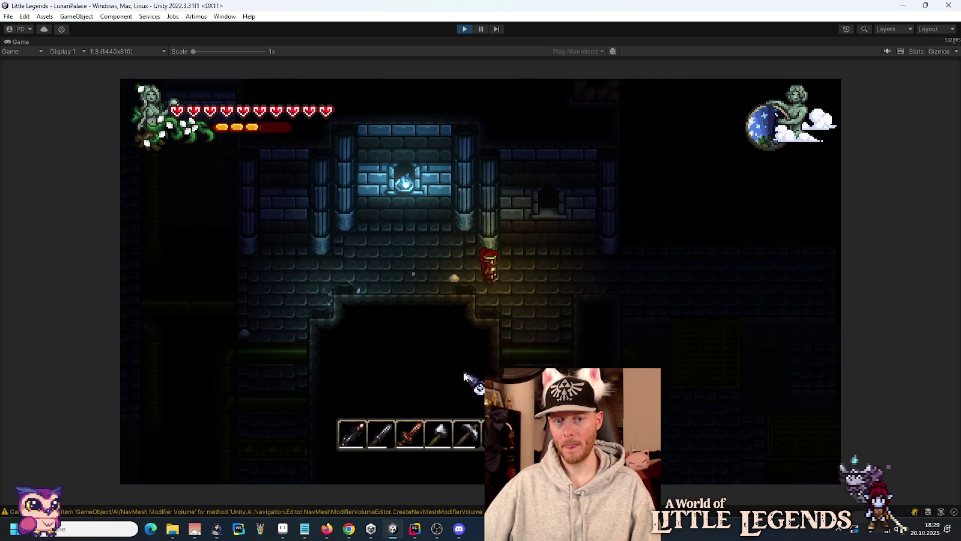
{"action": "key", "text": "s"}
{"action": "key", "text": "s"}
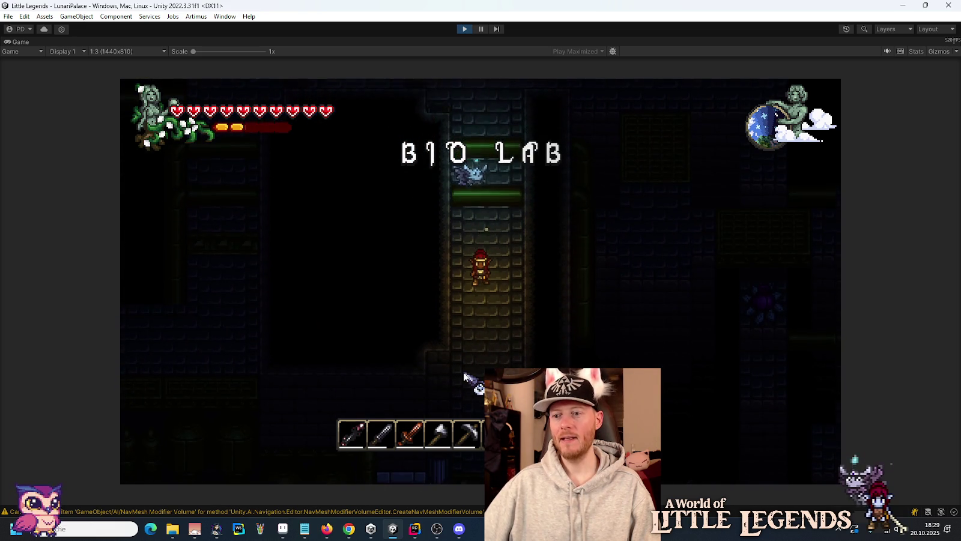
{"action": "left_click", "coordinate": [462, 31]}
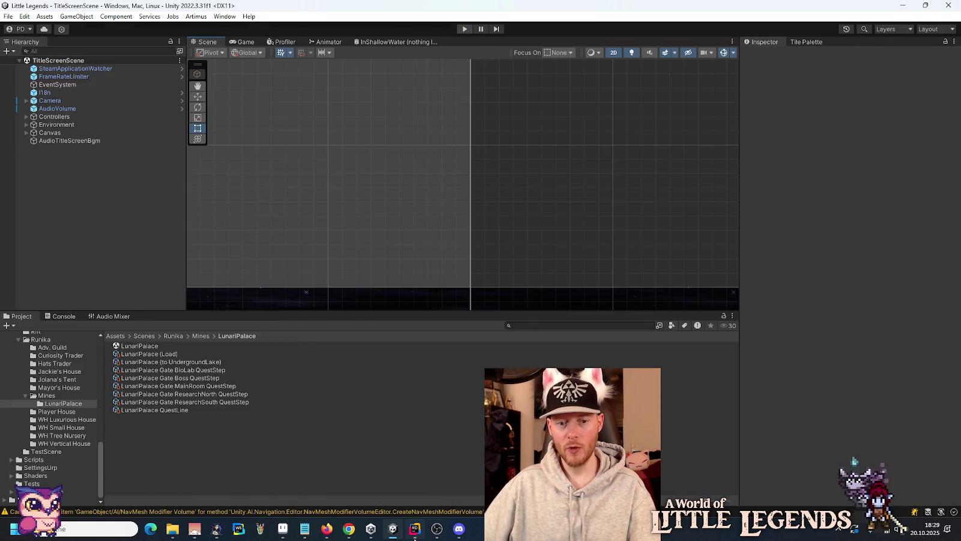
Paste a SetToOpen(); call after the easing loop in LunariPalaceGate.cs's AnimateOpen, then return to Unity.
{"action": "left_click", "coordinate": [415, 528]}
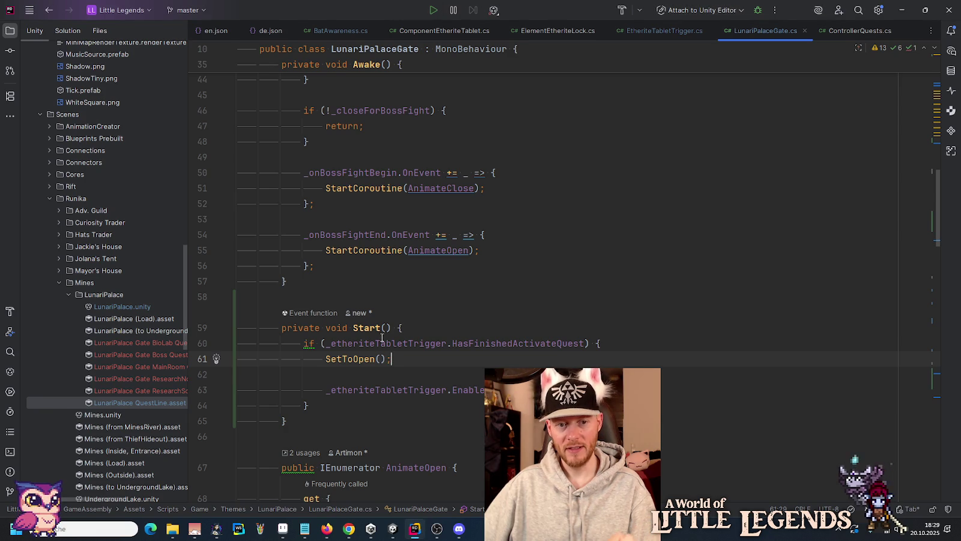
{"action": "left_click_drag", "start_coordinate": [558, 362], "coordinate": [615, 350]}
{"action": "key", "text": "ctrl+c"}
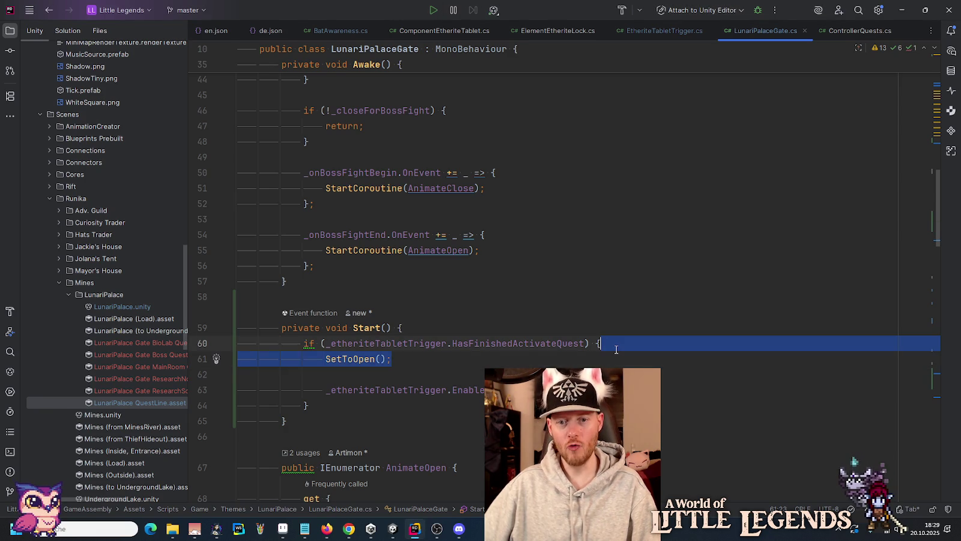
{"action": "scroll", "coordinate": [616, 350], "scroll_direction": "down", "scroll_amount": 15}
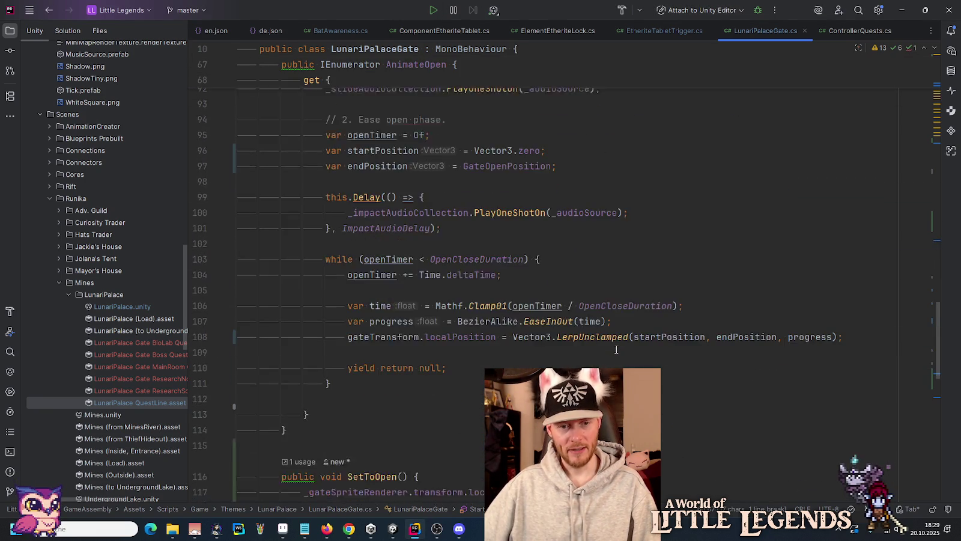
{"action": "left_click", "coordinate": [377, 343]}
{"action": "key", "text": "ctrl+v"}
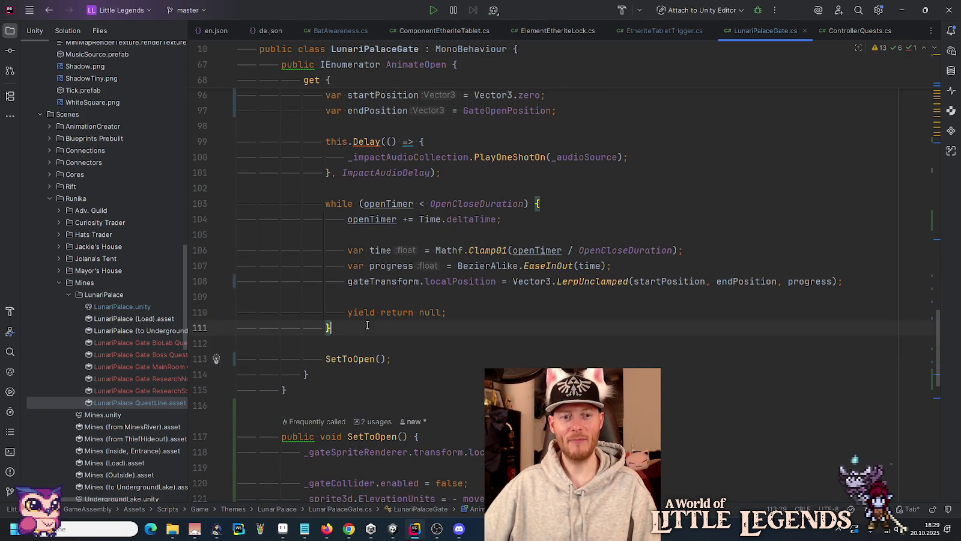
{"action": "scroll", "coordinate": [367, 325], "scroll_direction": "down", "scroll_amount": 2}
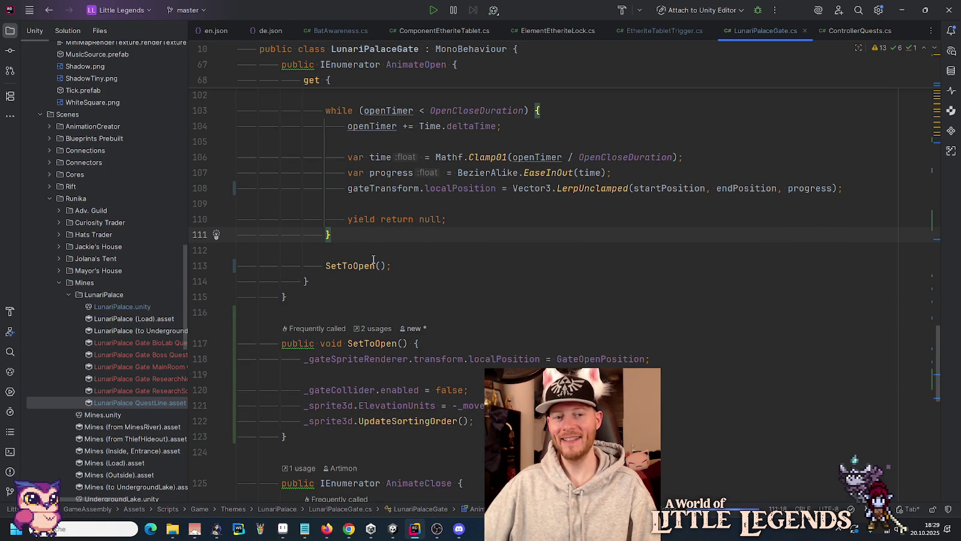
{"action": "left_click", "coordinate": [371, 528]}
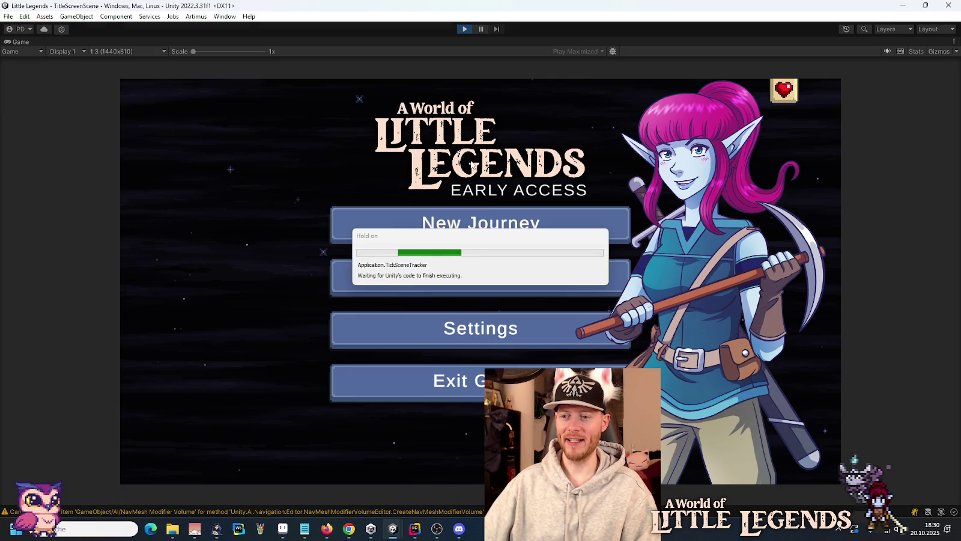
Load the first save, climb into the blue room, walk left, toggle the inventory and drop through the platform.
{"action": "left_click", "coordinate": [496, 283]}
{"action": "left_click", "coordinate": [426, 256]}
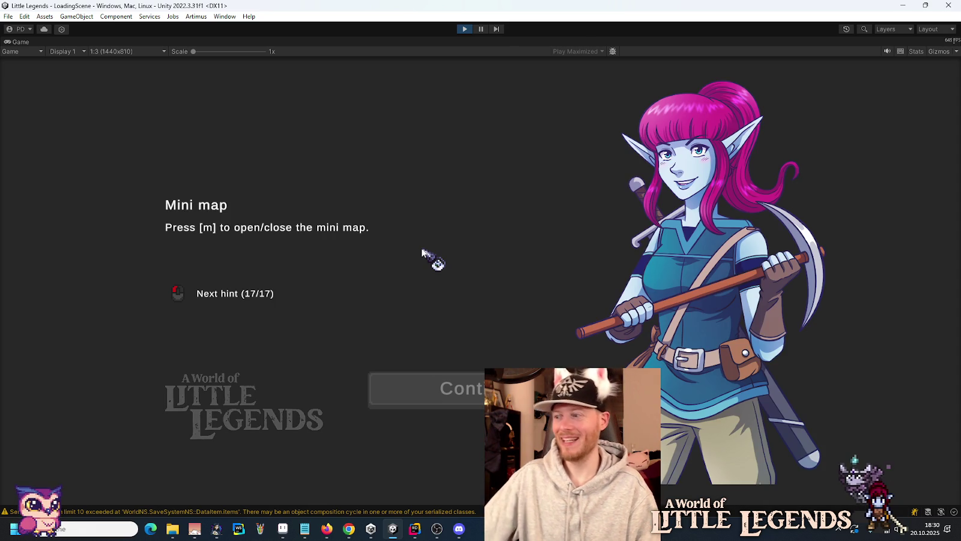
{"action": "left_click", "coordinate": [424, 396]}
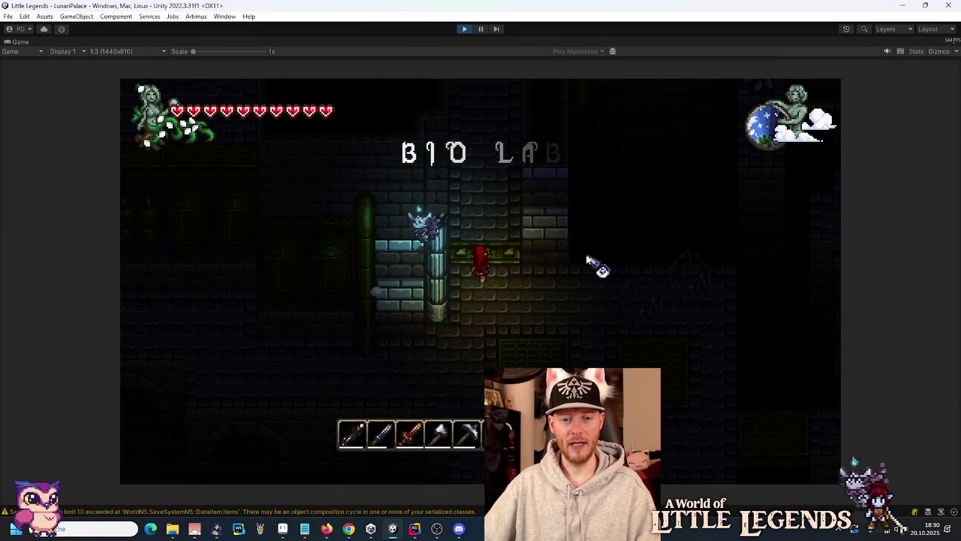
{"action": "key", "text": "space"}
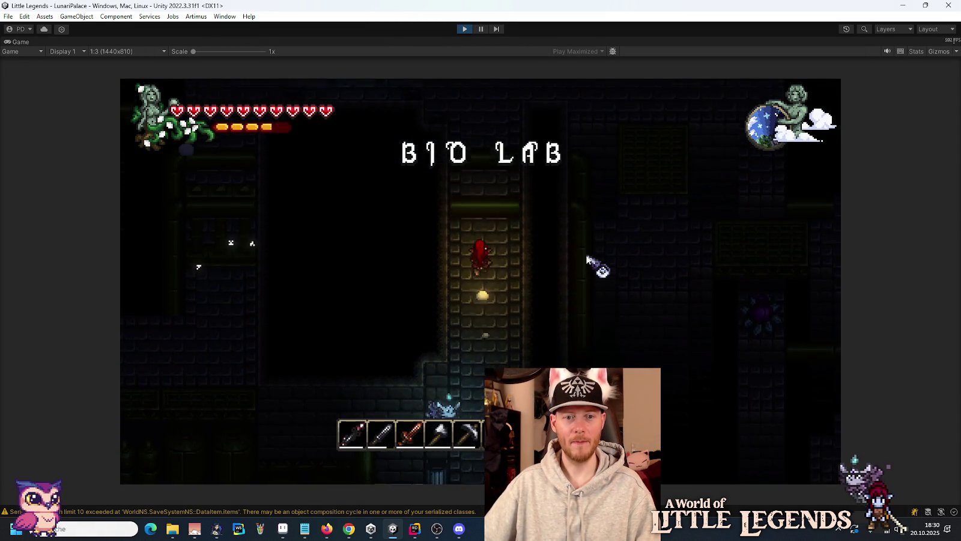
{"action": "key", "text": "a"}
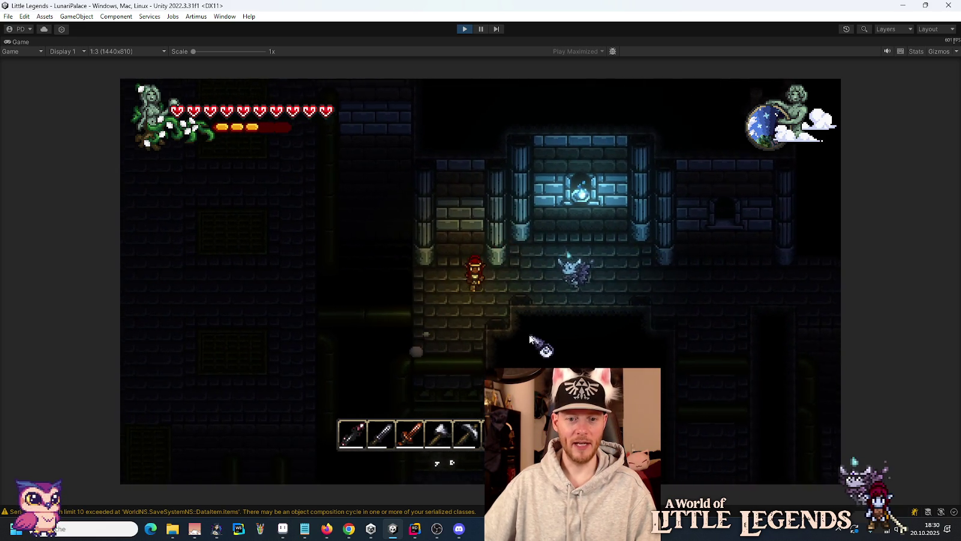
{"action": "key", "text": "a"}
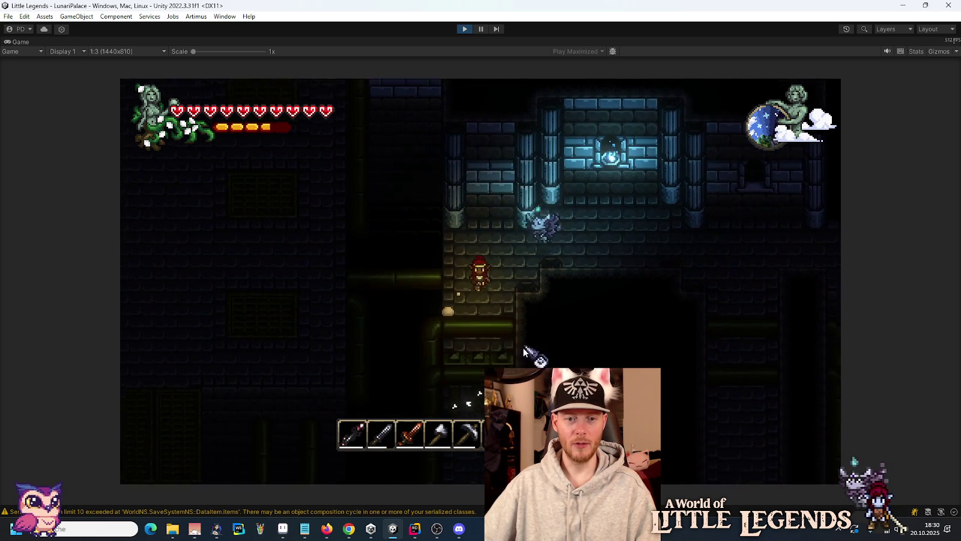
{"action": "key", "text": "e"}
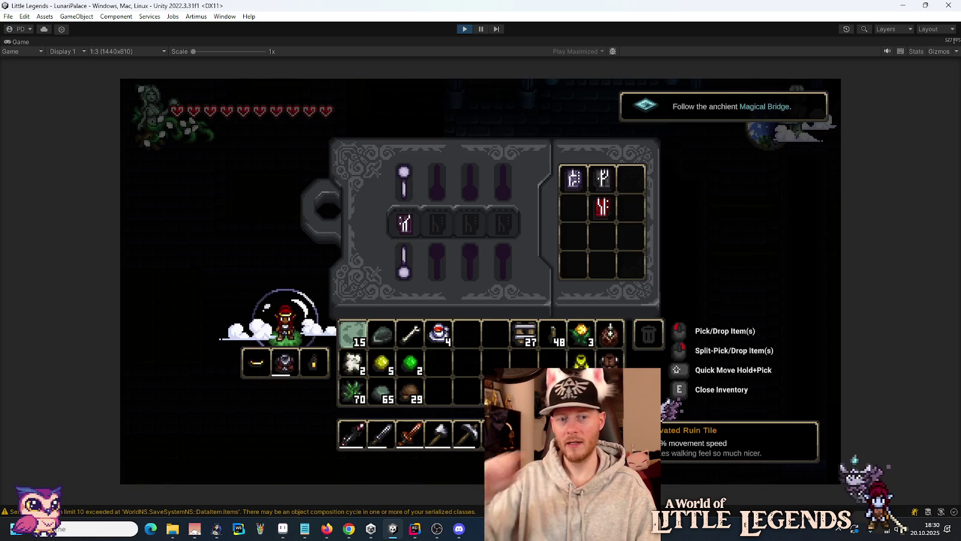
{"action": "key", "text": "e"}
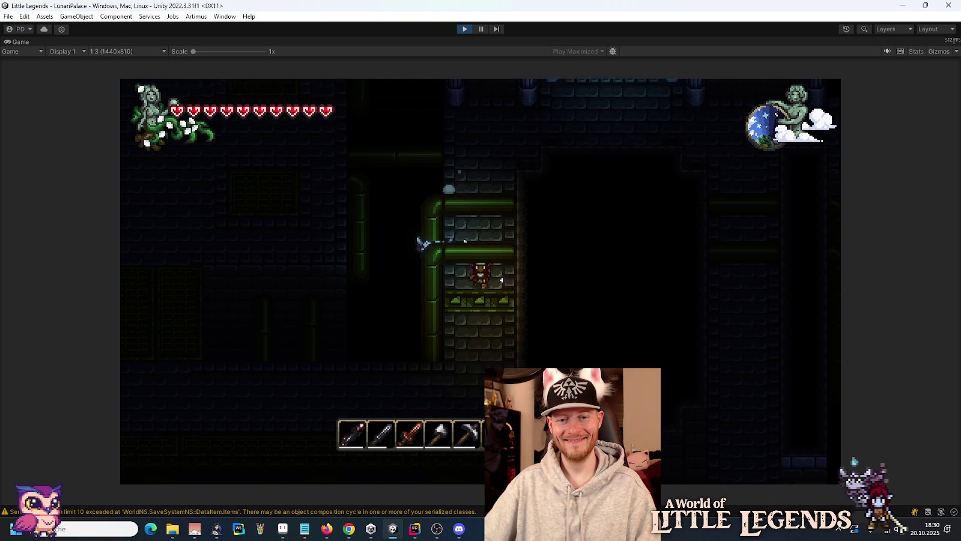
{"action": "key", "text": "s"}
Save and quit to title, reload the first save, walk left to the pillared area, toggle the inventory and pause.
{"action": "key", "text": "Escape"}
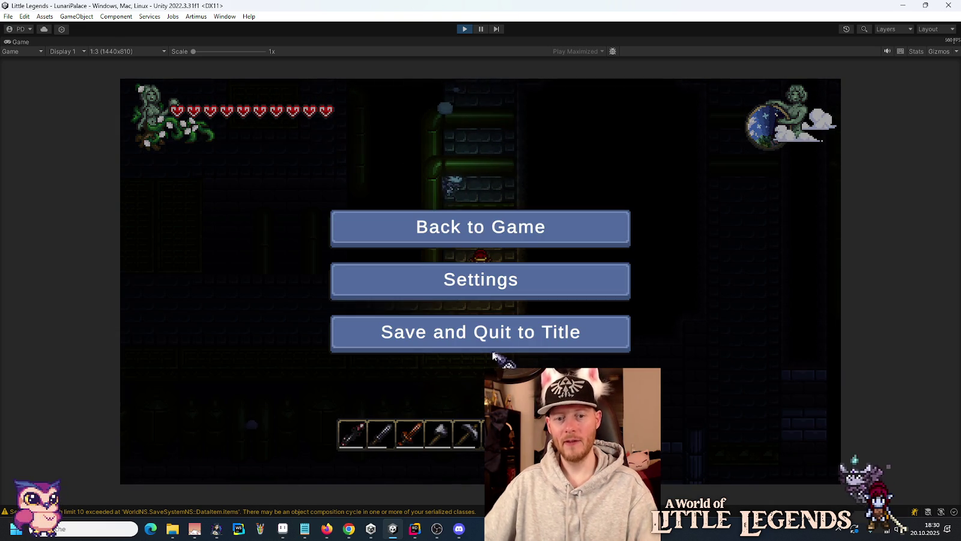
{"action": "left_click", "coordinate": [493, 348]}
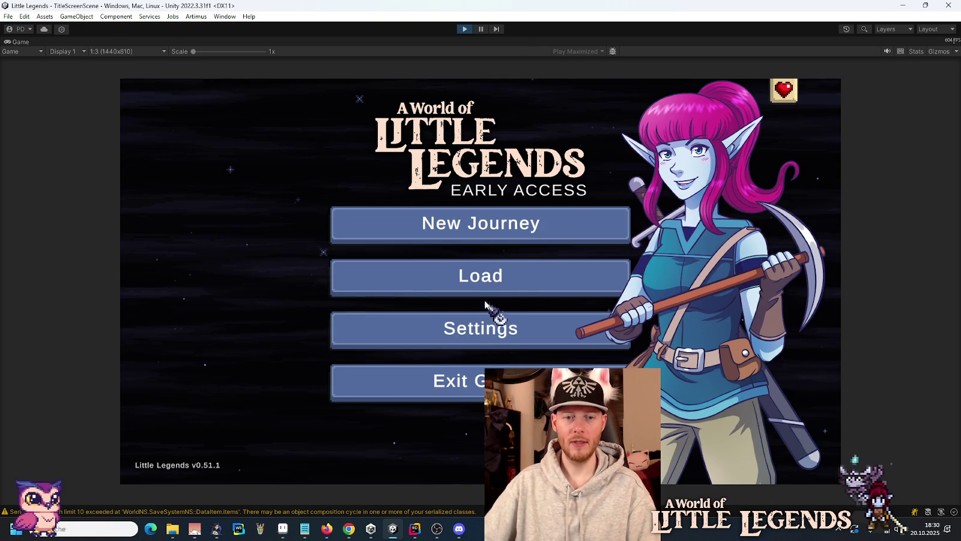
{"action": "left_click", "coordinate": [490, 289]}
{"action": "left_click", "coordinate": [402, 245]}
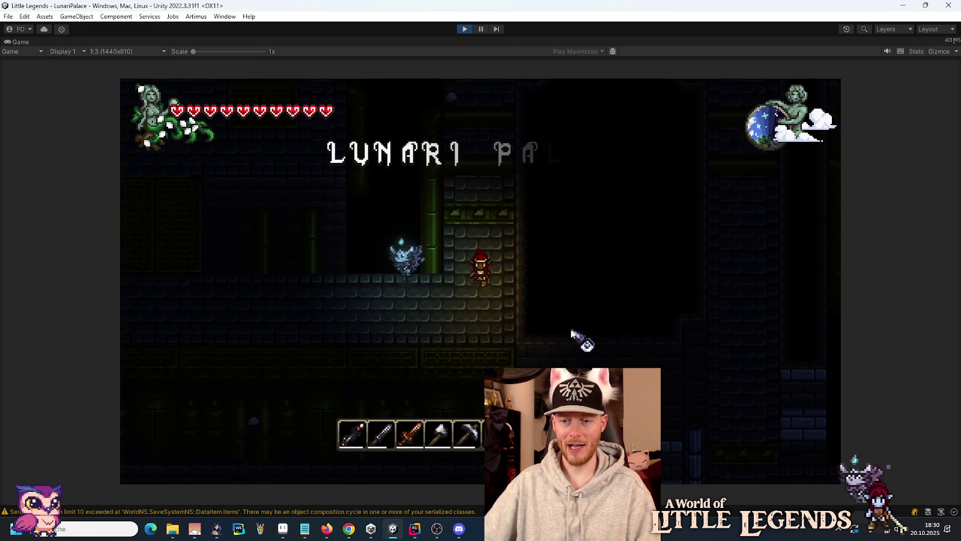
{"action": "key", "text": "a"}
{"action": "key", "text": "s"}
{"action": "key", "text": "a"}
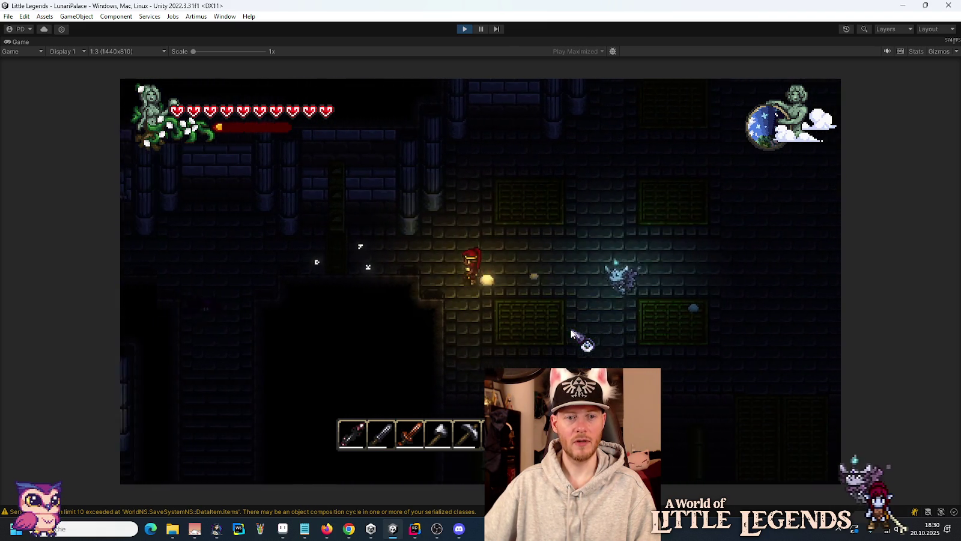
{"action": "key", "text": "a"}
{"action": "key", "text": "e"}
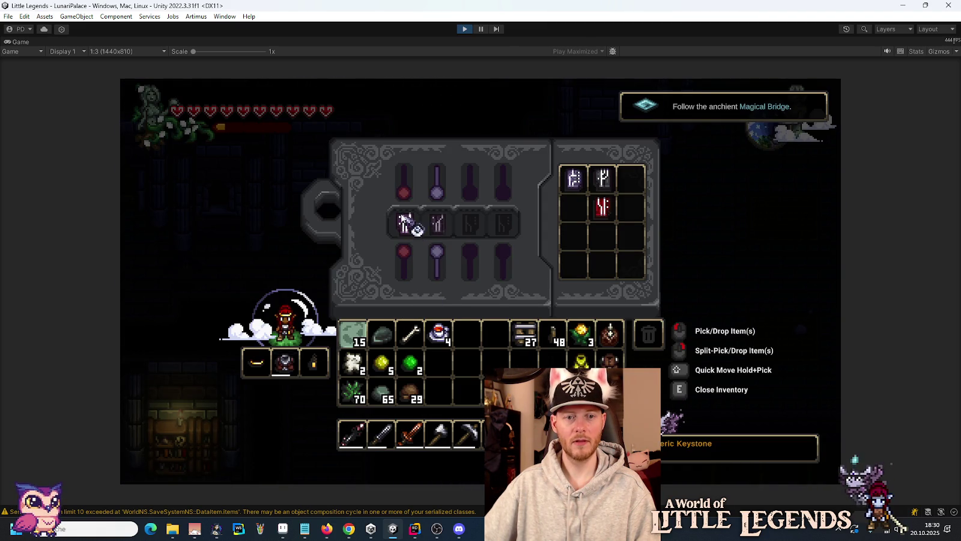
{"action": "key", "text": "e"}
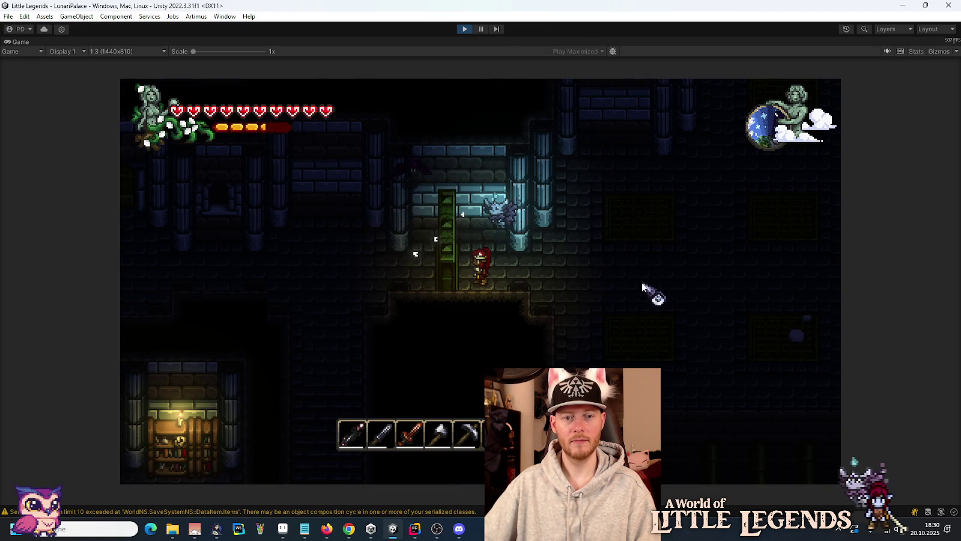
{"action": "key", "text": "d"}
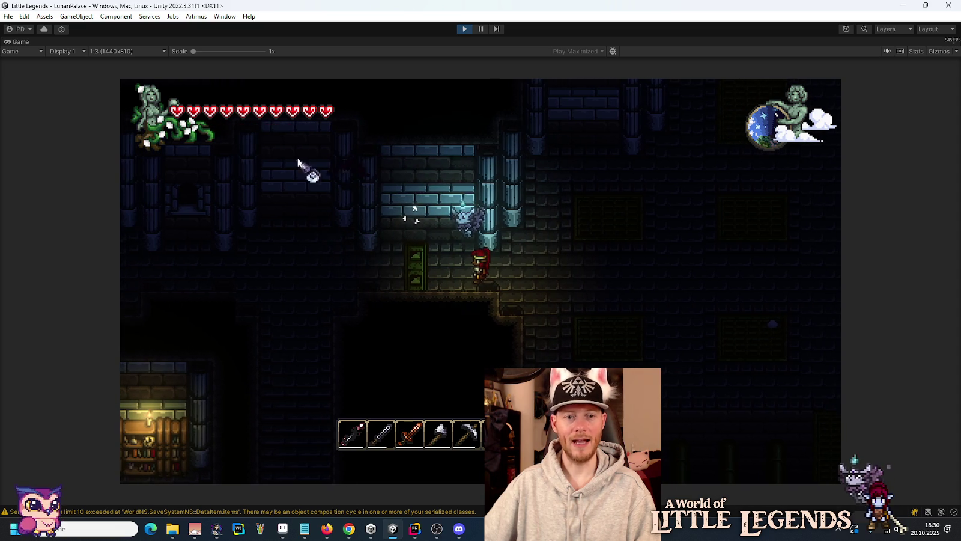
{"action": "key", "text": "Escape"}
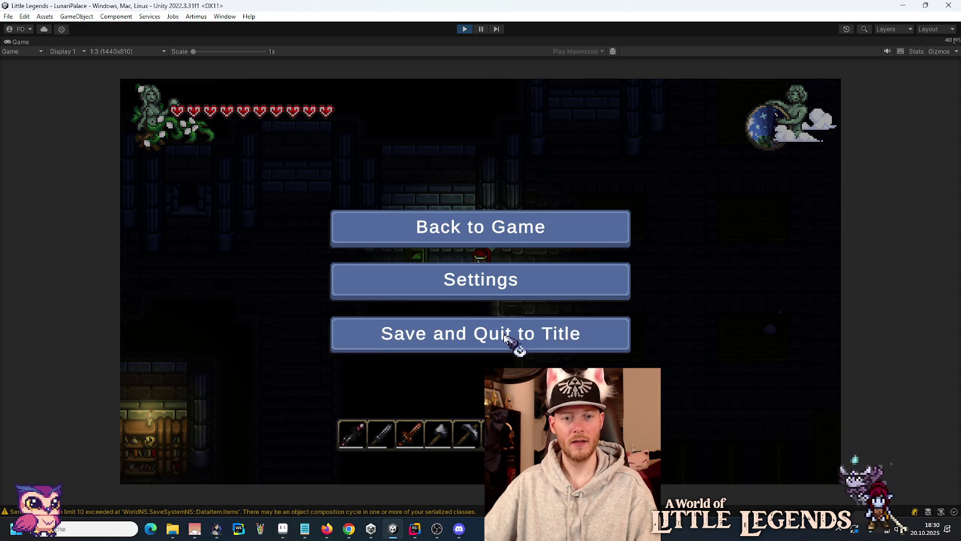
Save and quit, reload the first save, and play down the shaft and right into the Research Facility.
{"action": "left_click", "coordinate": [507, 337]}
{"action": "left_click", "coordinate": [457, 272]}
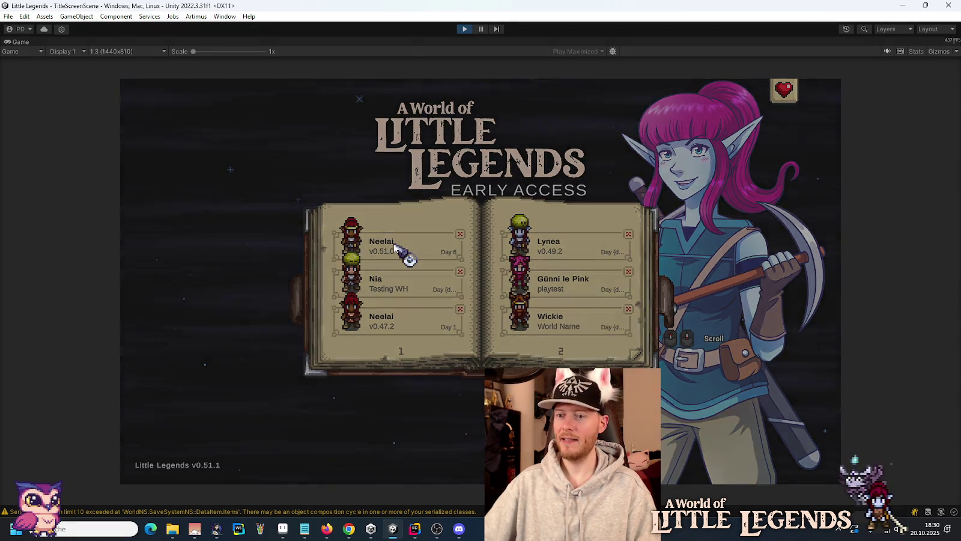
{"action": "left_click", "coordinate": [394, 246]}
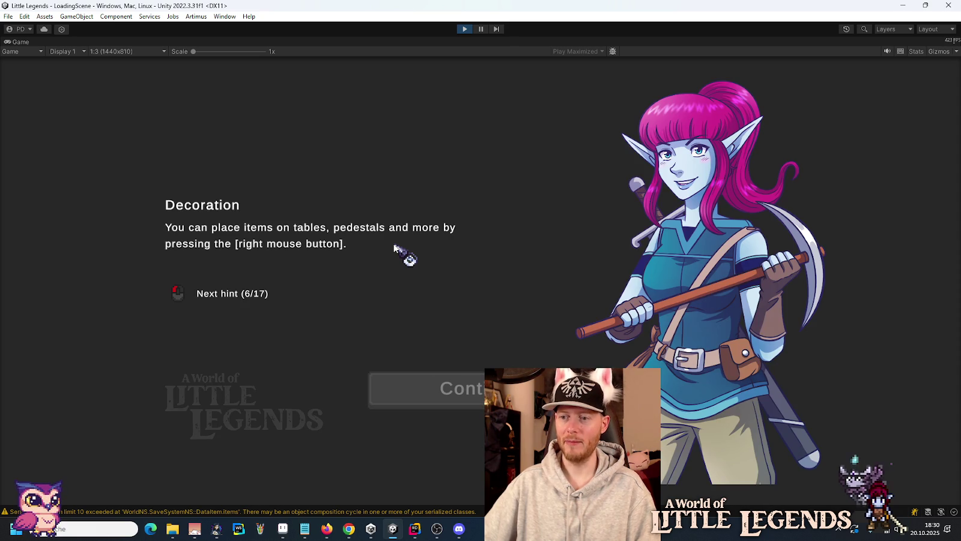
{"action": "left_click", "coordinate": [456, 389]}
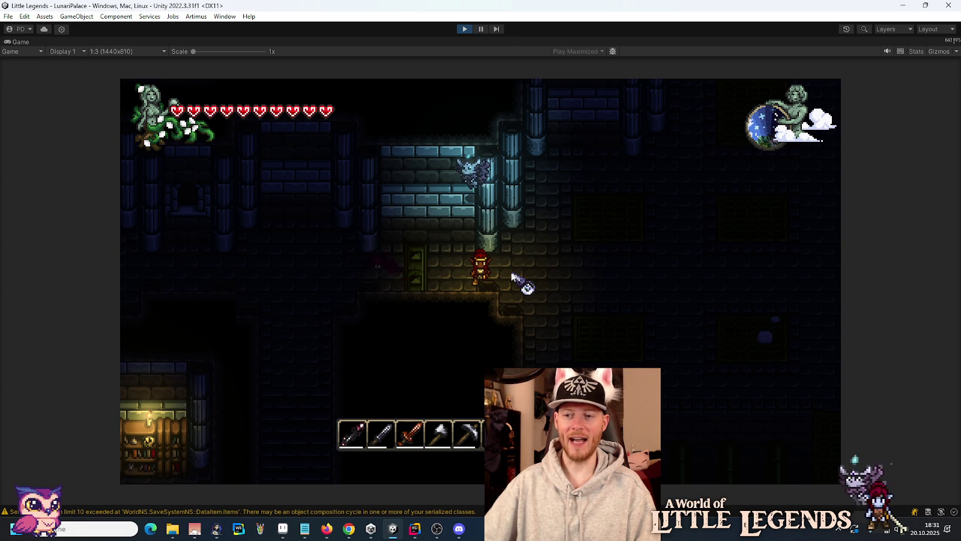
{"action": "key", "text": "a"}
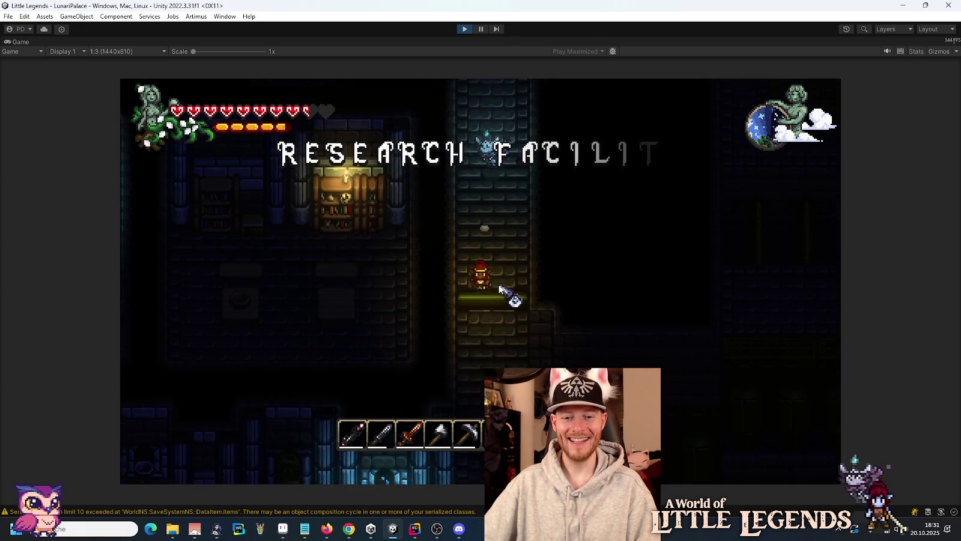
{"action": "key", "text": "3"}
{"action": "left_click", "coordinate": [500, 357]}
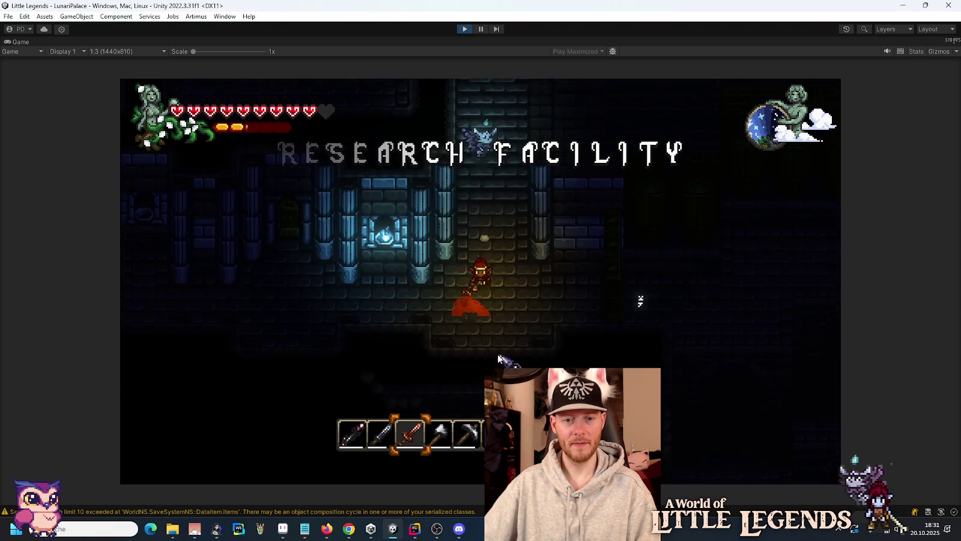
{"action": "key", "text": "d"}
{"action": "key", "text": "6"}
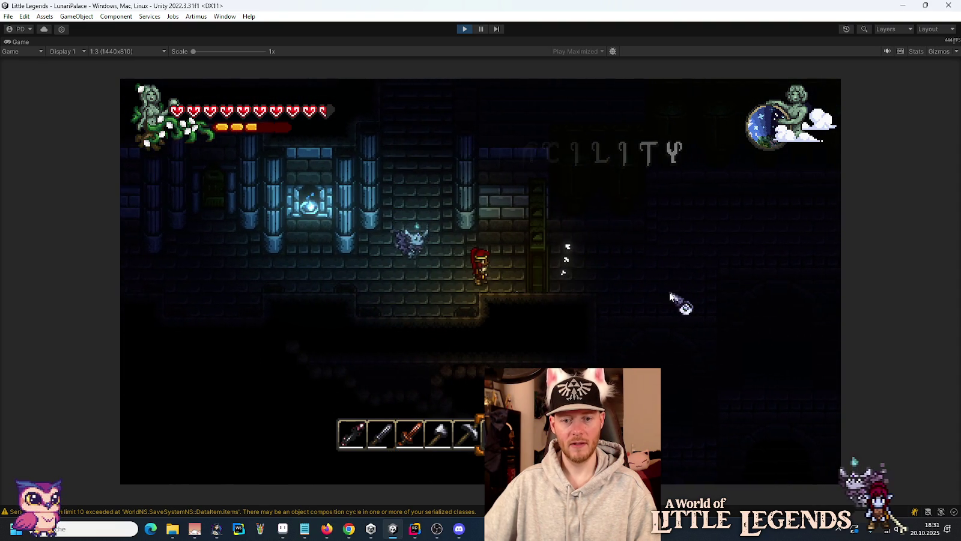
Rearrange the equipped runes between slots in the inventory, then pause the game.
{"action": "key", "text": "e"}
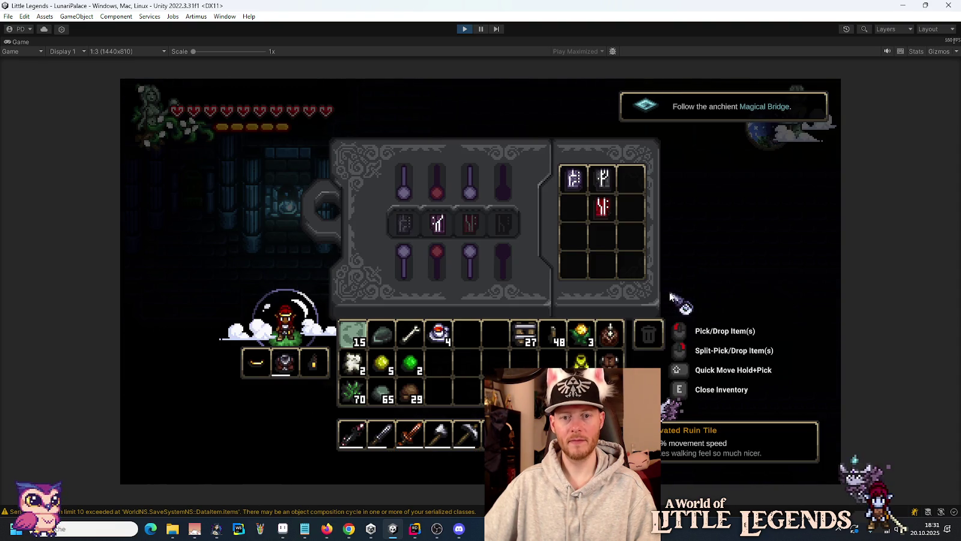
{"action": "left_click", "coordinate": [603, 207]}
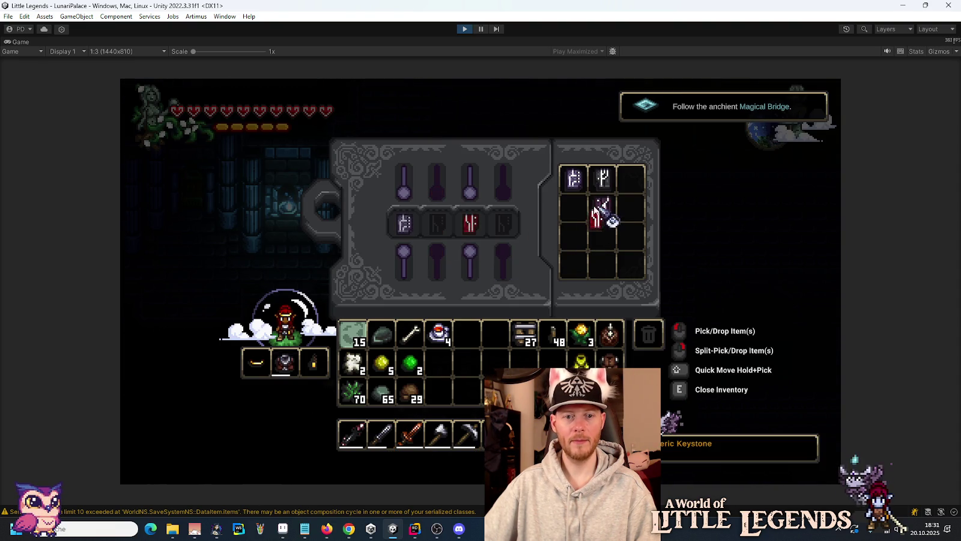
{"action": "left_click", "coordinate": [471, 226]}
{"action": "left_click", "coordinate": [603, 207]}
{"action": "left_click", "coordinate": [573, 178]}
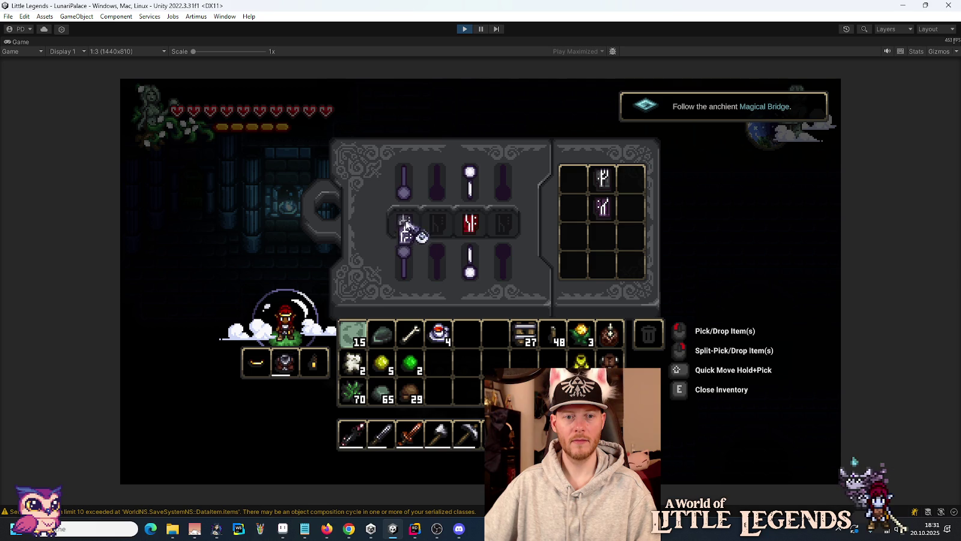
{"action": "key", "text": "e"}
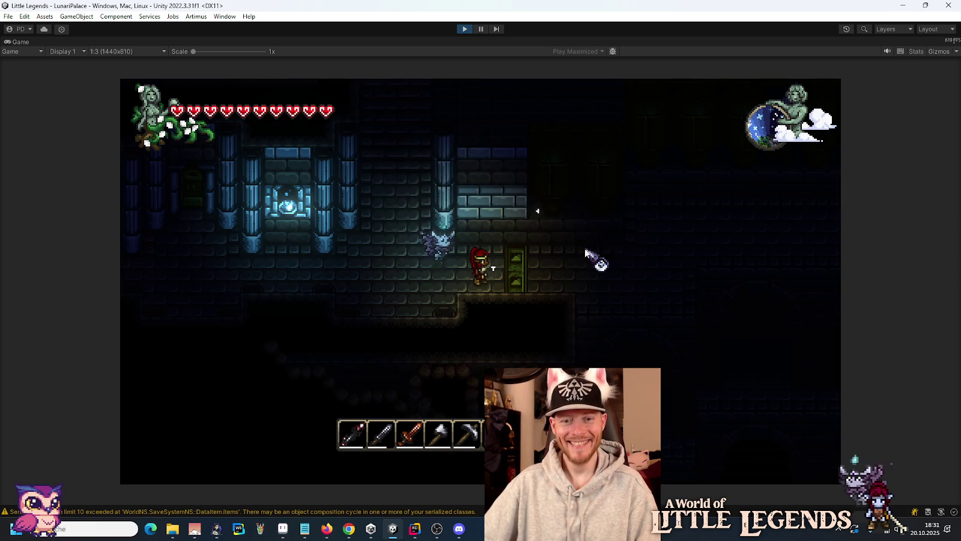
{"action": "key", "text": "Escape"}
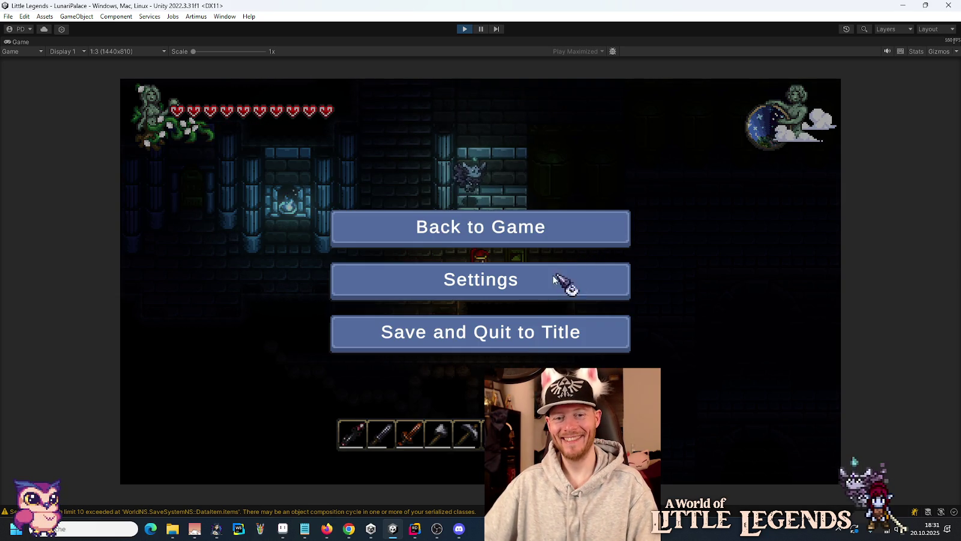
Save and quit, reload the first saved world, and walk the character up into the palace doorway.
{"action": "left_click", "coordinate": [521, 335]}
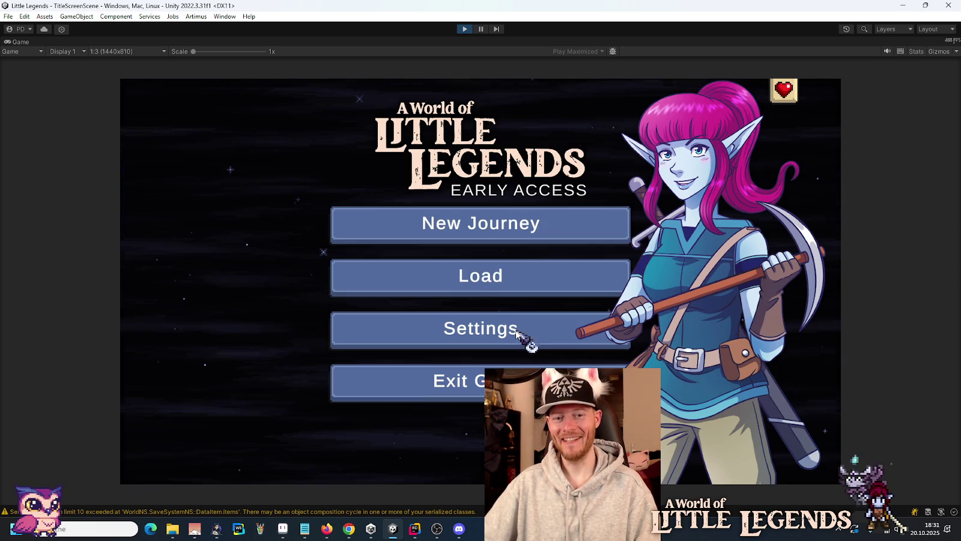
{"action": "left_click", "coordinate": [483, 276]}
{"action": "left_click", "coordinate": [413, 257]}
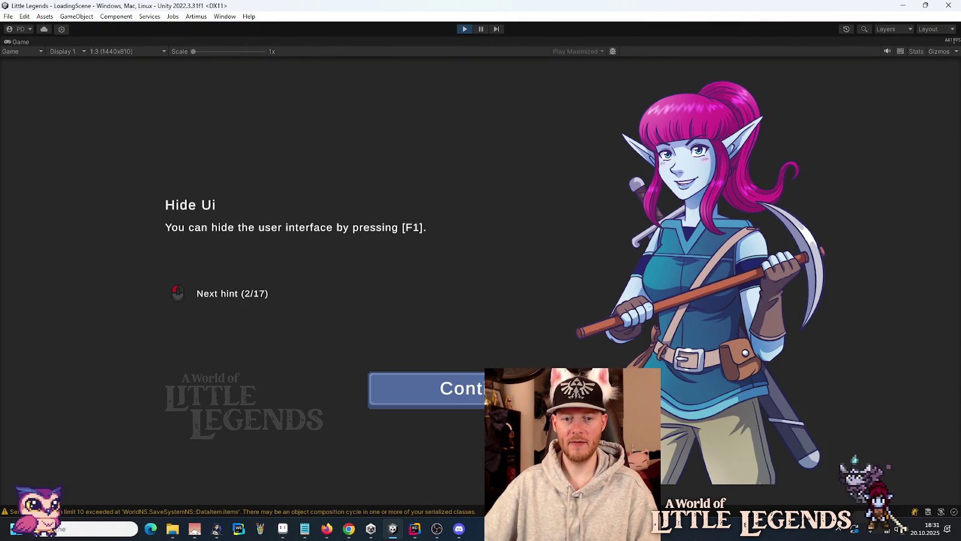
{"action": "key", "text": "space"}
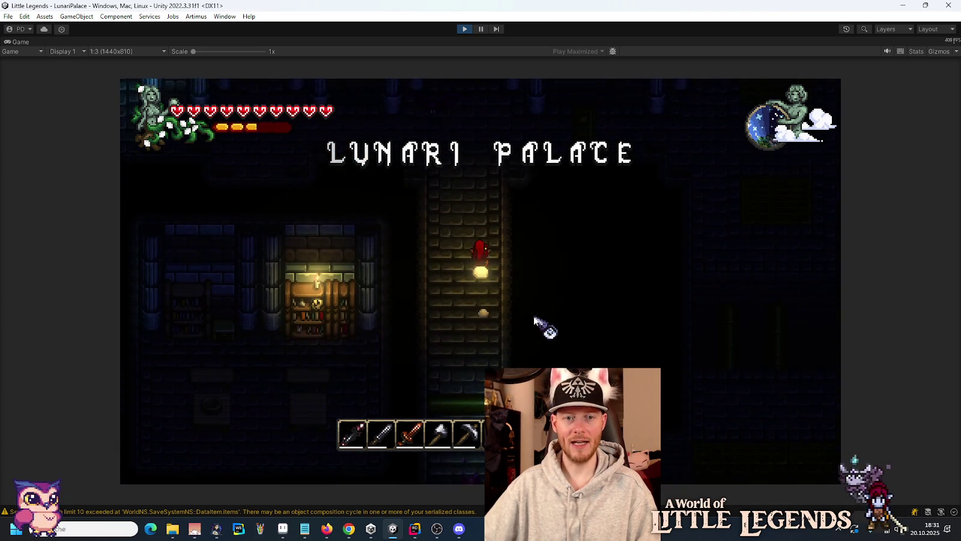
{"action": "key", "text": "d"}
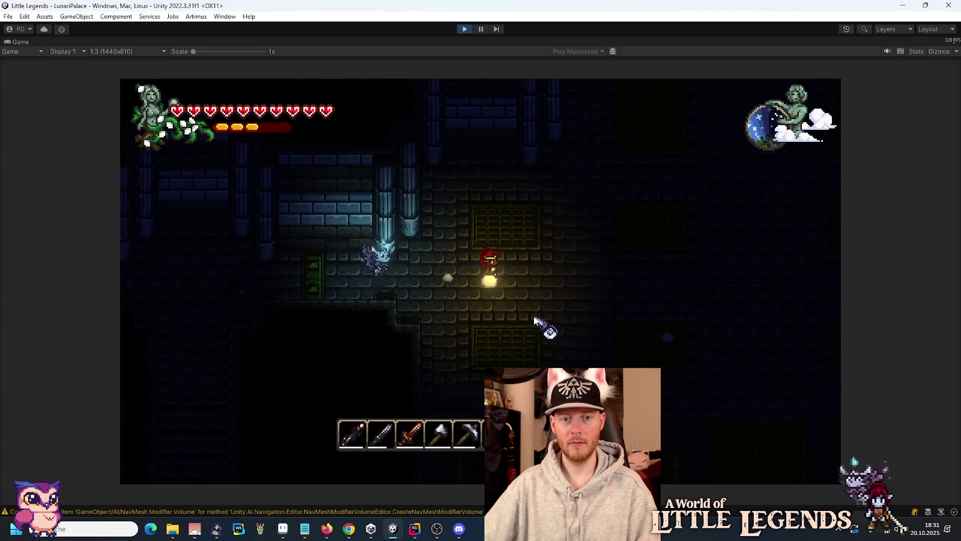
{"action": "key", "text": "d"}
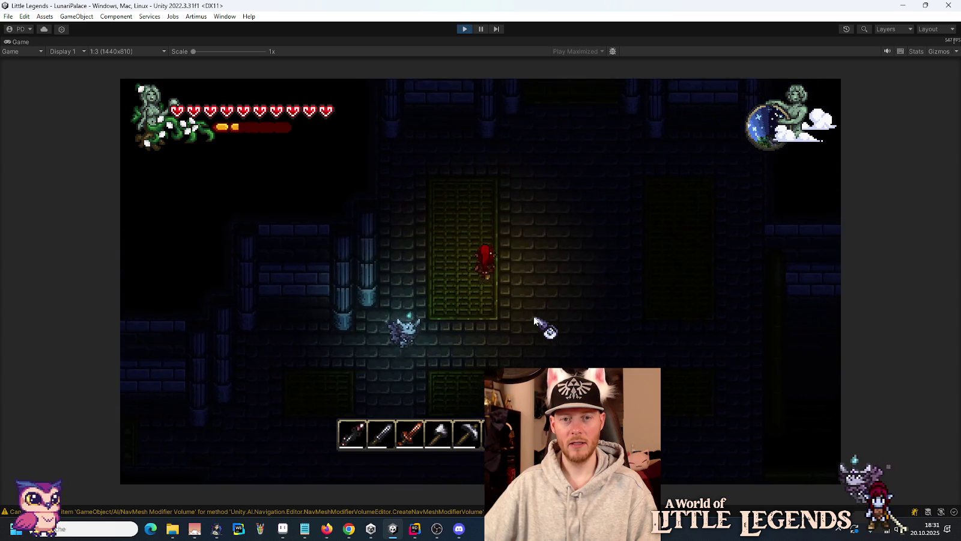
{"action": "key", "text": "w"}
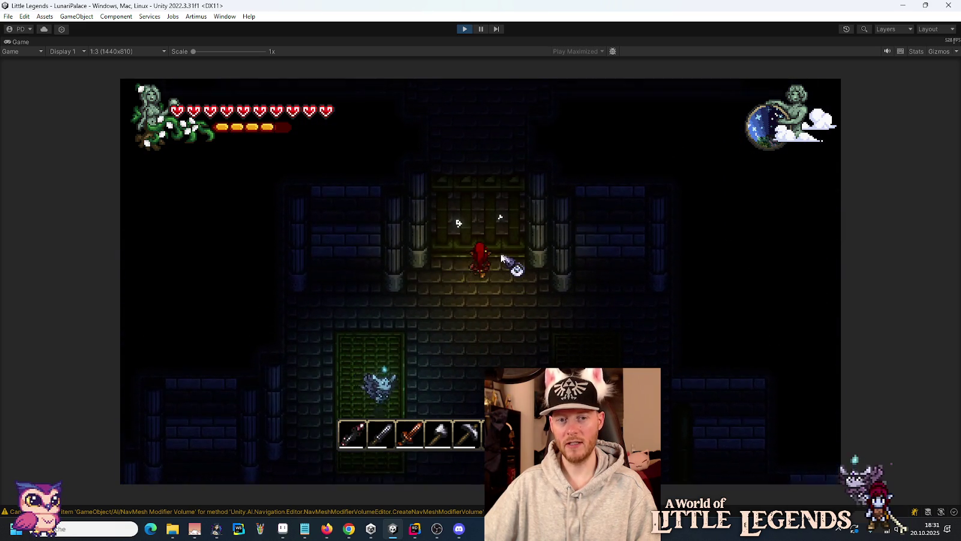
{"action": "key", "text": "w"}
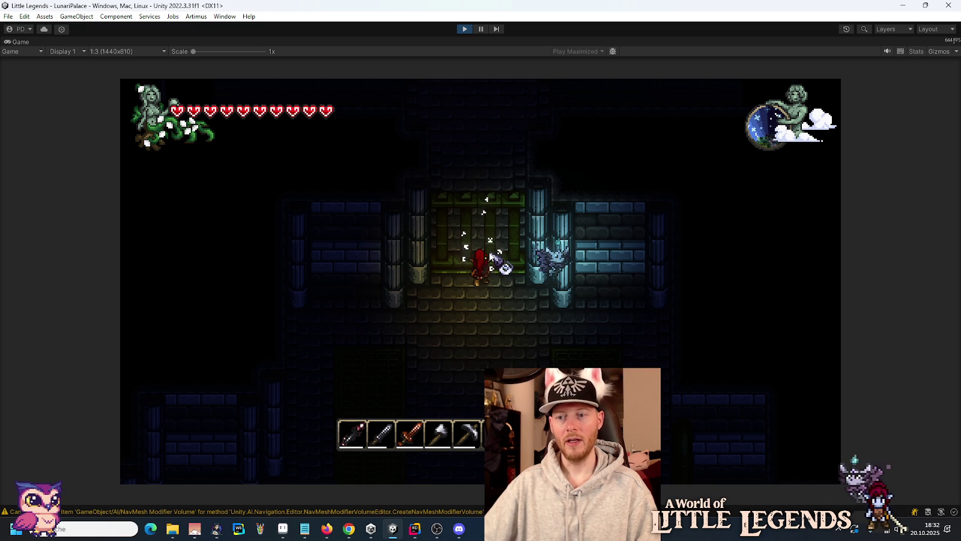
Swap the red rune with one from the storage grid in the inventory, then pause the game.
{"action": "key", "text": "e"}
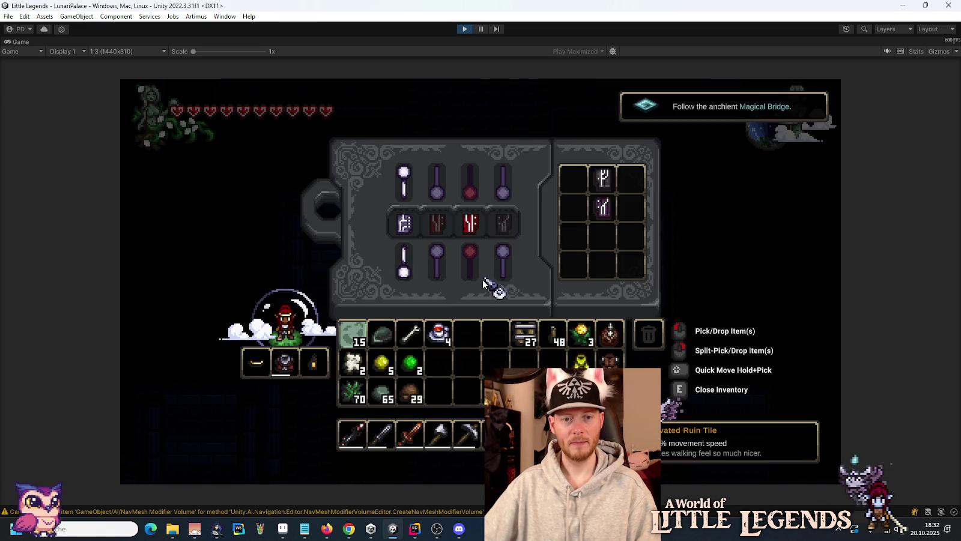
{"action": "left_click", "coordinate": [471, 224]}
{"action": "left_click", "coordinate": [603, 209]}
{"action": "key", "text": "e"}
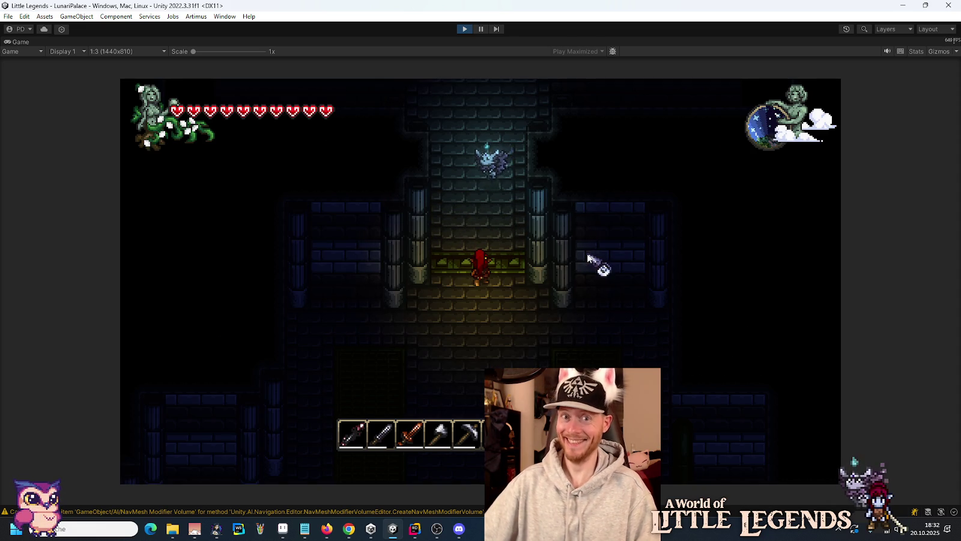
{"action": "key", "text": "Escape"}
Save and quit to title, reload the chosen saved world, and walk north into the doorway room.
{"action": "left_click", "coordinate": [538, 329]}
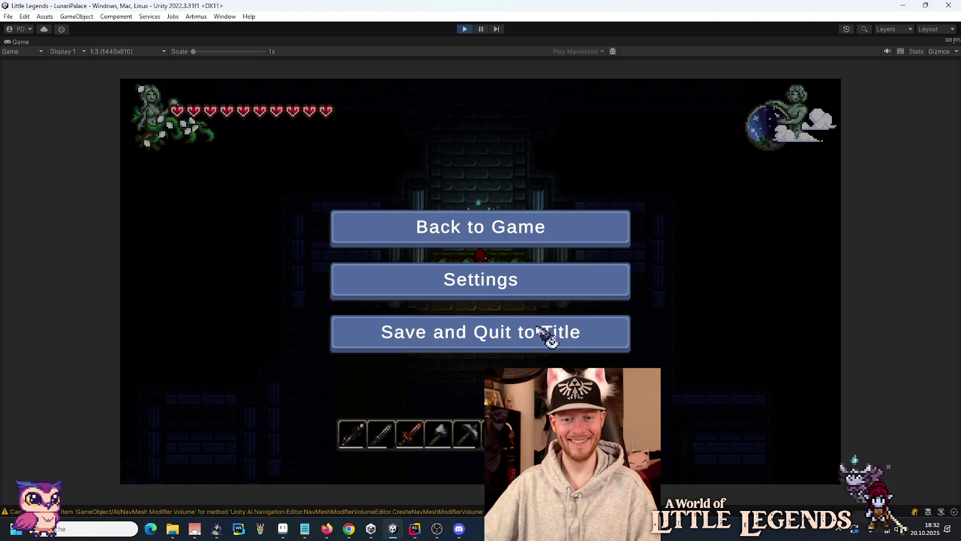
{"action": "left_click", "coordinate": [503, 282]}
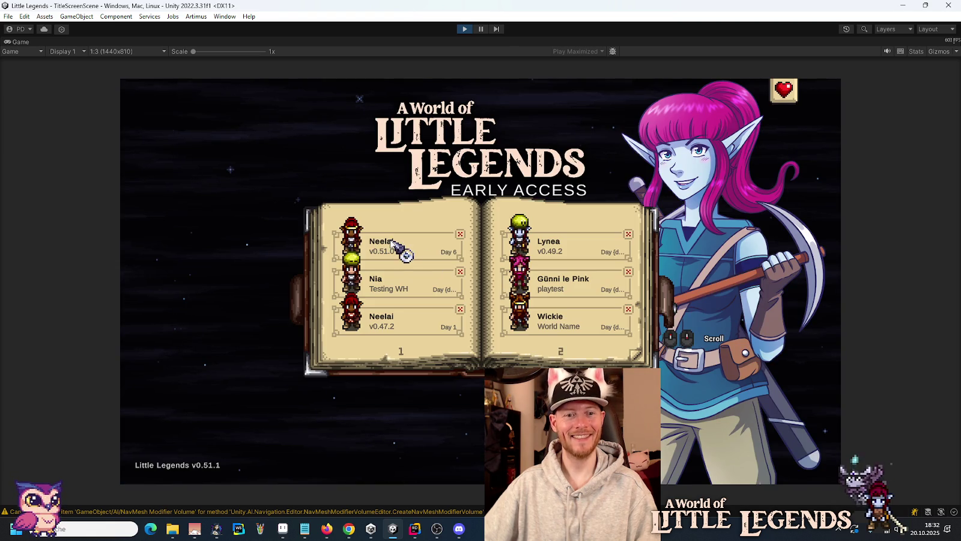
{"action": "left_click", "coordinate": [390, 244]}
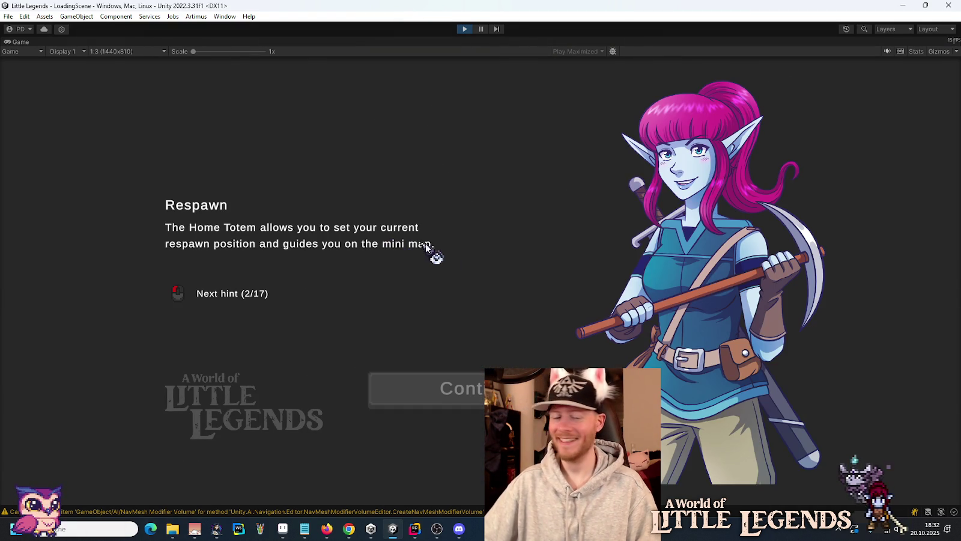
{"action": "key", "text": "Return"}
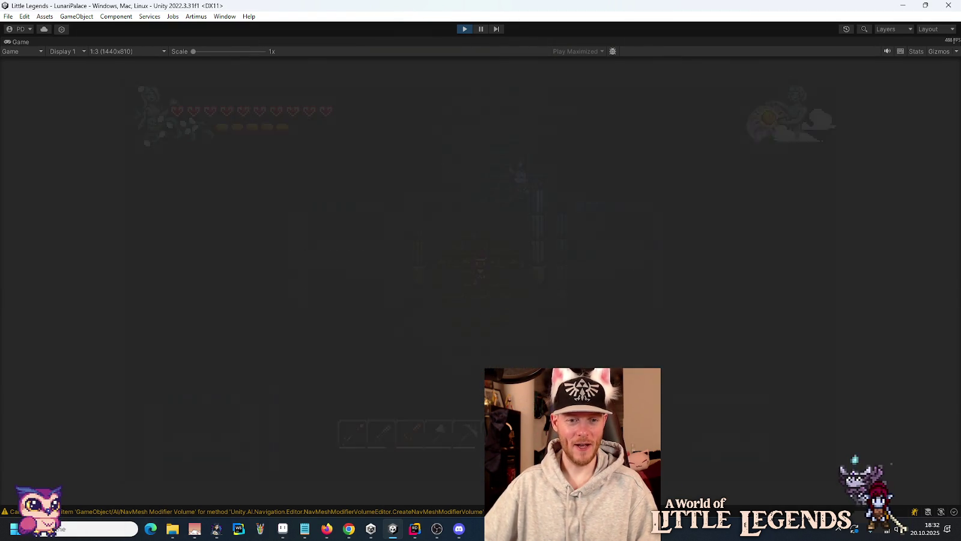
{"action": "key", "text": "w"}
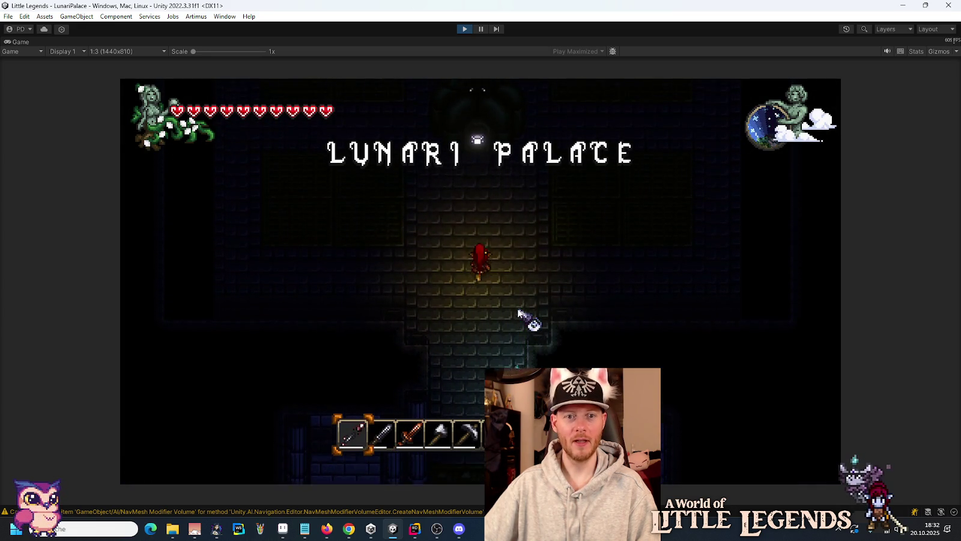
Walk toward the boss, check the inventory, and equip the first hotbar weapon.
{"action": "key", "text": "w"}
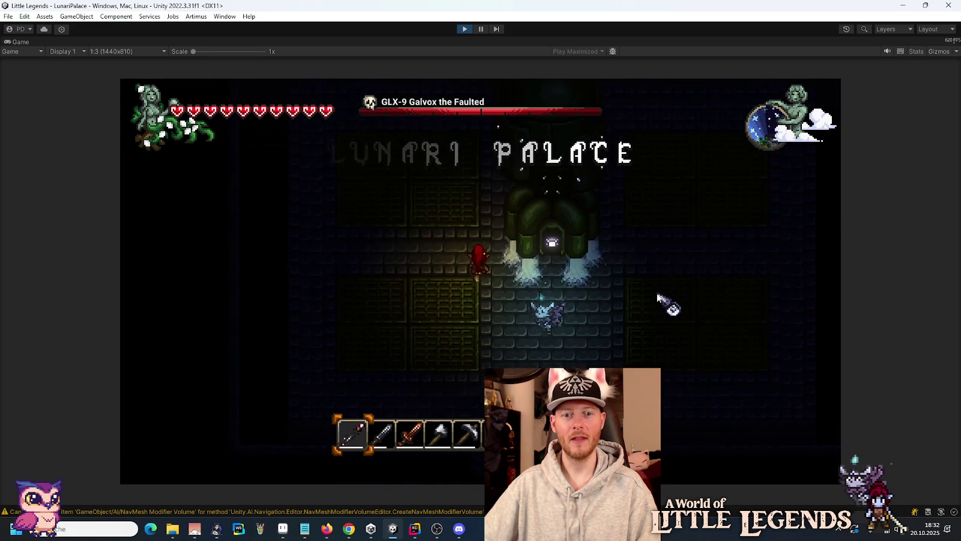
{"action": "key", "text": "d"}
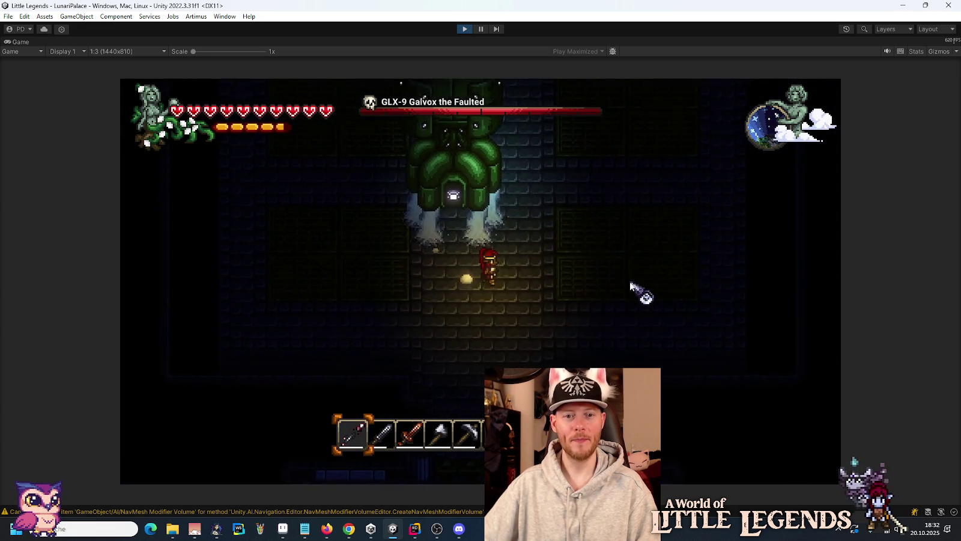
{"action": "key", "text": "a"}
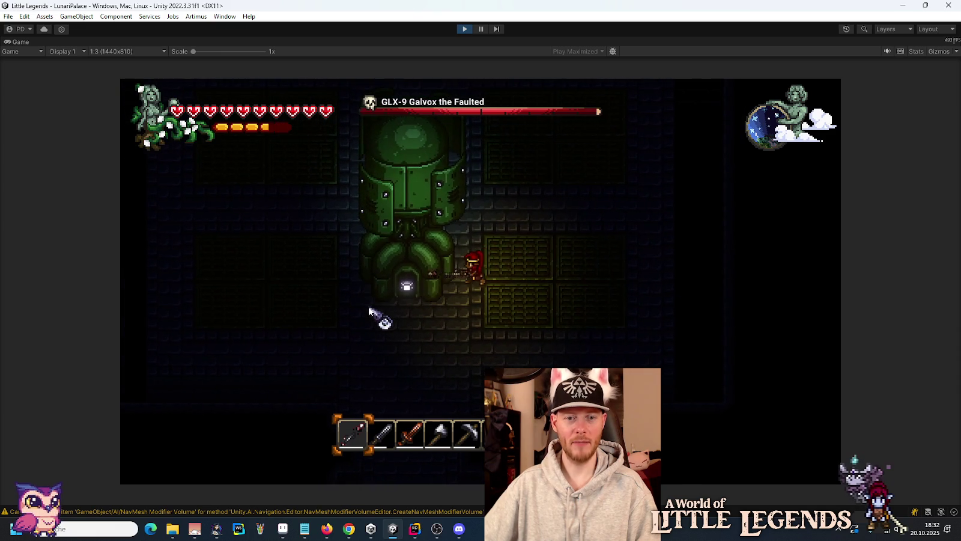
{"action": "key", "text": "s"}
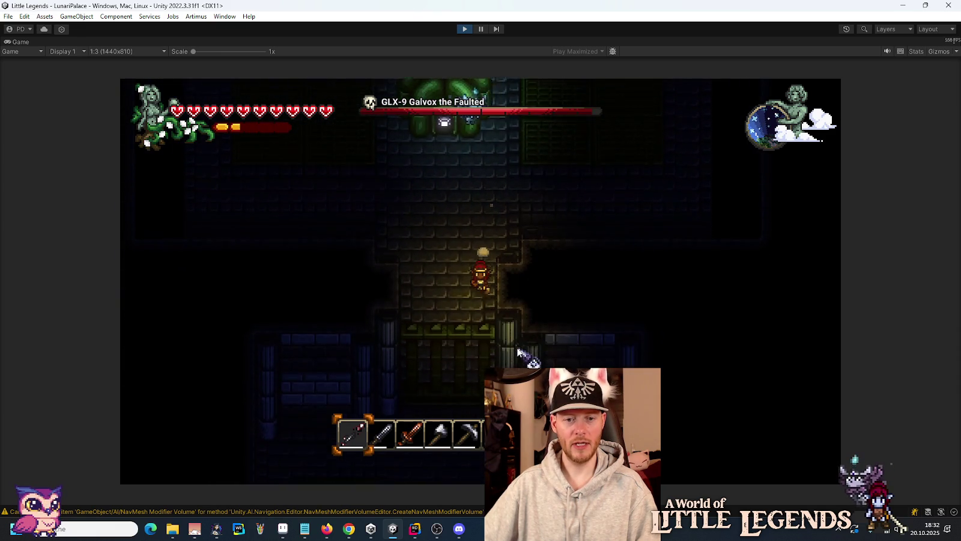
{"action": "key", "text": "e"}
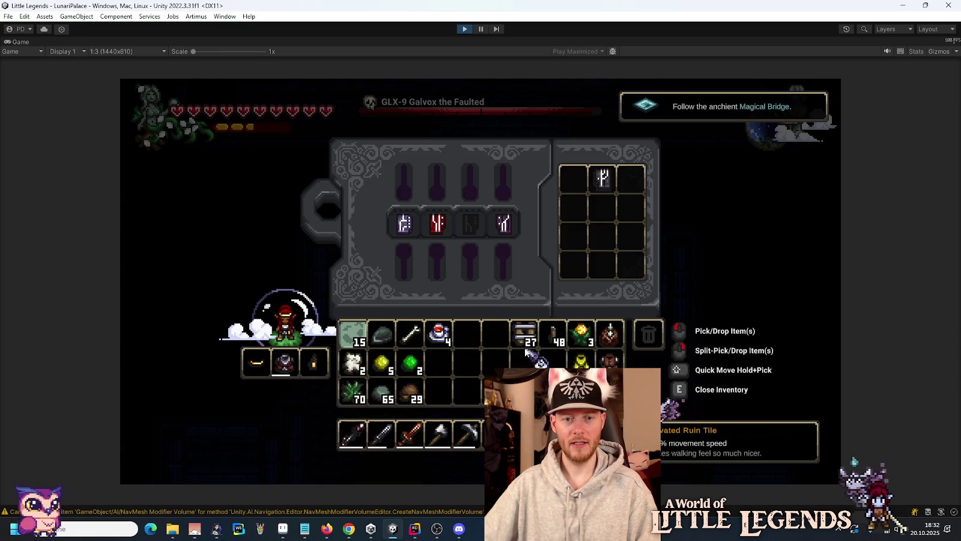
{"action": "key", "text": "e"}
{"action": "key", "text": "w"}
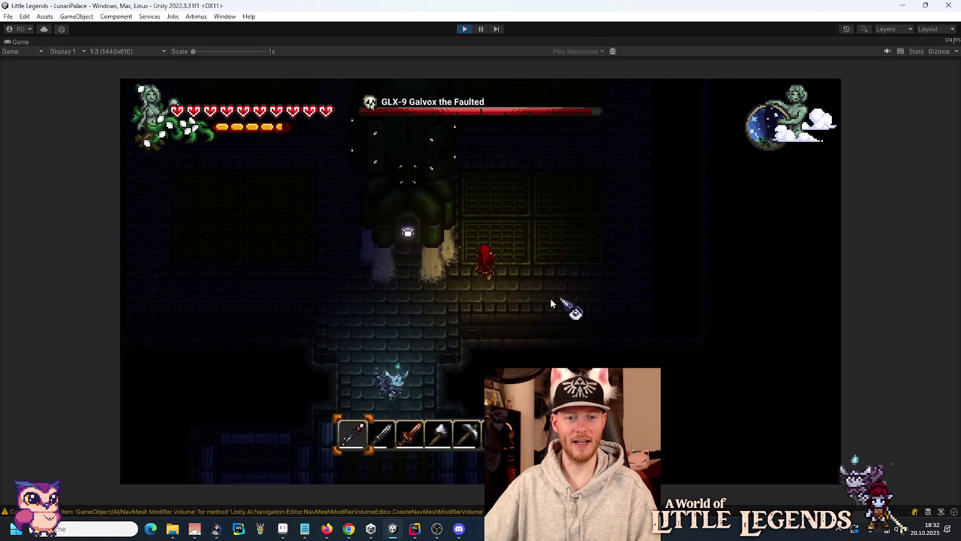
{"action": "key", "text": "1"}
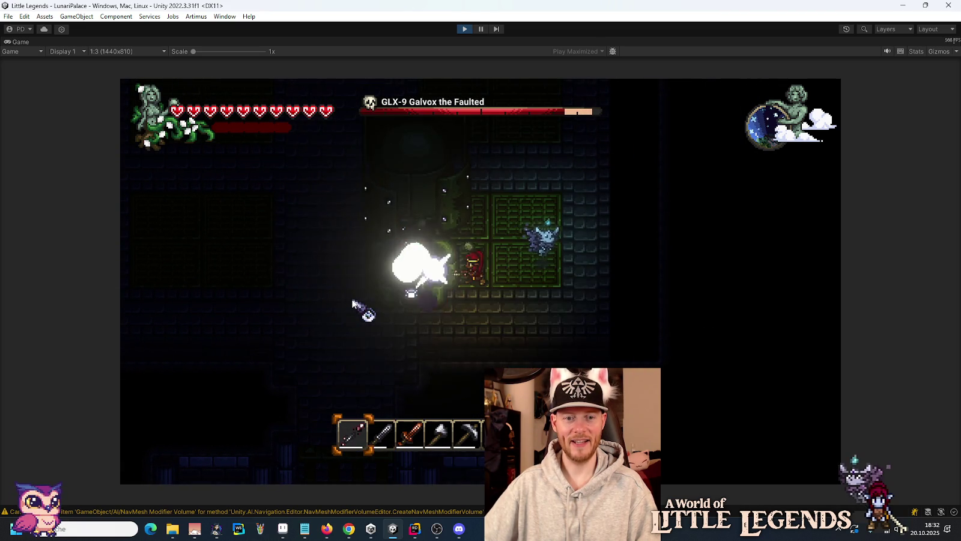
Attack GLX-9 Galvox while circling and dodging its slams, dashes and lightning beams.
{"action": "key", "text": "a"}
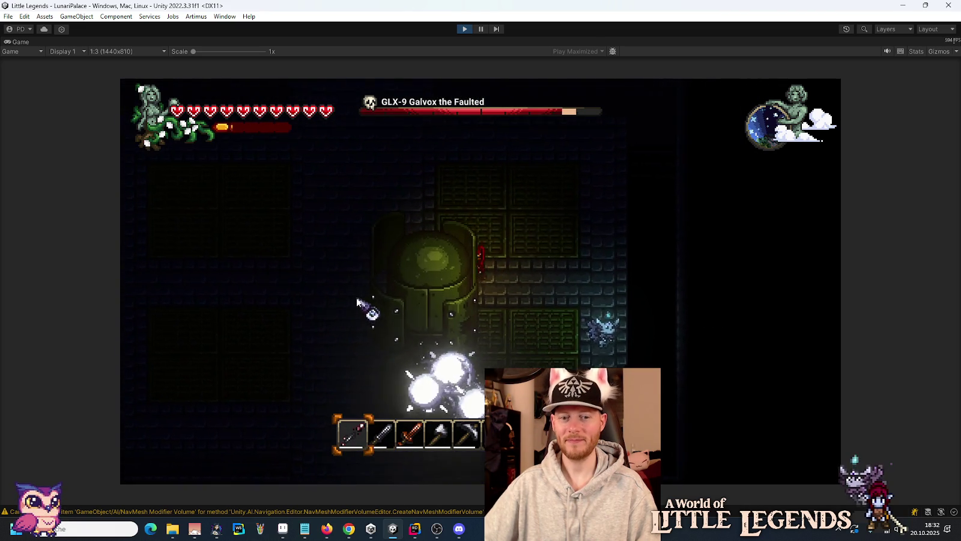
{"action": "key", "text": "a"}
{"action": "key", "text": "s"}
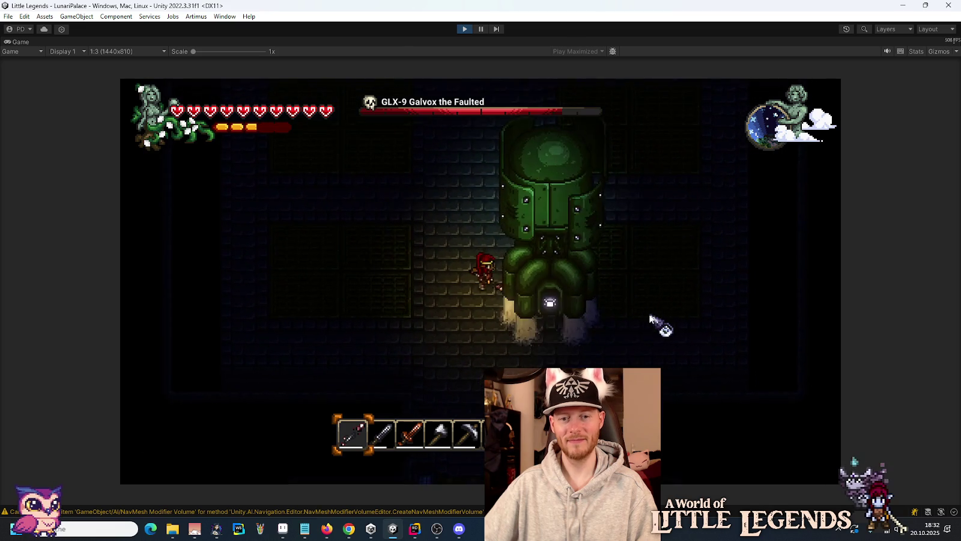
{"action": "key", "text": "a"}
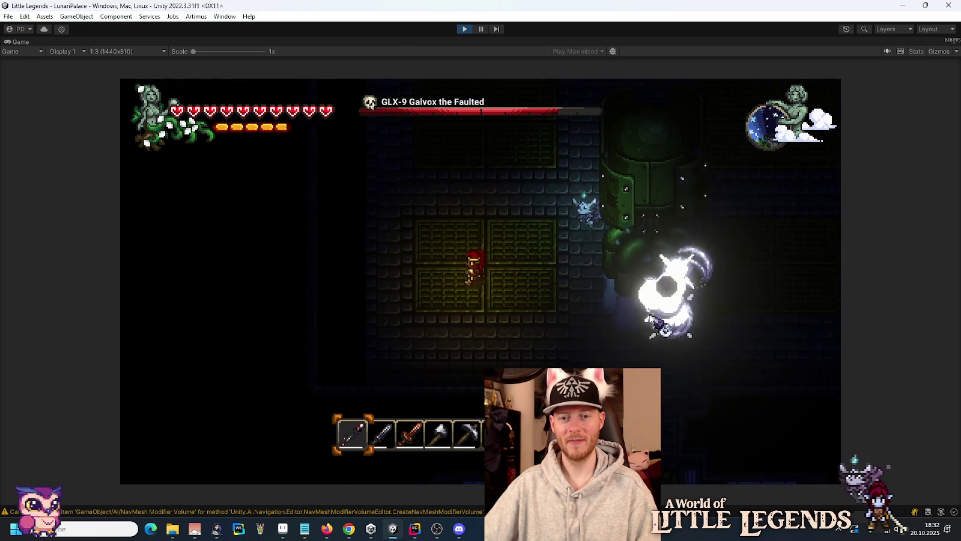
{"action": "key", "text": "d"}
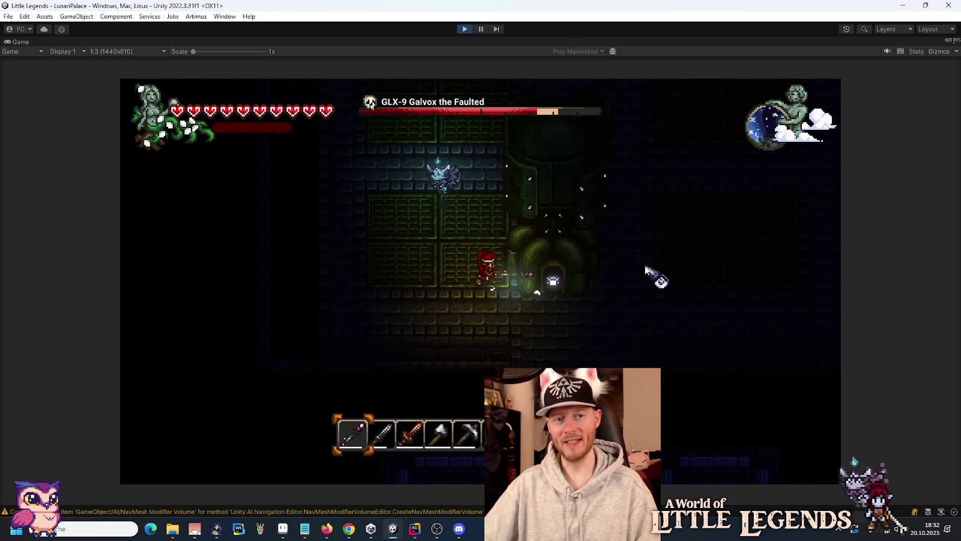
{"action": "key", "text": "w"}
{"action": "key", "text": "a"}
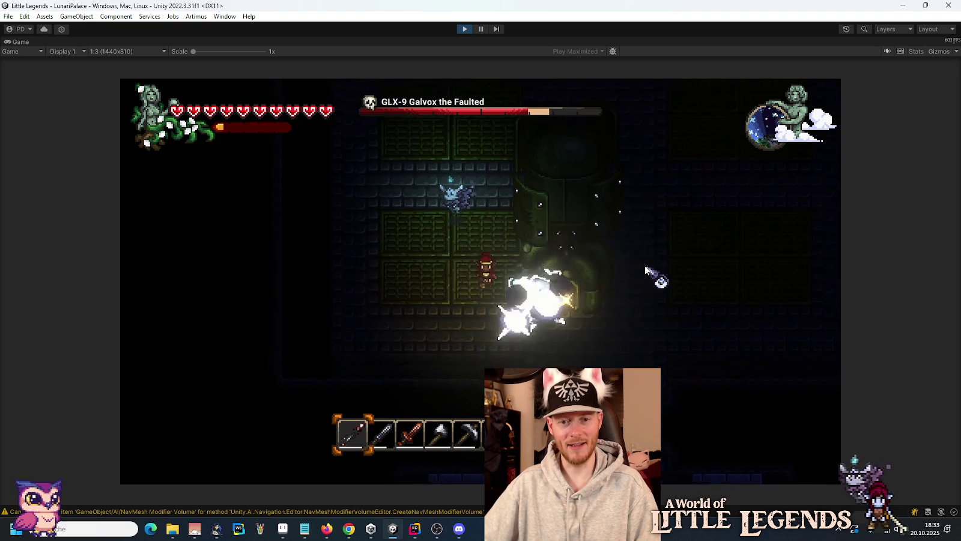
{"action": "key", "text": "a"}
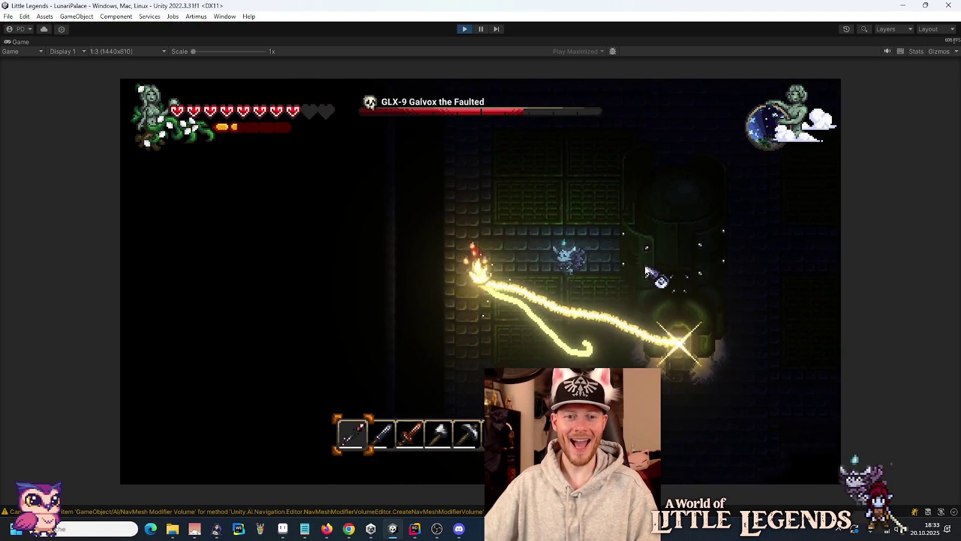
{"action": "key", "text": "w"}
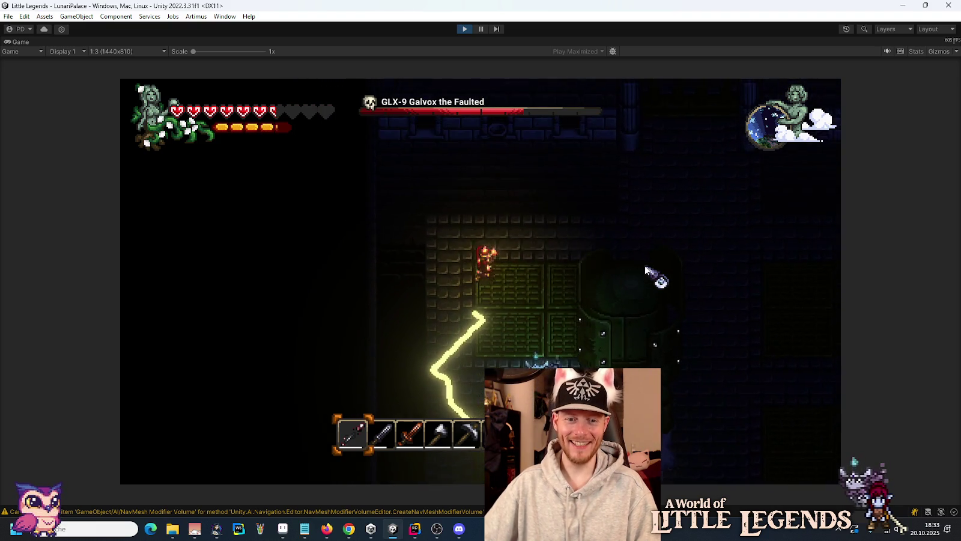
{"action": "key", "text": "w"}
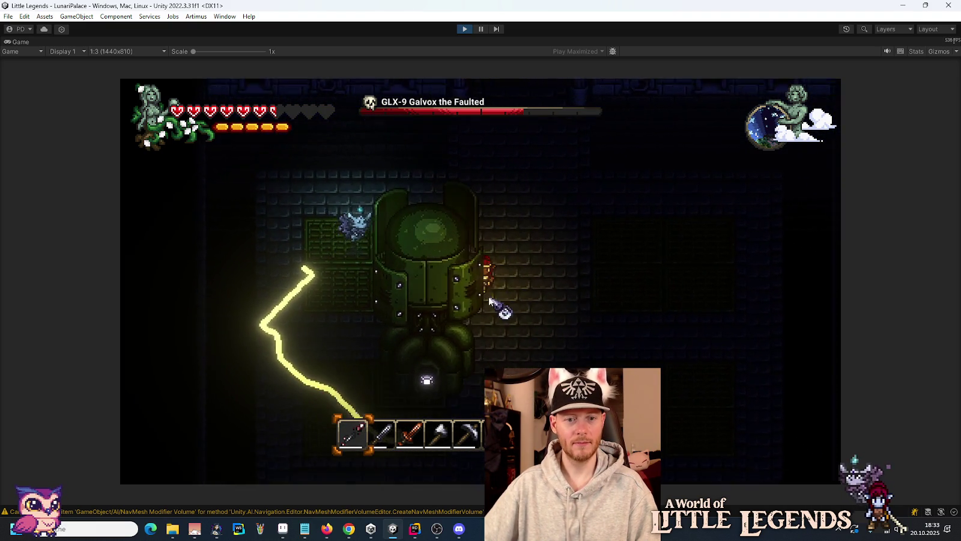
{"action": "key", "text": "s"}
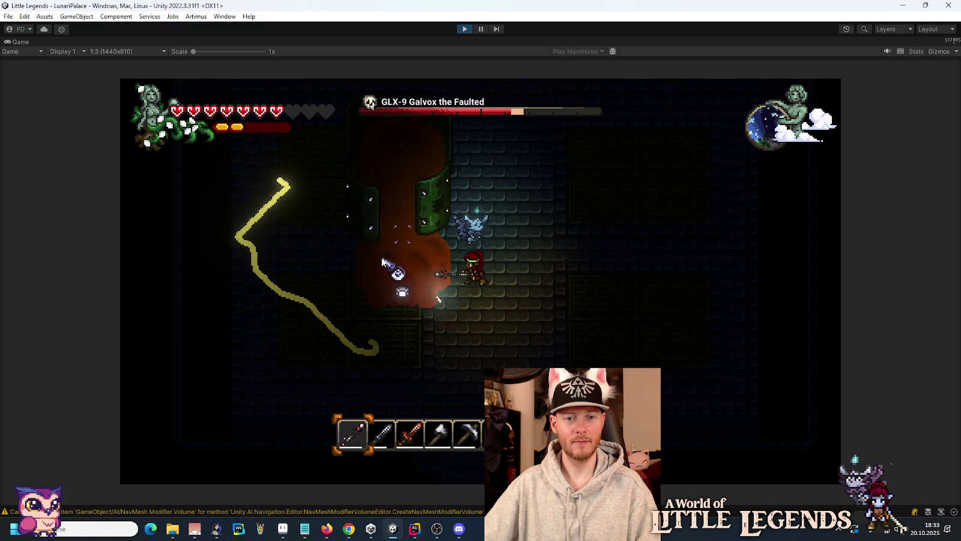
{"action": "key", "text": "d"}
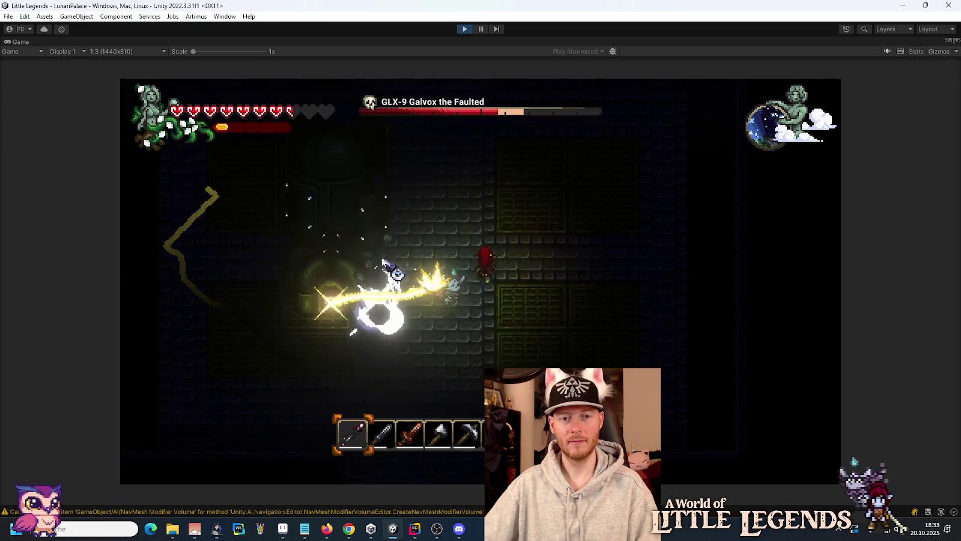
{"action": "key", "text": "w"}
{"action": "key", "text": "a"}
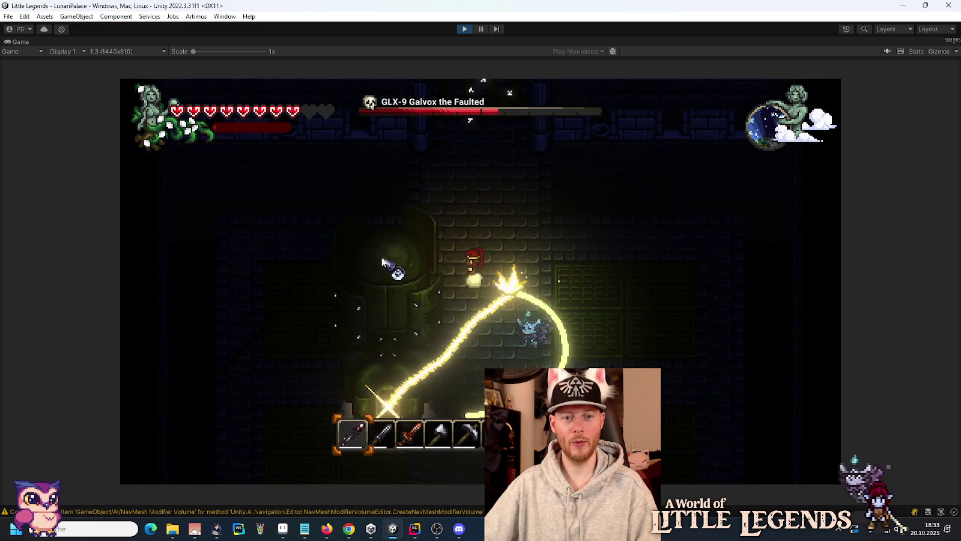
{"action": "key", "text": "d"}
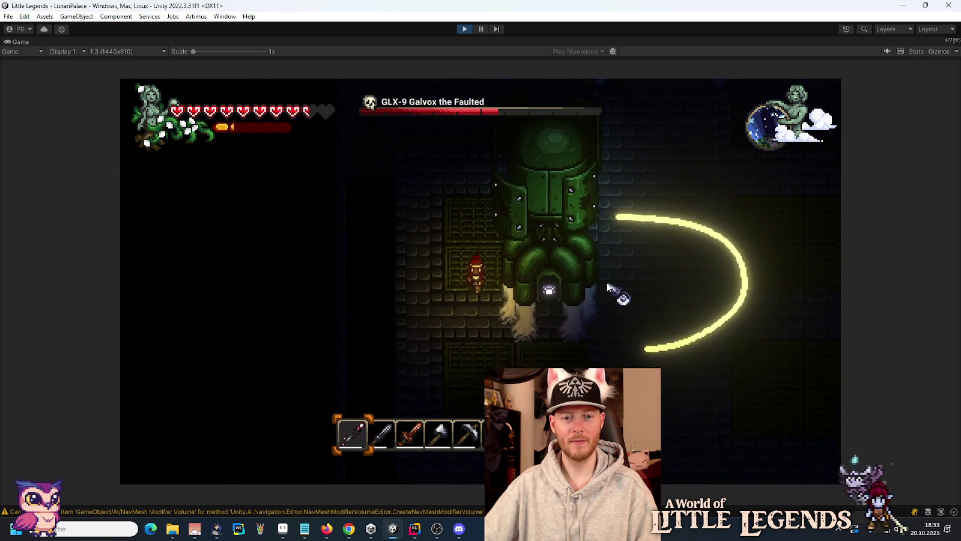
{"action": "key", "text": "s"}
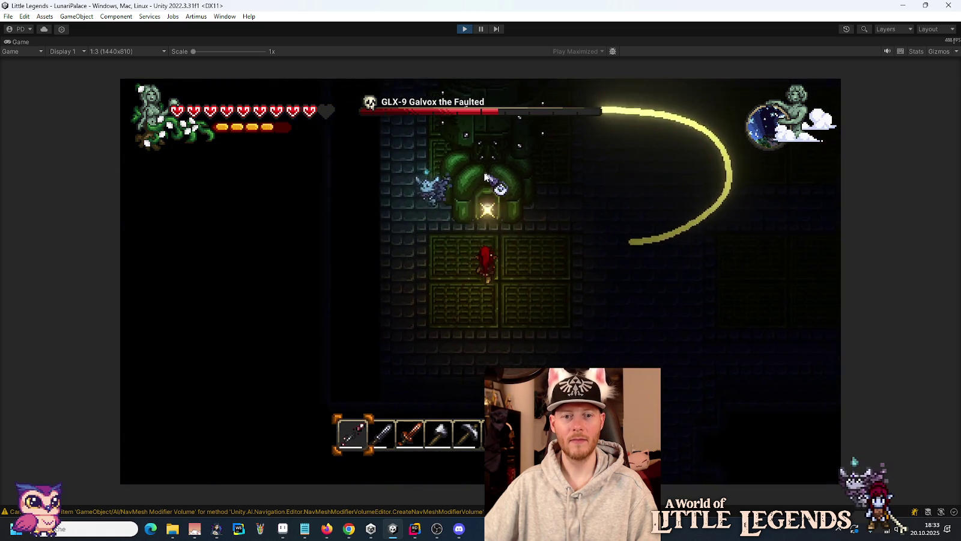
{"action": "key", "text": "w"}
{"action": "key", "text": "d"}
{"action": "key", "text": "s"}
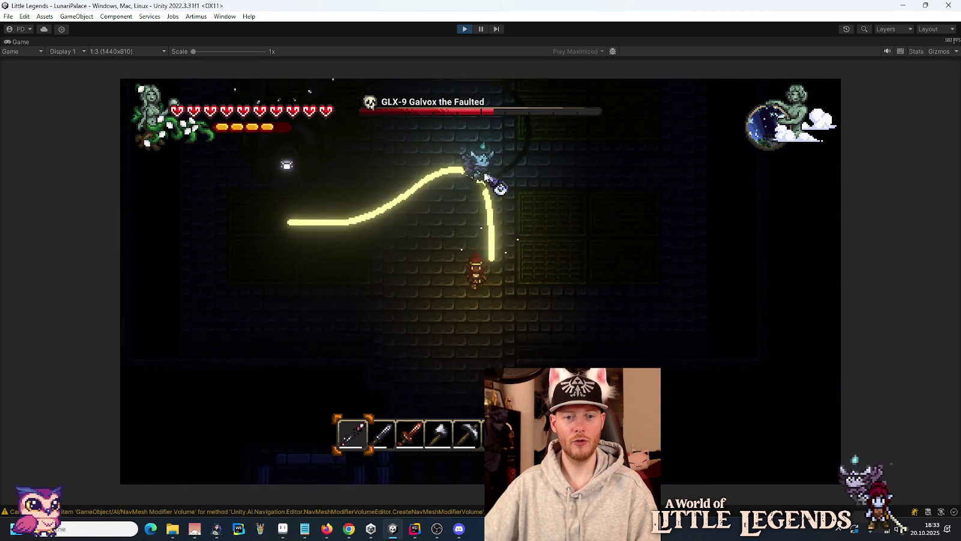
{"action": "key", "text": "a"}
{"action": "key", "text": "w"}
{"action": "key", "text": "w"}
{"action": "key", "text": "d"}
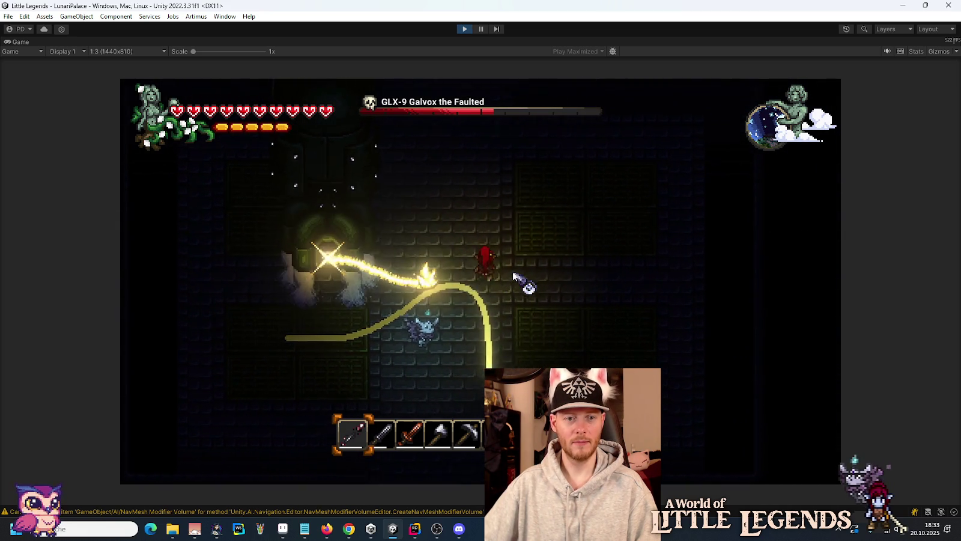
{"action": "key", "text": "a"}
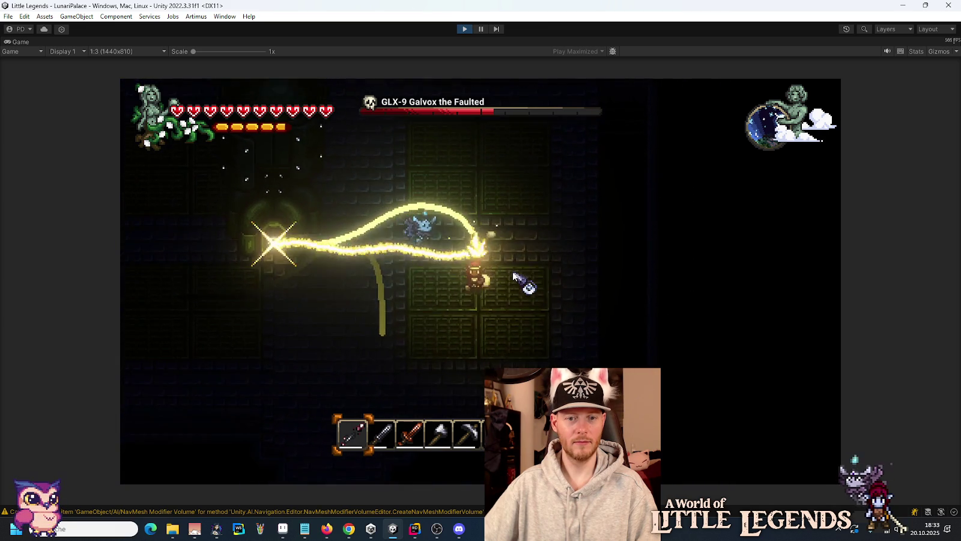
{"action": "key", "text": "s"}
{"action": "key", "text": "a"}
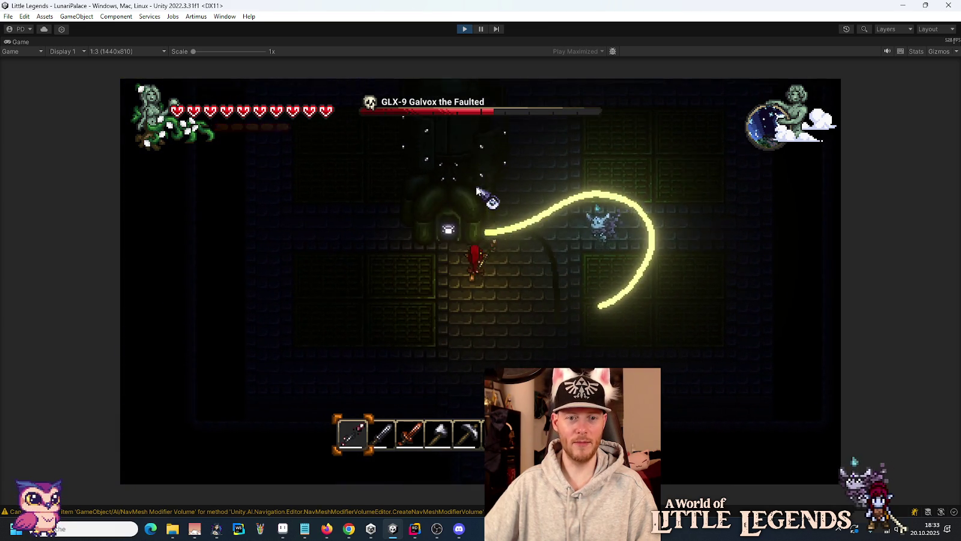
Hit the boss with the right-click burst ability and keep striking while dodging cloud attacks.
{"action": "right_click", "coordinate": [477, 190]}
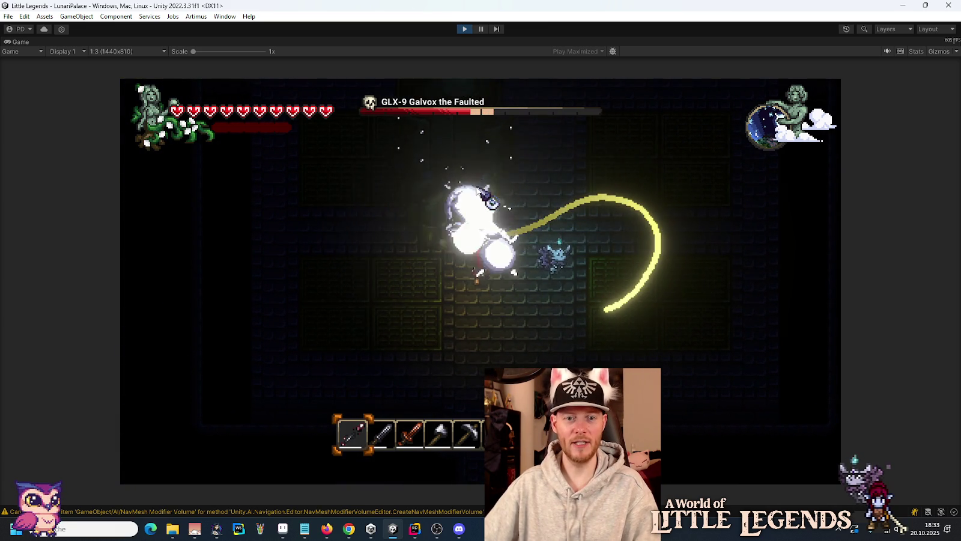
{"action": "key", "text": "d"}
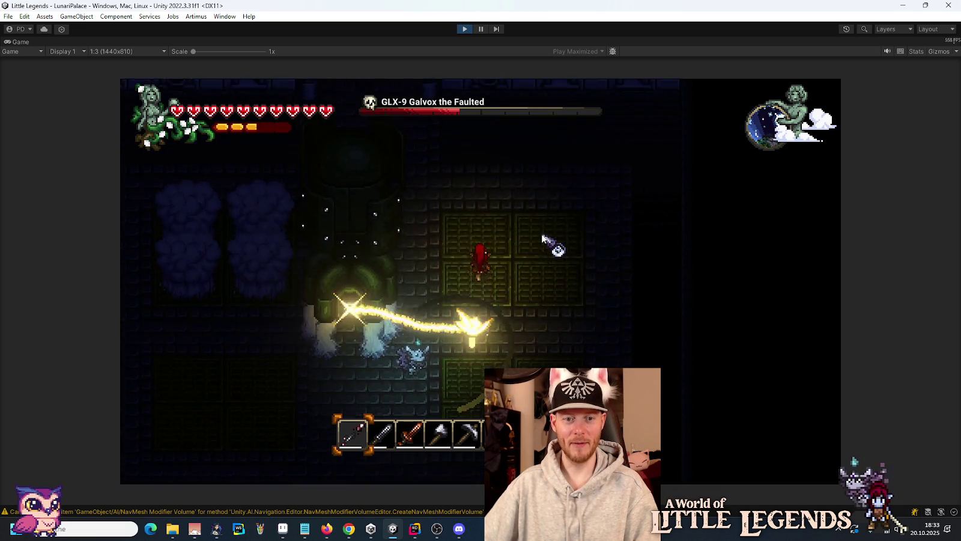
{"action": "key", "text": "w"}
{"action": "key", "text": "a"}
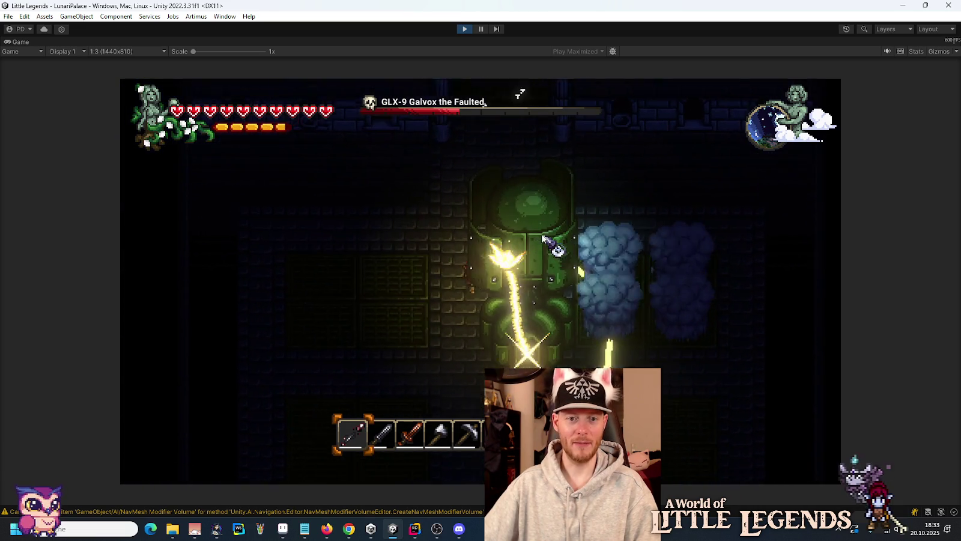
{"action": "key", "text": "s"}
{"action": "key", "text": "d"}
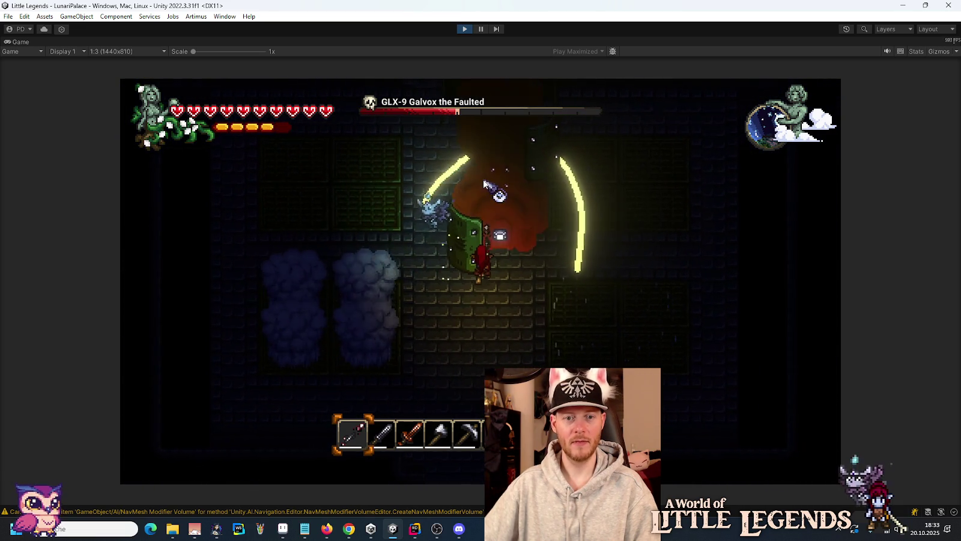
{"action": "left_click", "coordinate": [484, 183]}
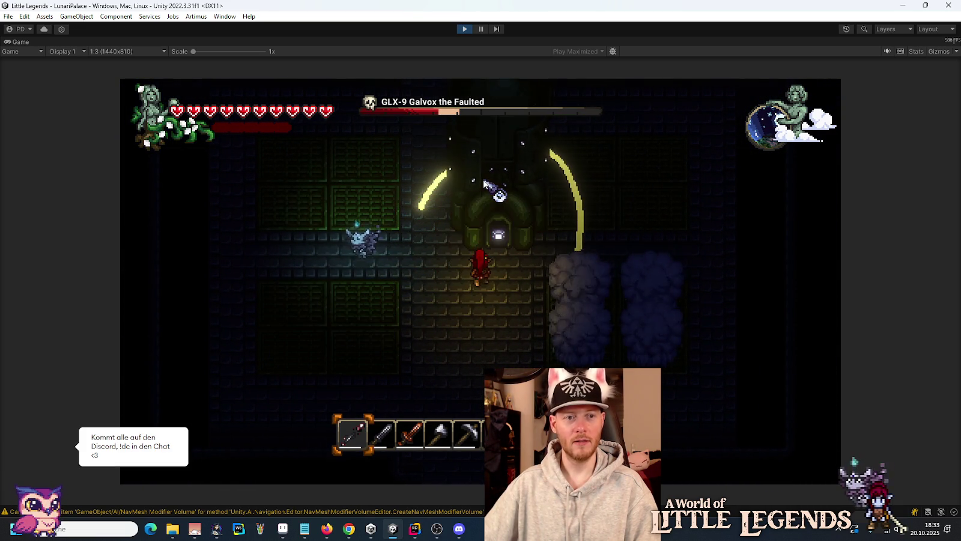
{"action": "key", "text": "s"}
{"action": "key", "text": "a"}
{"action": "key", "text": "w"}
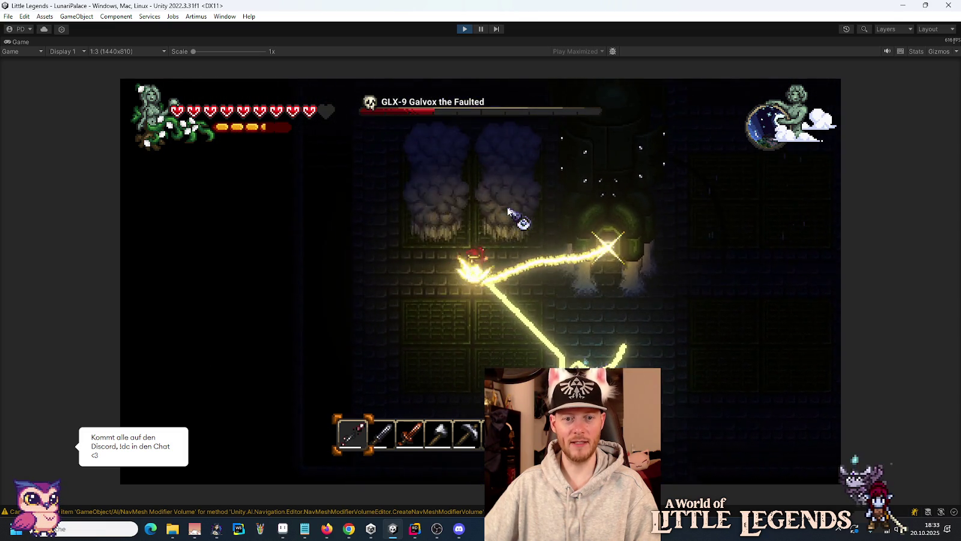
{"action": "key", "text": "a"}
{"action": "key", "text": "s"}
{"action": "key", "text": "d"}
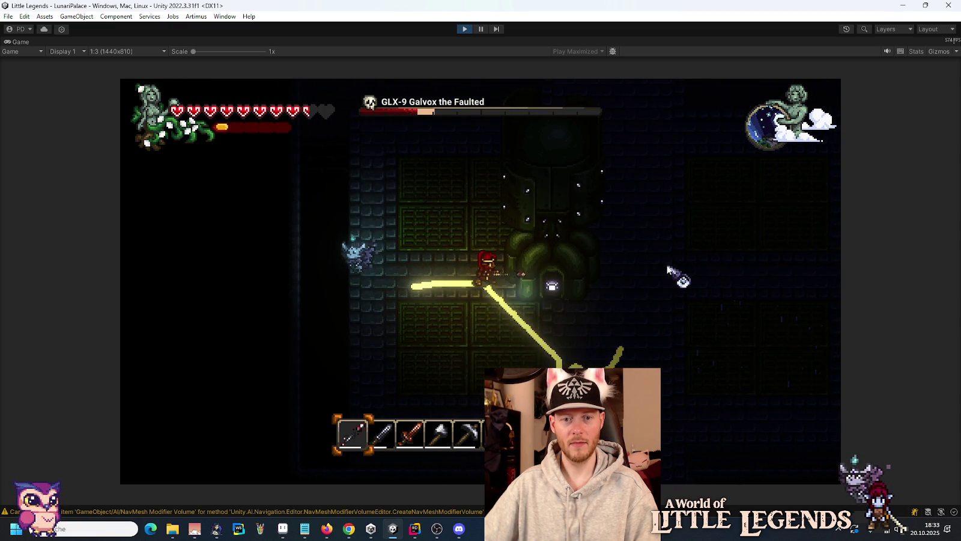
{"action": "key", "text": "a"}
{"action": "key", "text": "w"}
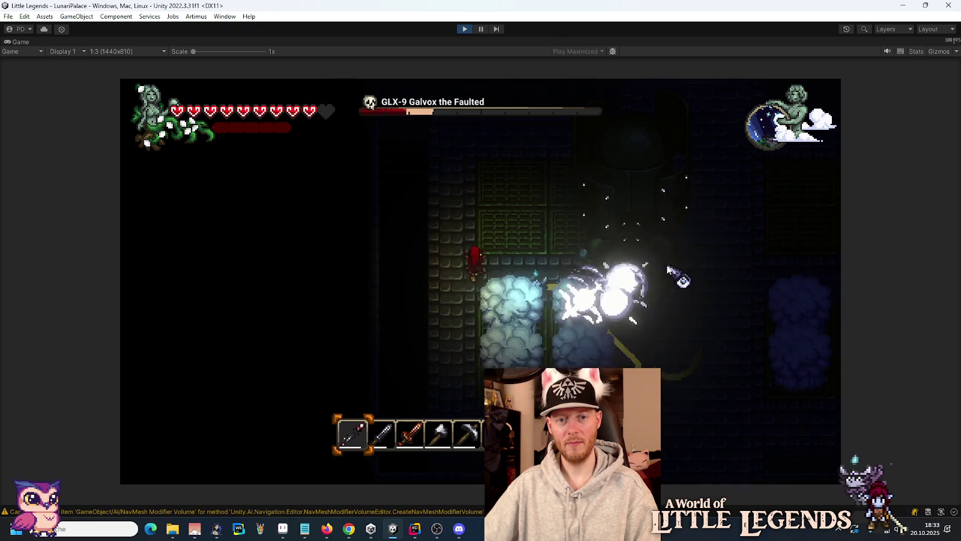
{"action": "key", "text": "d"}
{"action": "key", "text": "w"}
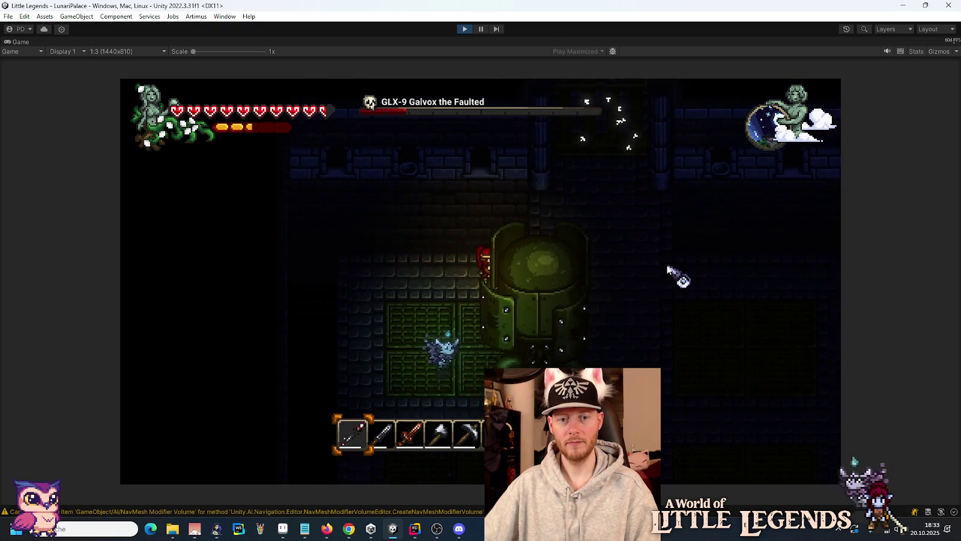
{"action": "key", "text": "d"}
{"action": "key", "text": "s"}
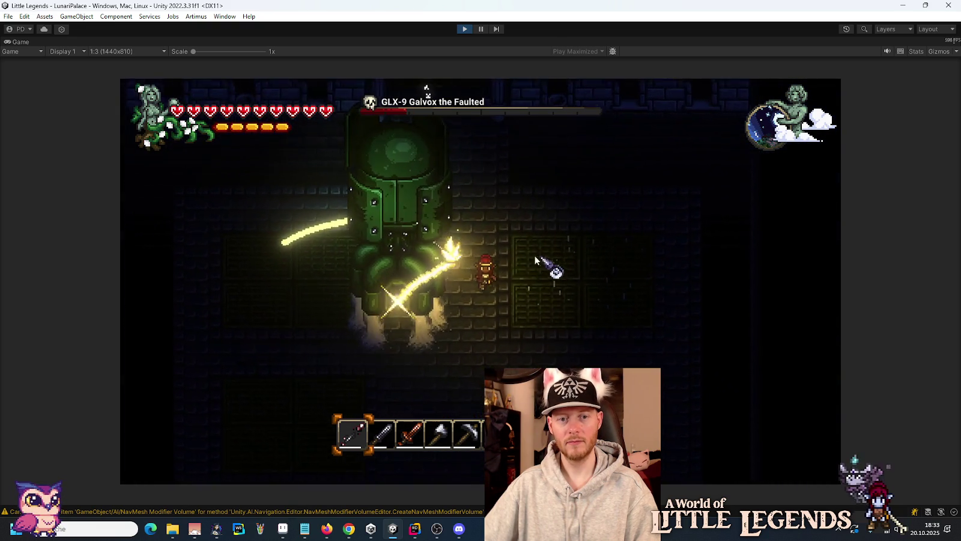
{"action": "key", "text": "a"}
{"action": "key", "text": "w"}
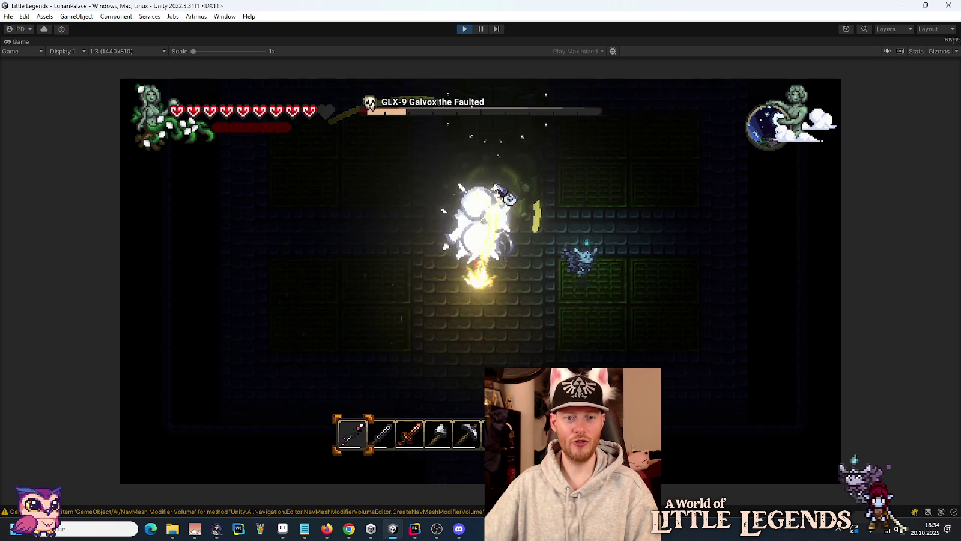
{"action": "key", "text": "s"}
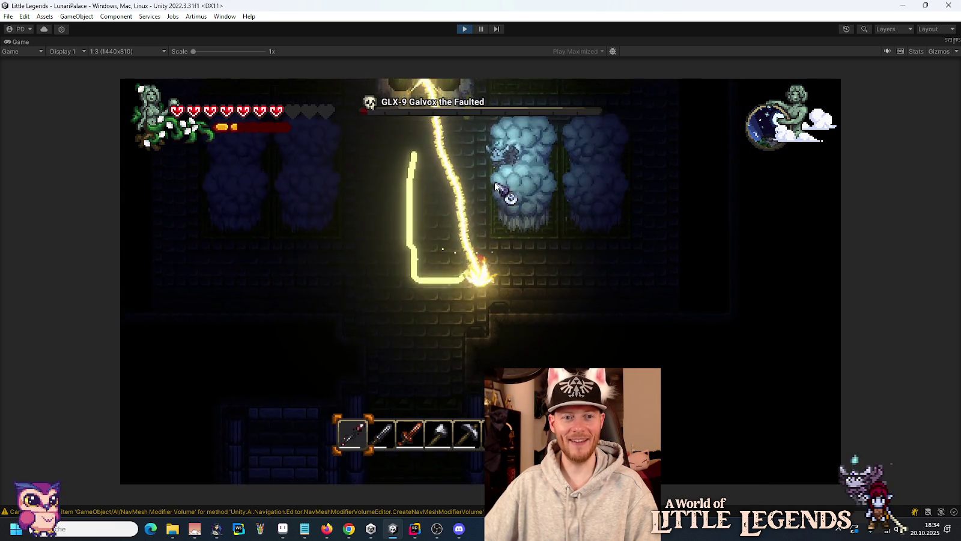
{"action": "key", "text": "d"}
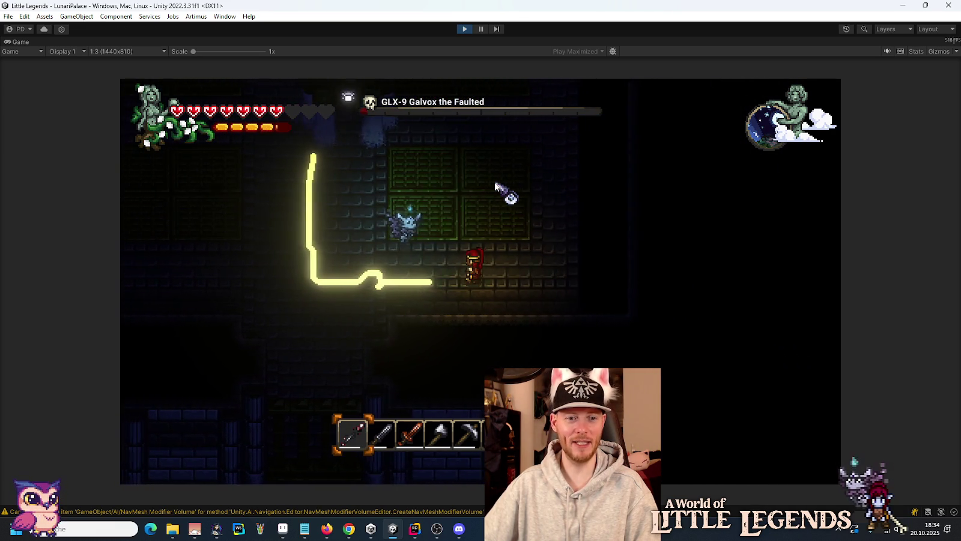
{"action": "key", "text": "a"}
{"action": "key", "text": "w"}
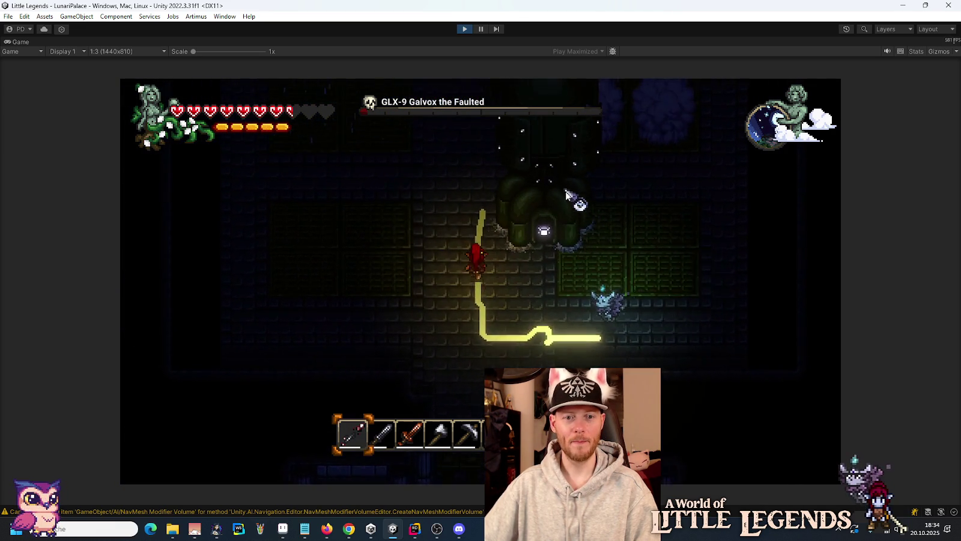
{"action": "key", "text": "w"}
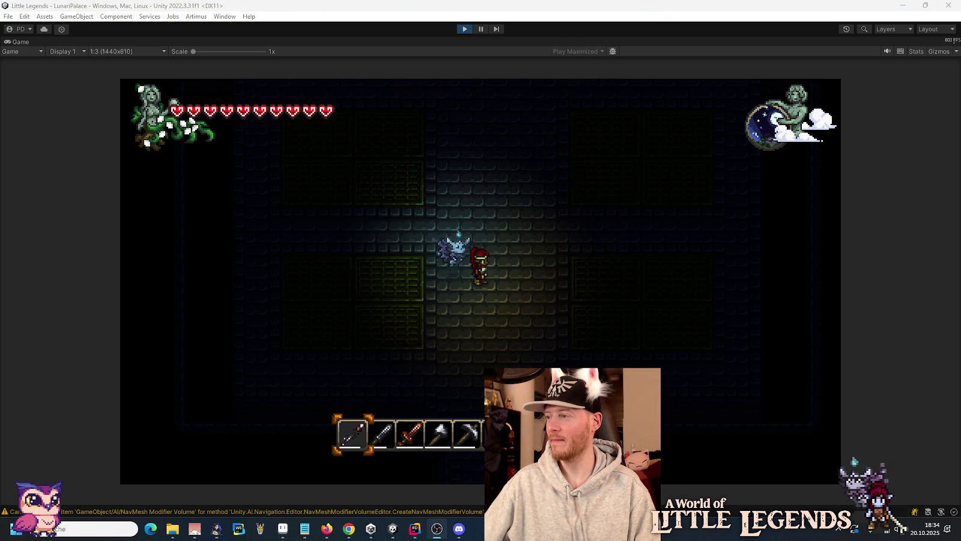
Walk down into the pillared corridor and briefly check the in-game inventory.
{"action": "key", "text": "s"}
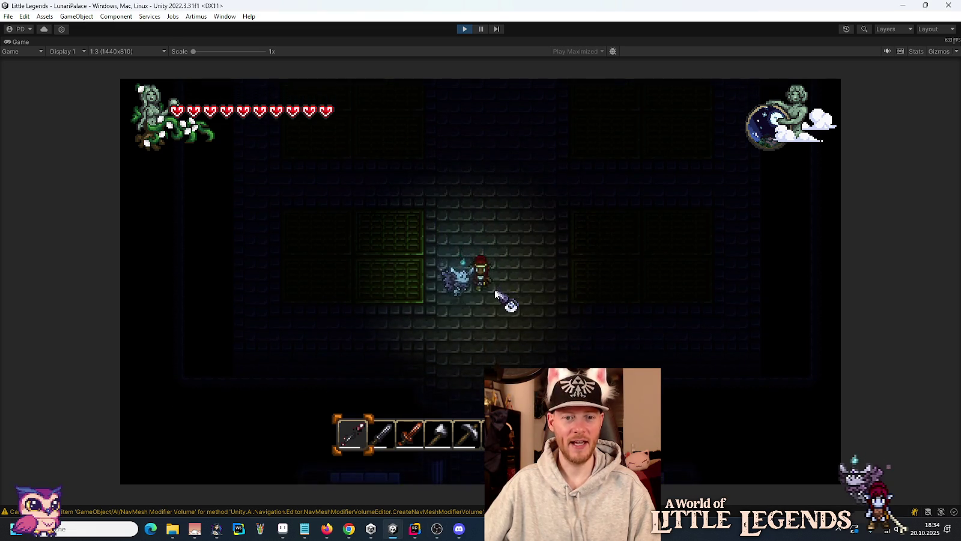
{"action": "key", "text": "s"}
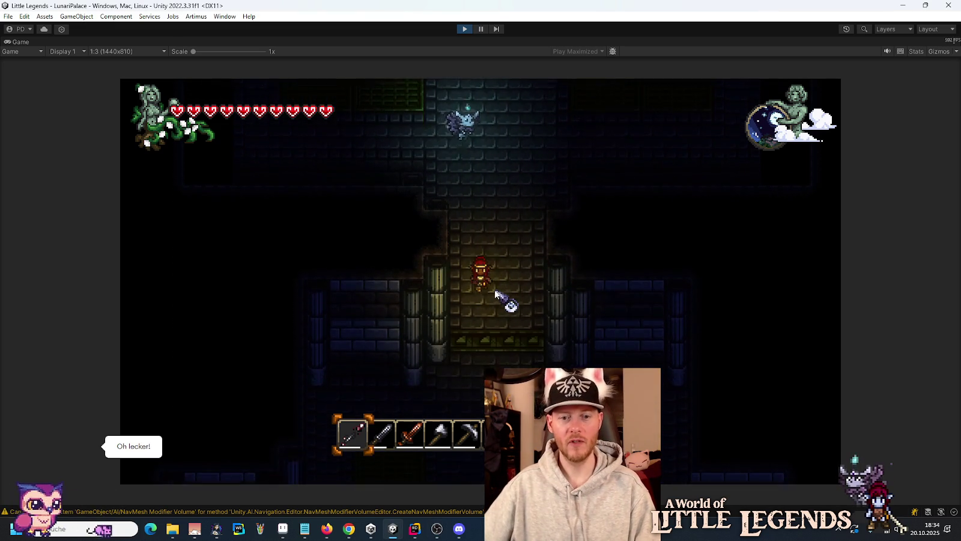
{"action": "key", "text": "s"}
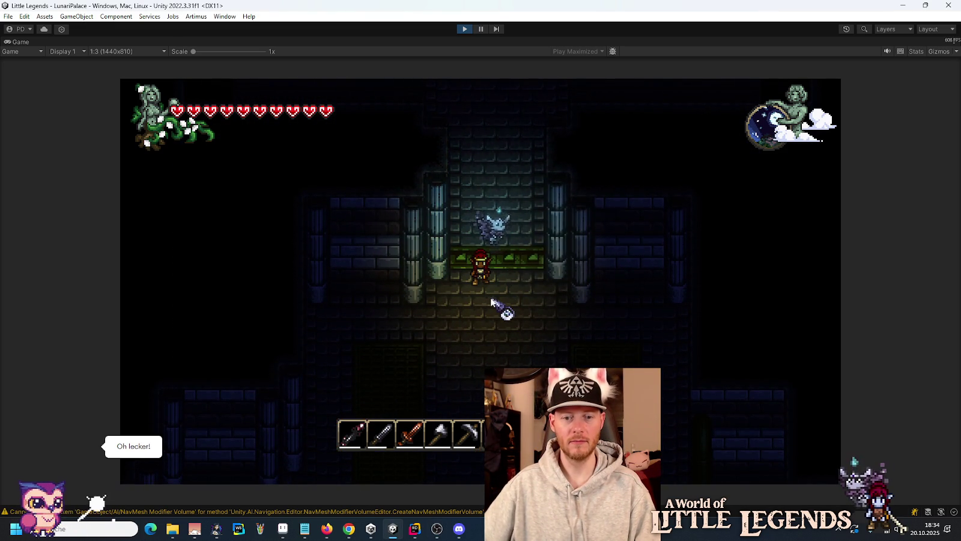
{"action": "key", "text": "e"}
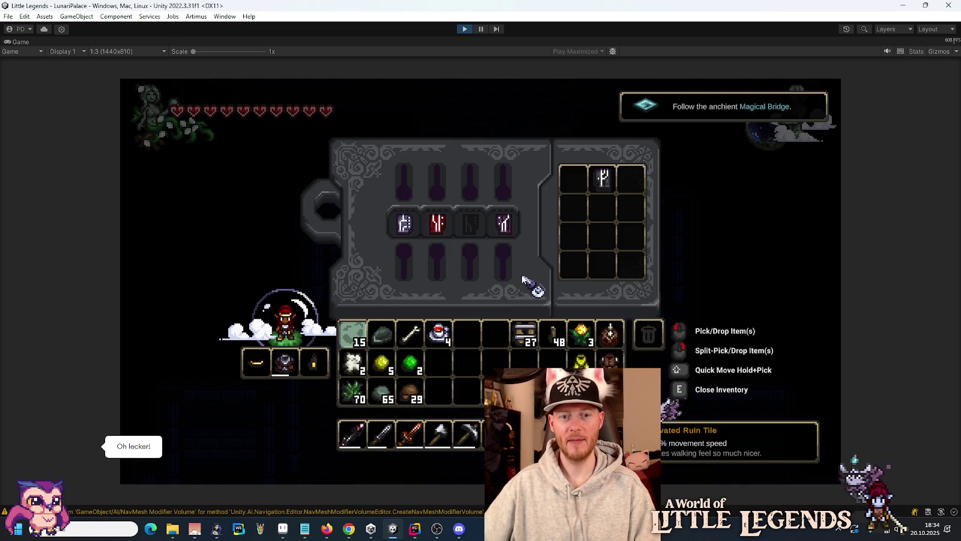
{"action": "key", "text": "e"}
{"action": "key", "text": "d"}
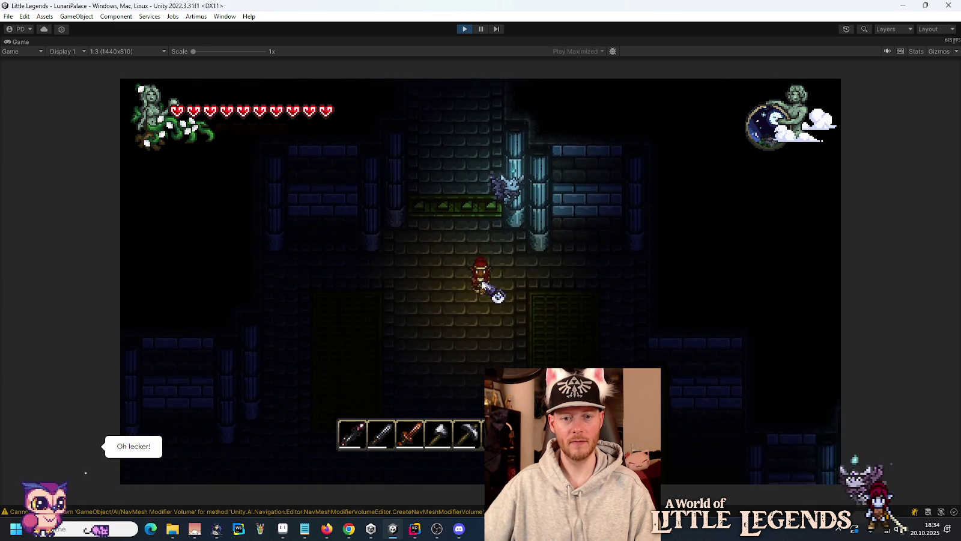
Continue down the corridor, then head up and left through the palace.
{"action": "key", "text": "s"}
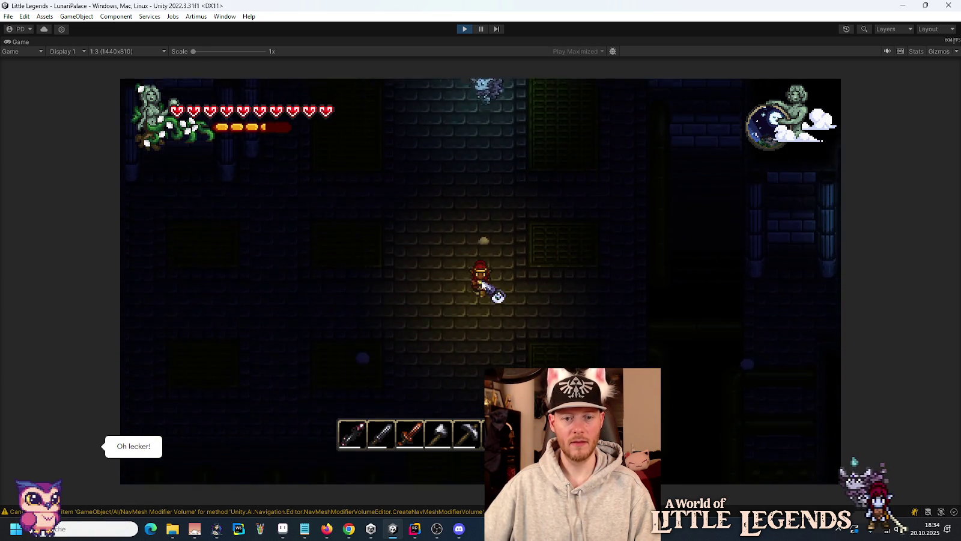
{"action": "key", "text": "s"}
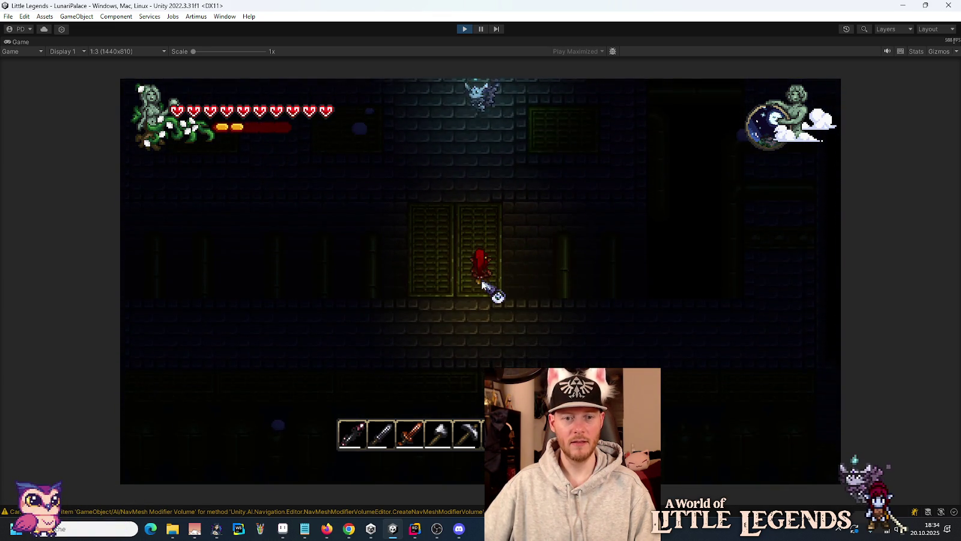
{"action": "key", "text": "w"}
{"action": "key", "text": "a"}
{"action": "key", "text": "a"}
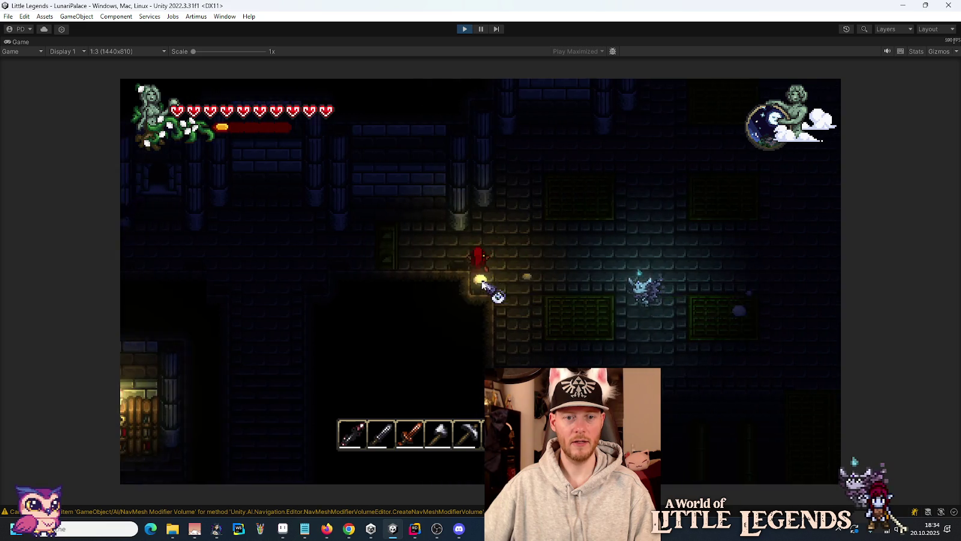
{"action": "key", "text": "a"}
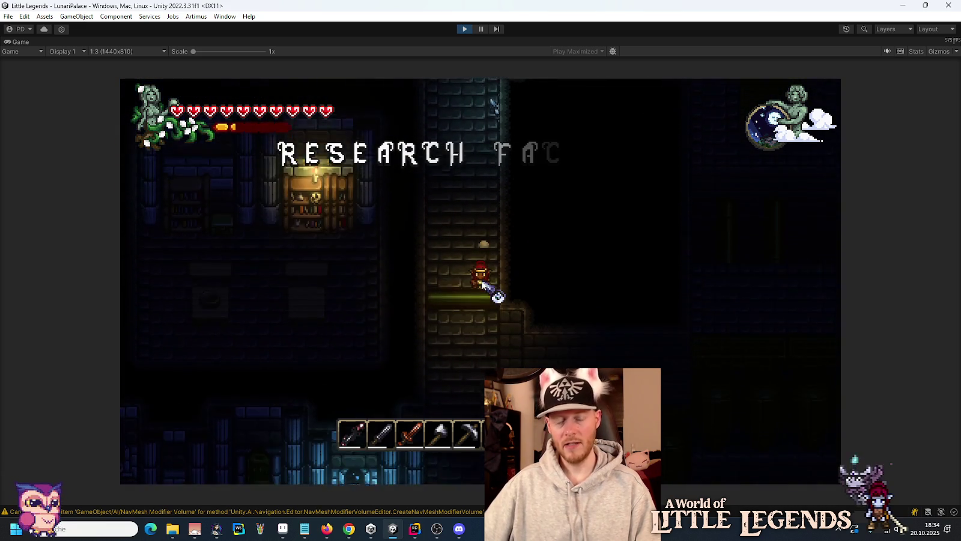
Cross the Research Facility, attacking a nearby enemy and jumping past the pillars.
{"action": "key", "text": "d"}
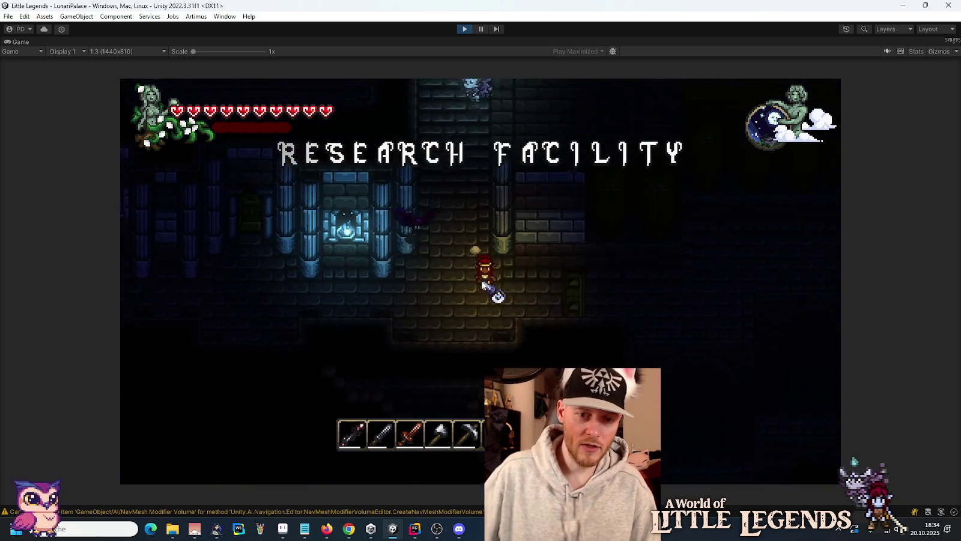
{"action": "key", "text": "d"}
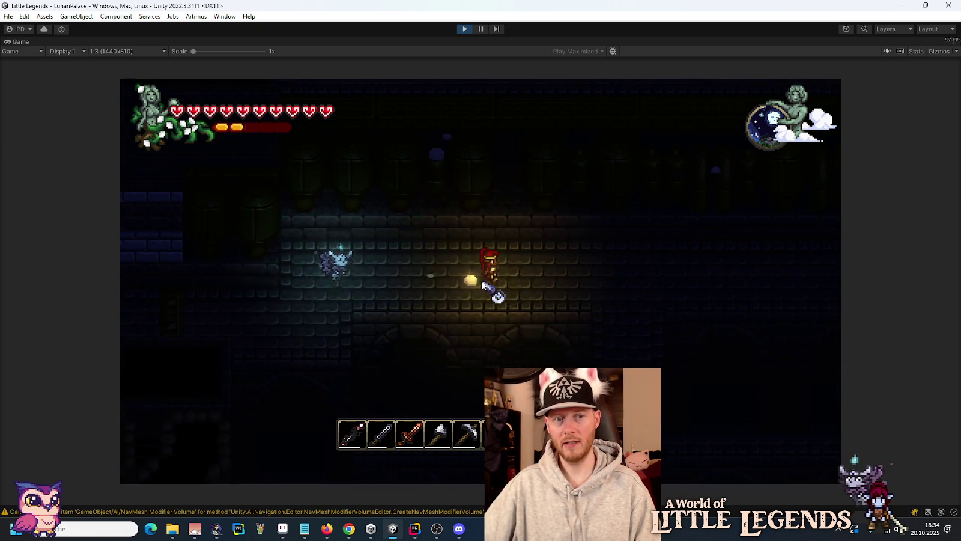
{"action": "key", "text": "a"}
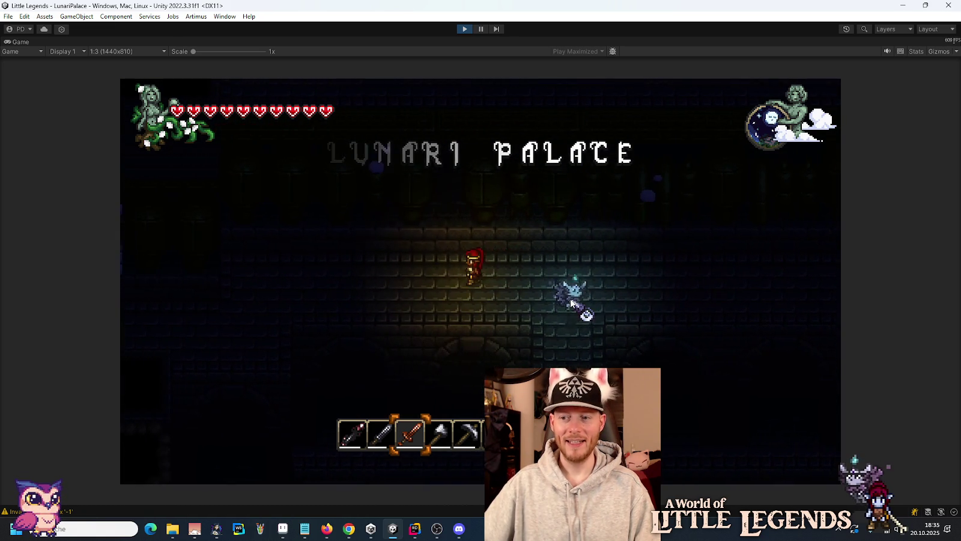
{"action": "key", "text": "a"}
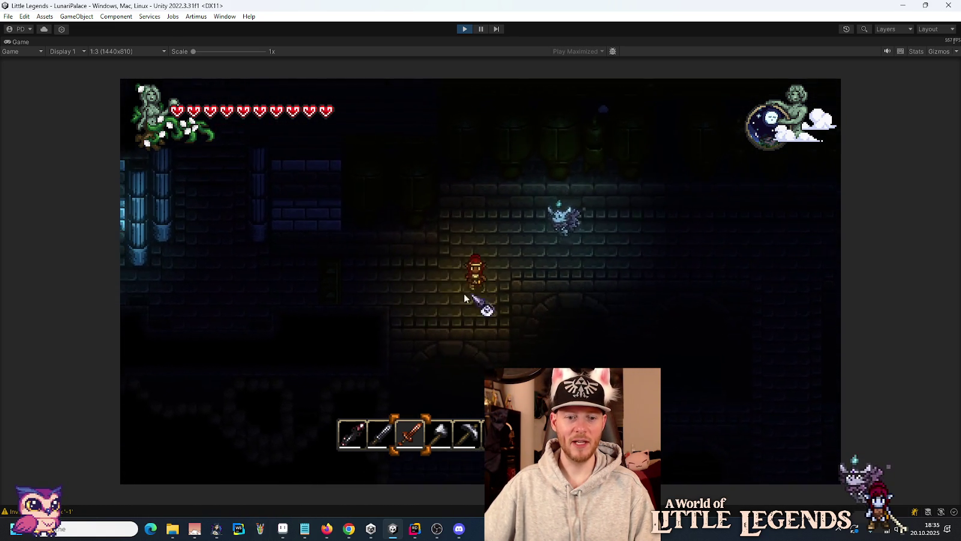
{"action": "key", "text": "a"}
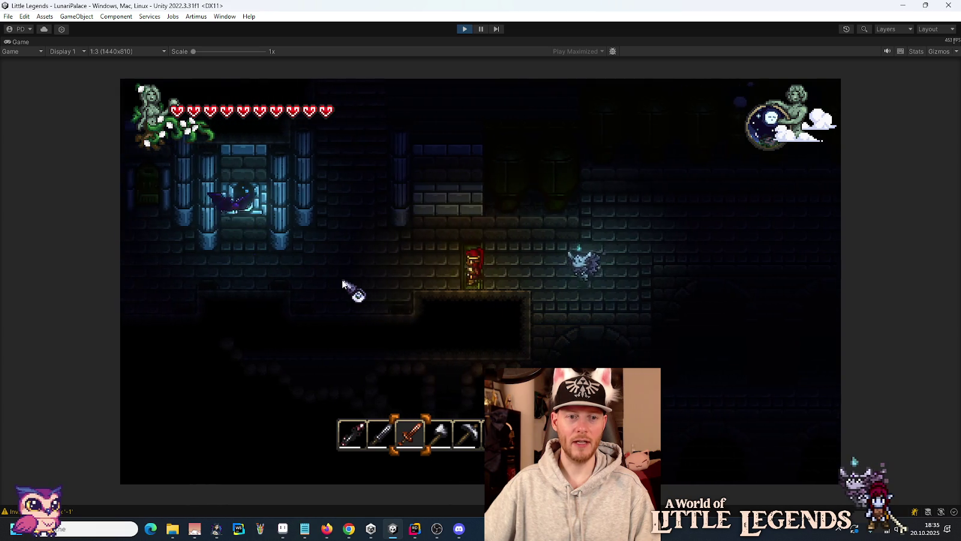
{"action": "left_click", "coordinate": [540, 252]}
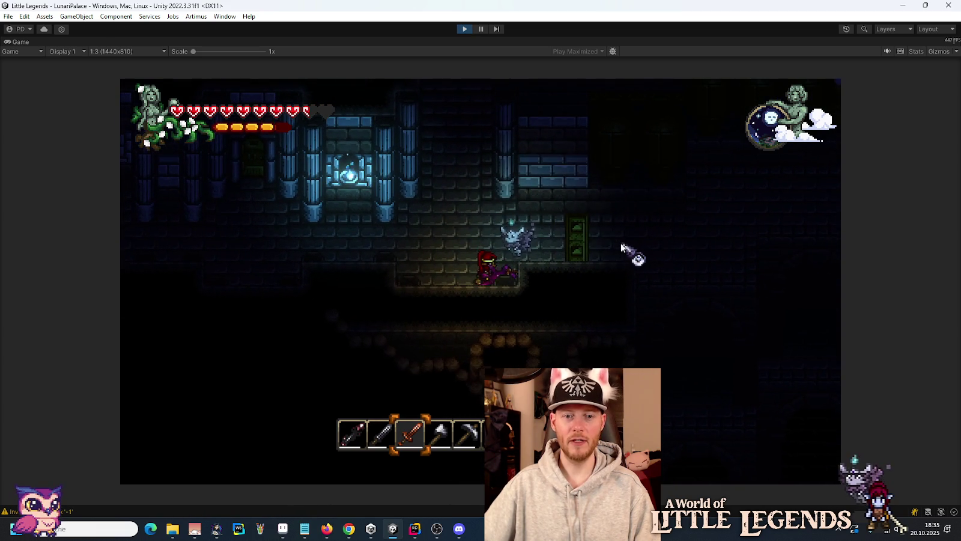
{"action": "key", "text": "space"}
{"action": "key", "text": "a"}
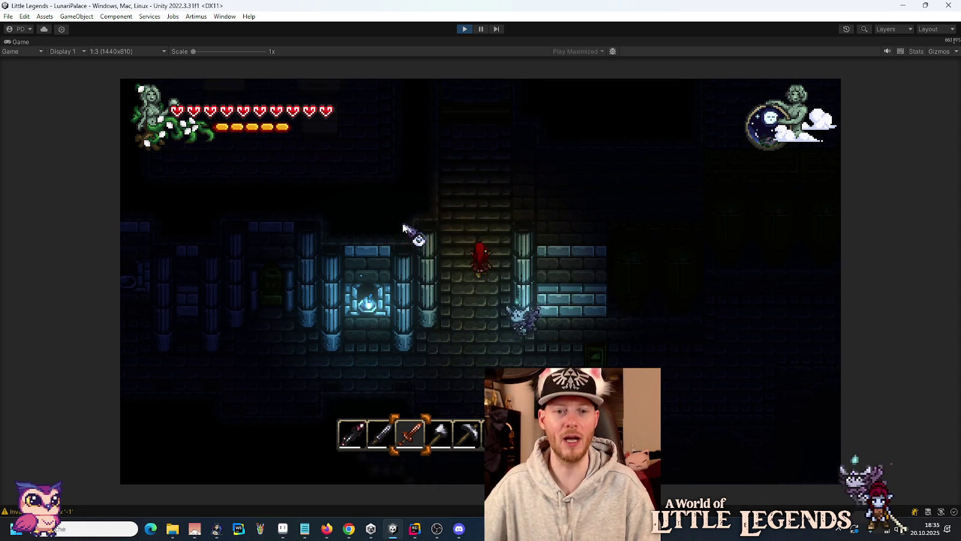
Climb the brick shaft and walk through the pillared room into the boss lair.
{"action": "key", "text": "w"}
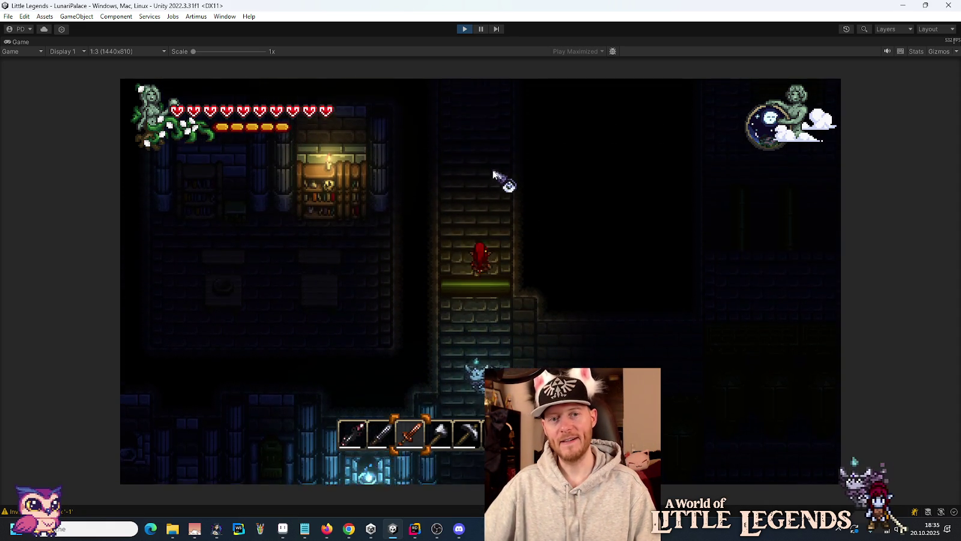
{"action": "key", "text": "w"}
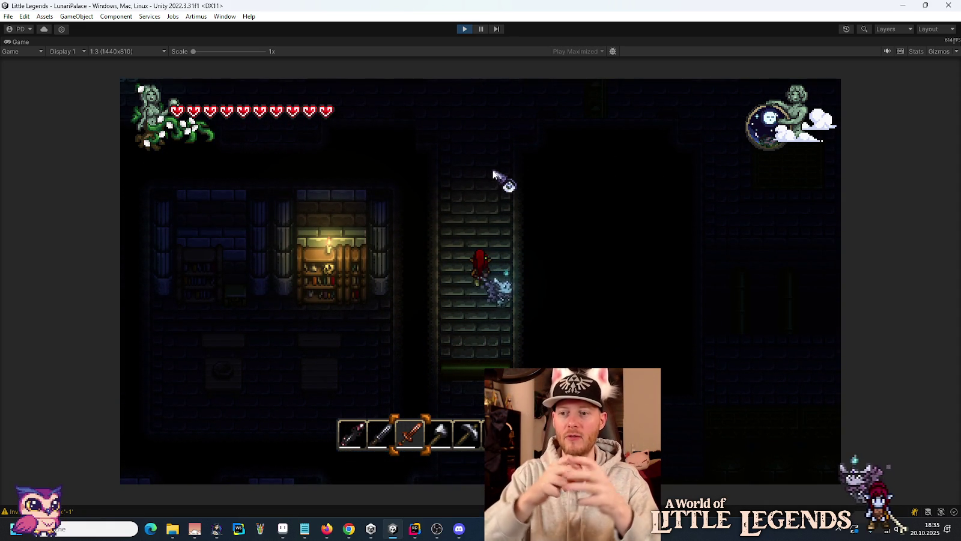
{"action": "key", "text": "w"}
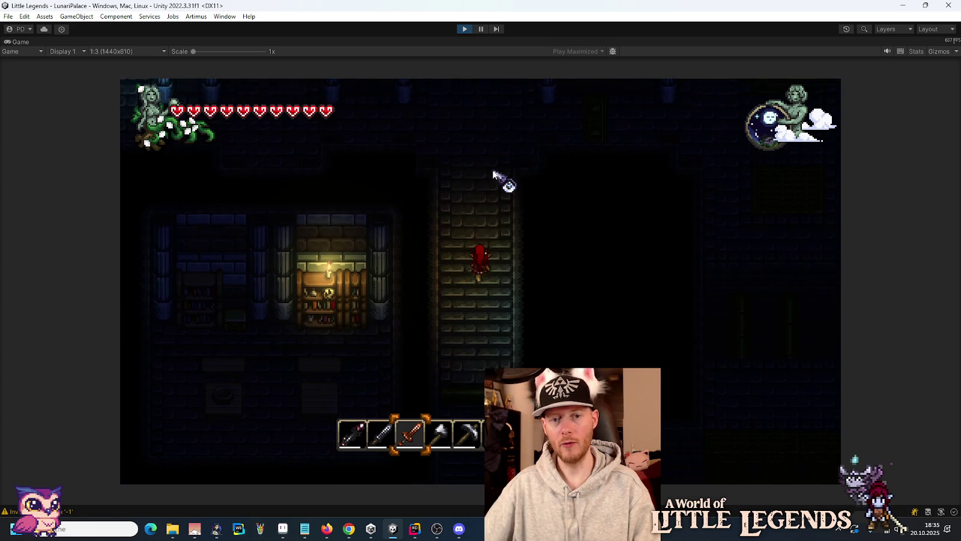
{"action": "key", "text": "d"}
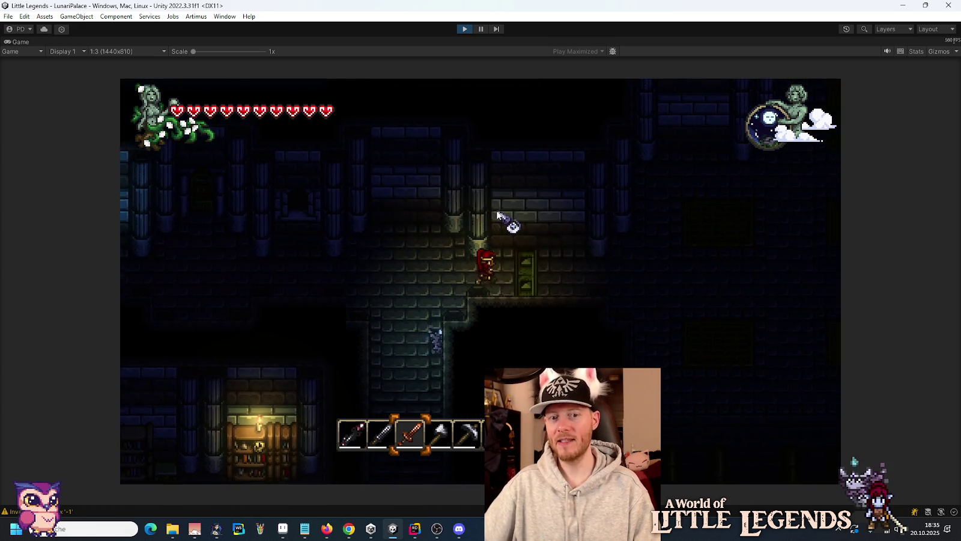
{"action": "key", "text": "d"}
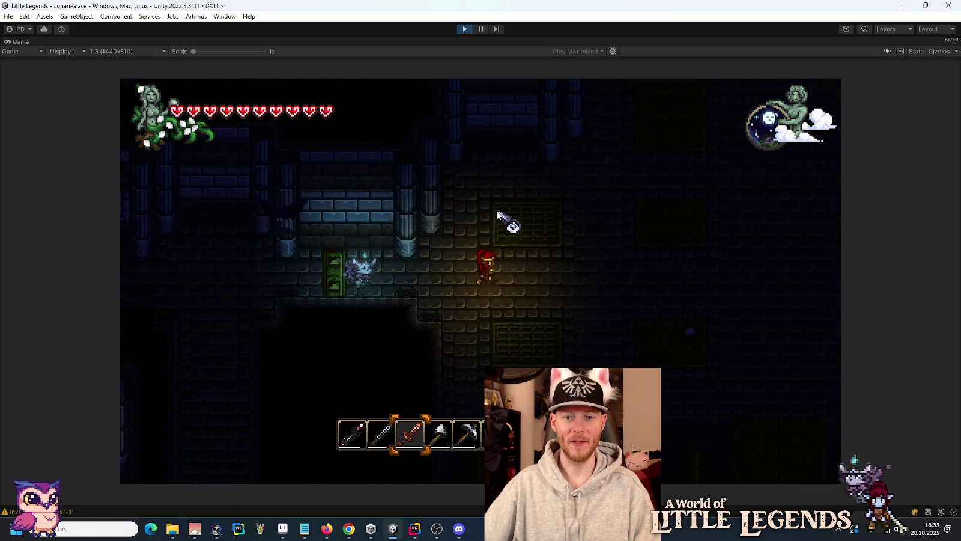
{"action": "key", "text": "w"}
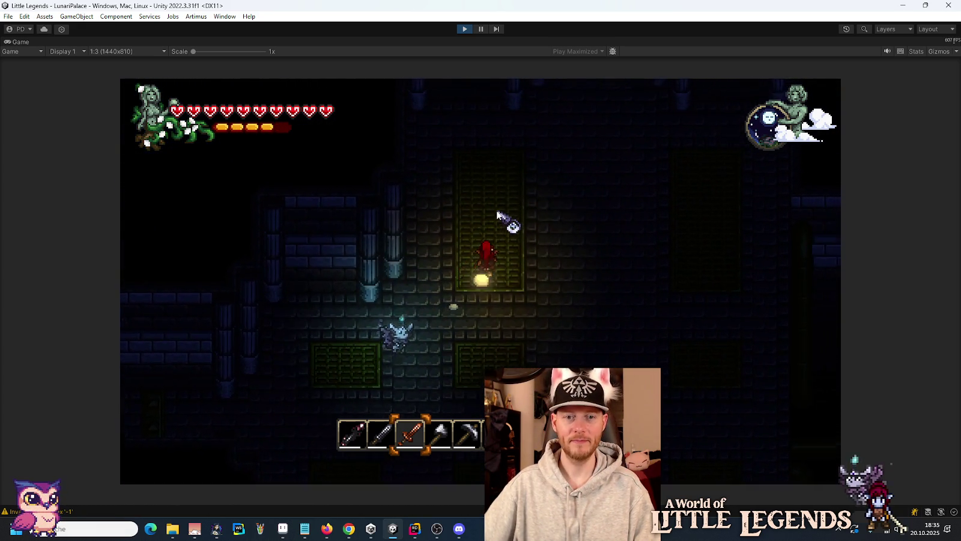
{"action": "key", "text": "w"}
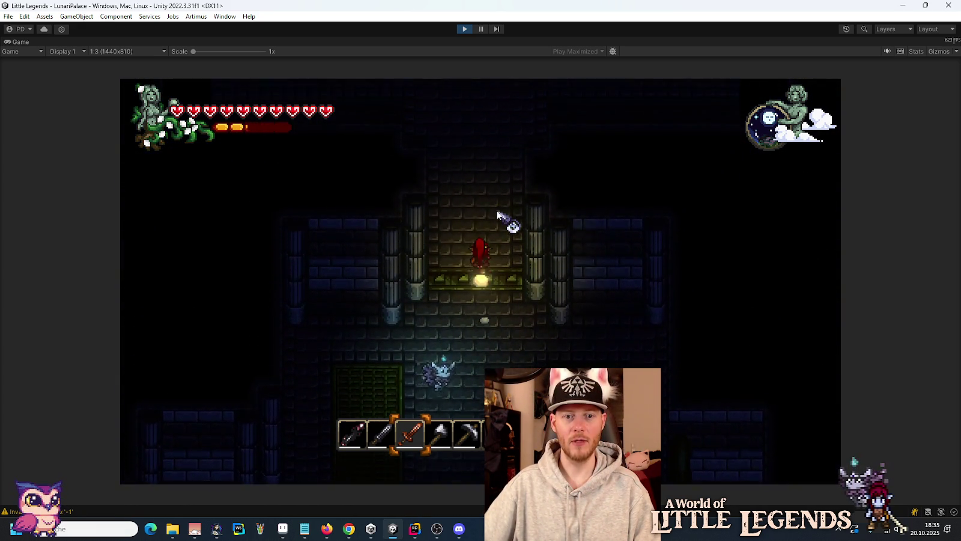
{"action": "key", "text": "w"}
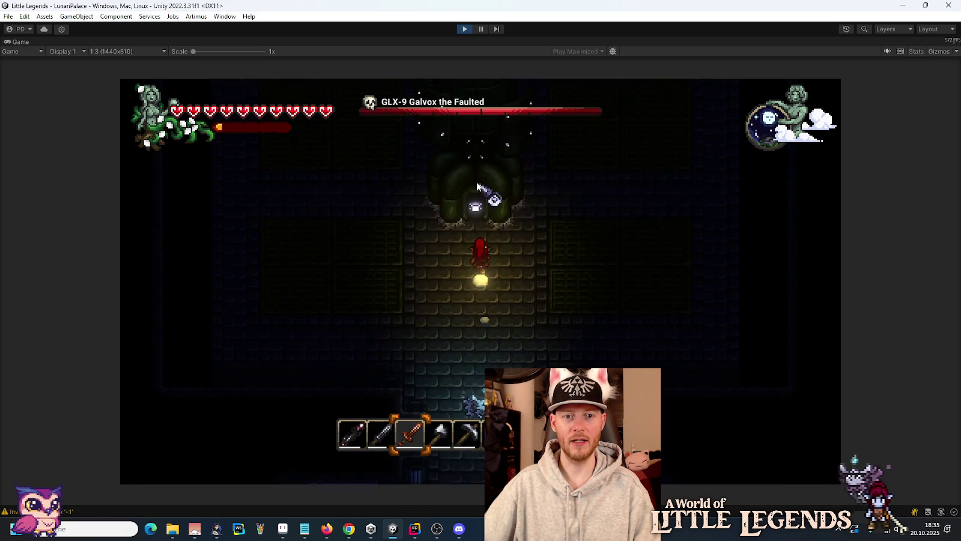
Test the green-barred gate, swing at the boss, then stop Play Mode with Ctrl+P.
{"action": "key", "text": "s"}
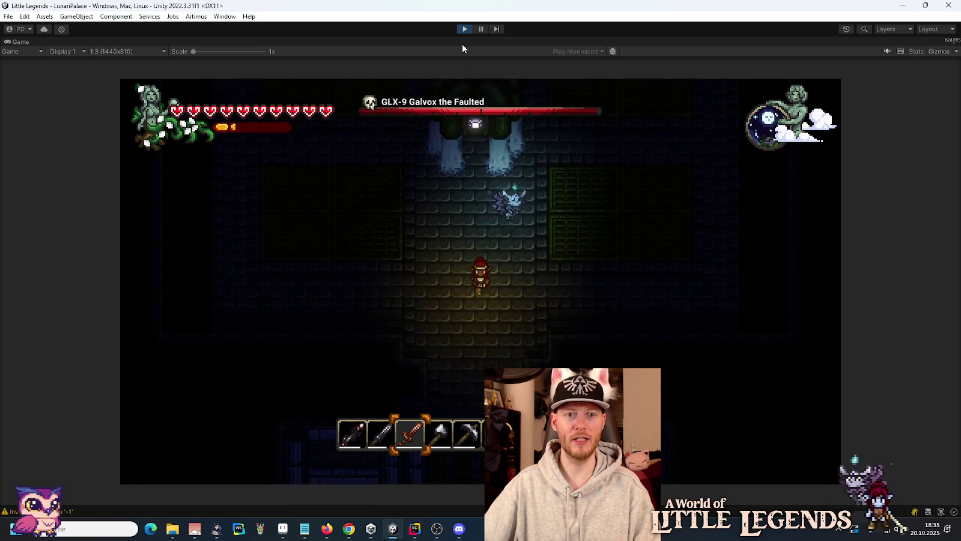
{"action": "key", "text": "s"}
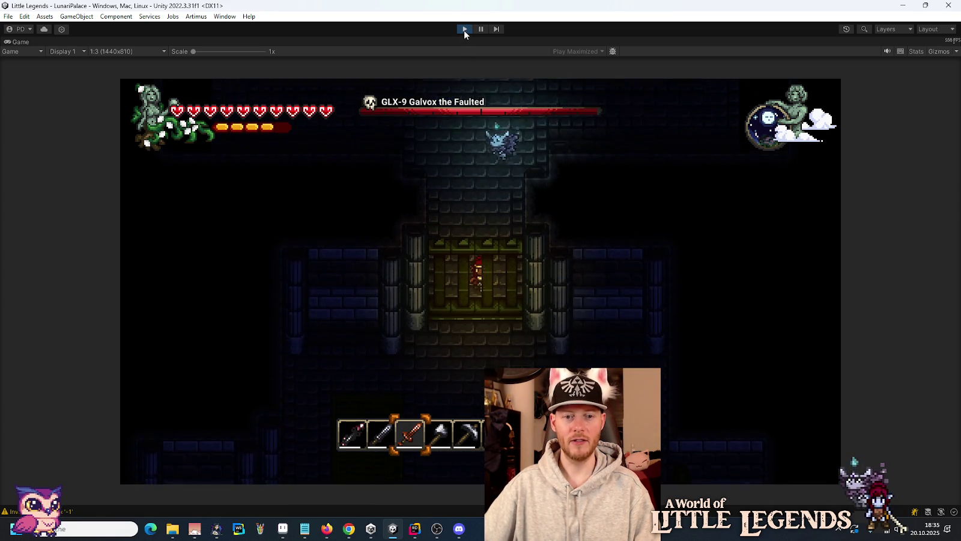
{"action": "key", "text": "w"}
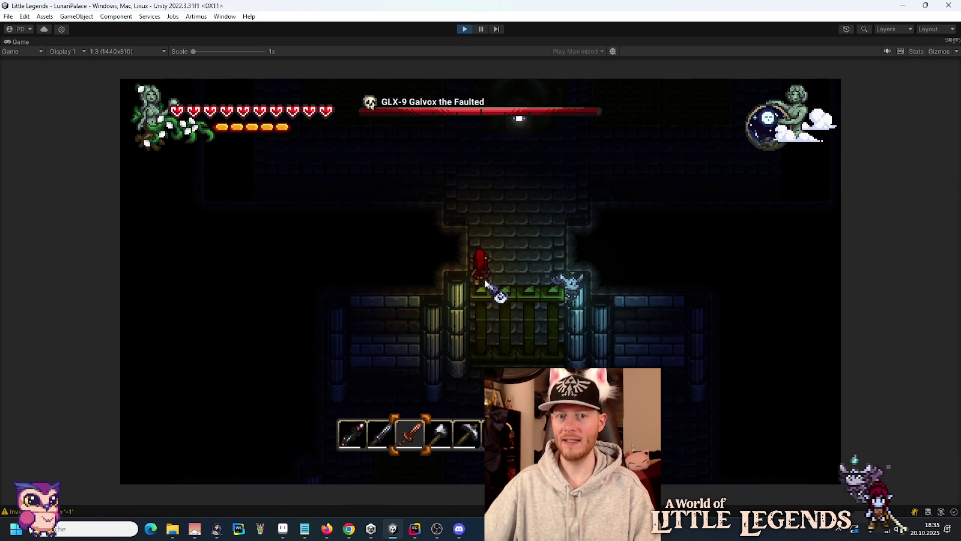
{"action": "key", "text": "w"}
{"action": "left_click", "coordinate": [473, 181]}
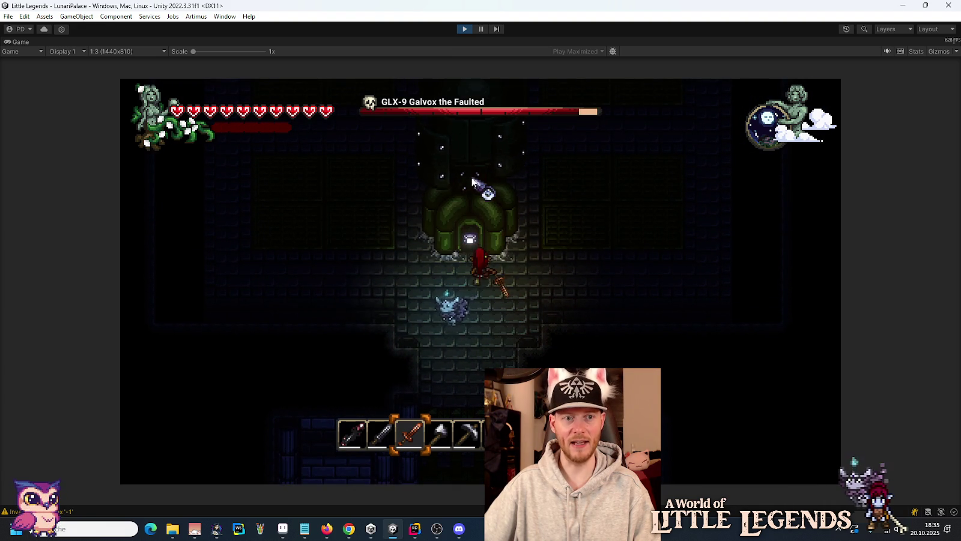
{"action": "key", "text": "ctrl+p"}
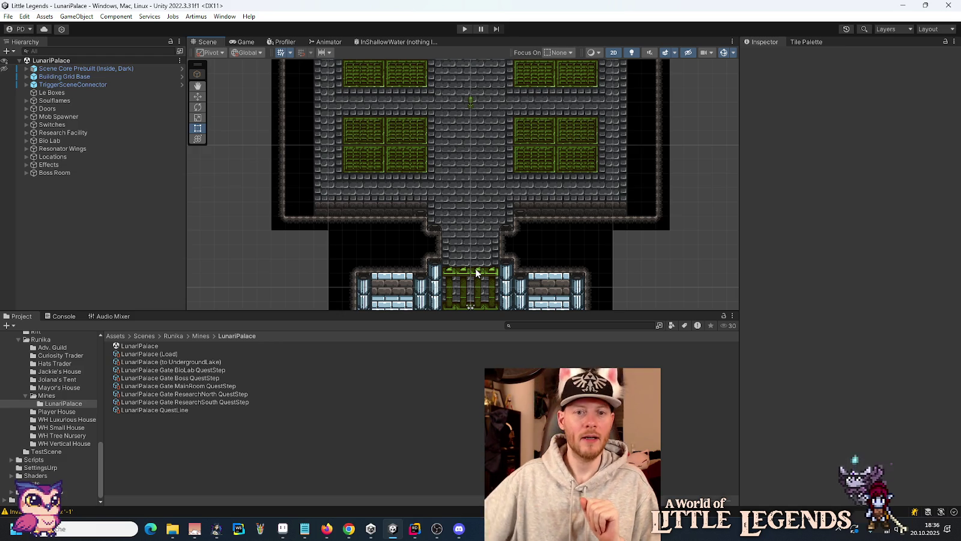
Zoom out of the LunariPalace scene, then start the Pretzel Cool playlist in Chrome.
{"action": "scroll", "coordinate": [468, 270], "scroll_direction": "down", "scroll_amount": 1}
{"action": "scroll", "coordinate": [439, 235], "scroll_direction": "down", "scroll_amount": 1}
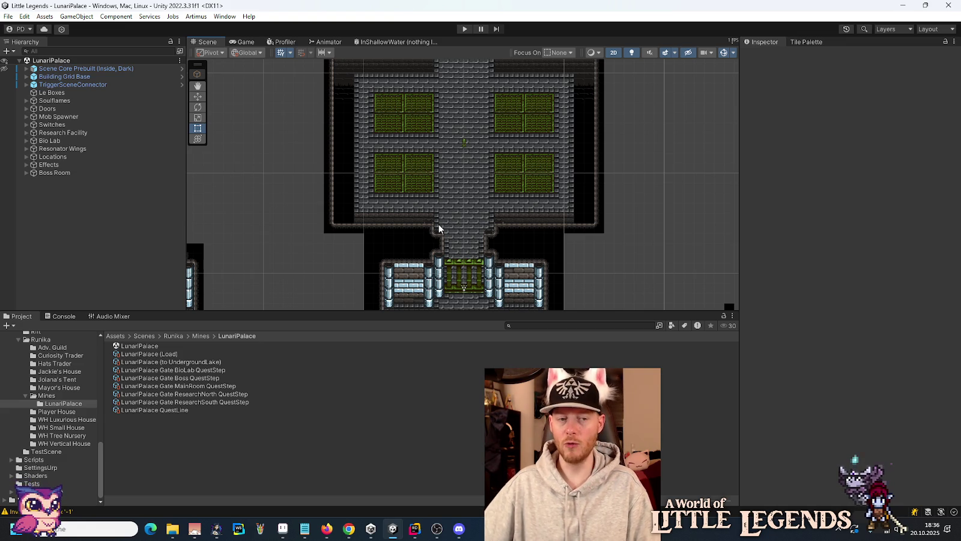
{"action": "left_click", "coordinate": [349, 529]}
{"action": "left_click", "coordinate": [198, 496]}
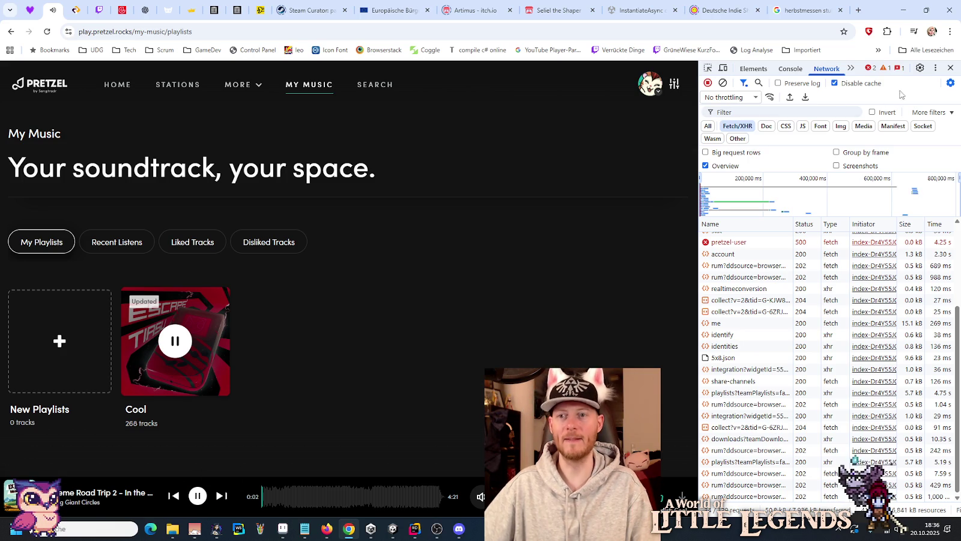
{"action": "left_click", "coordinate": [949, 67]}
Back in Rider, collapse the Runika scenes folder and open the Commit view.
{"action": "left_click", "coordinate": [414, 529]}
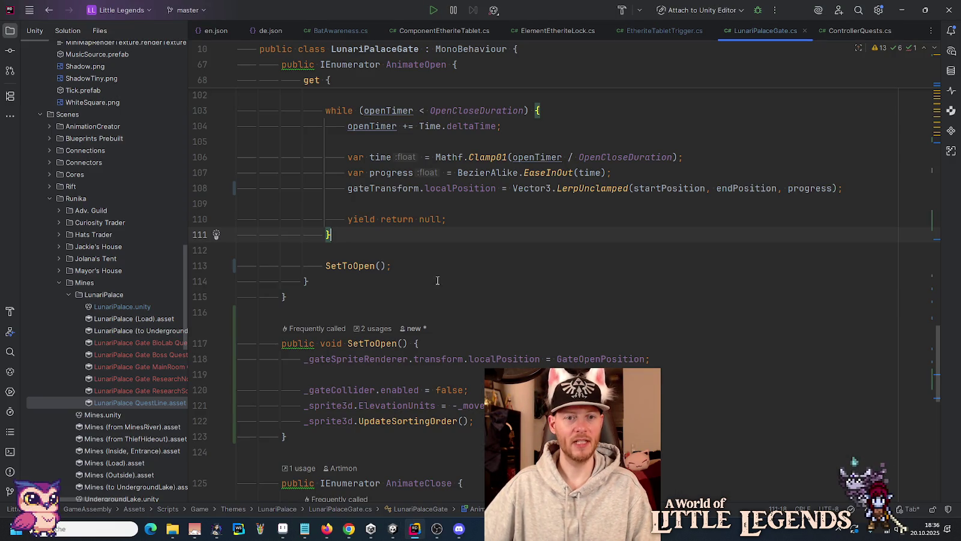
{"action": "left_click", "coordinate": [49, 198]}
{"action": "scroll", "coordinate": [167, 300], "scroll_direction": "up", "scroll_amount": 4}
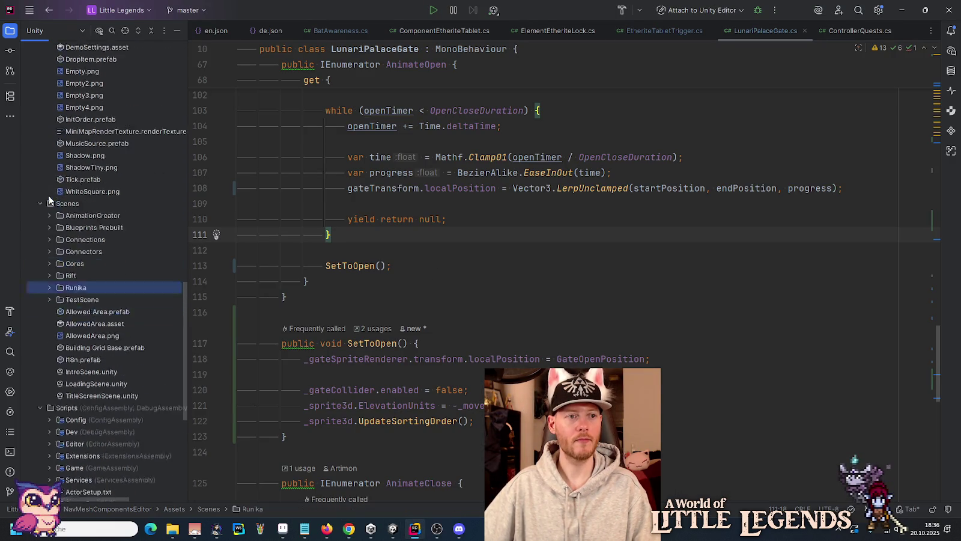
{"action": "left_click_drag", "start_coordinate": [185, 299], "coordinate": [174, 72]}
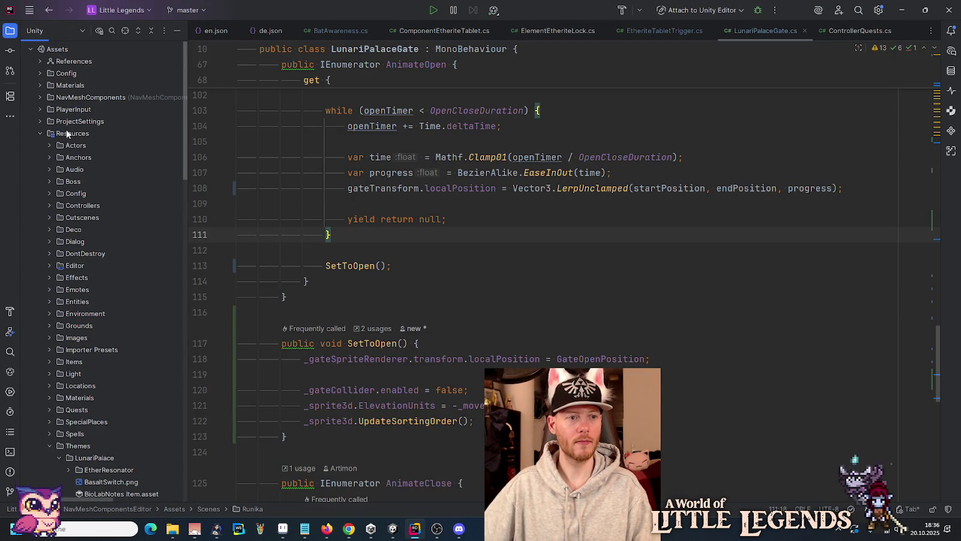
{"action": "left_click", "coordinate": [9, 51]}
{"action": "left_click", "coordinate": [107, 115]}
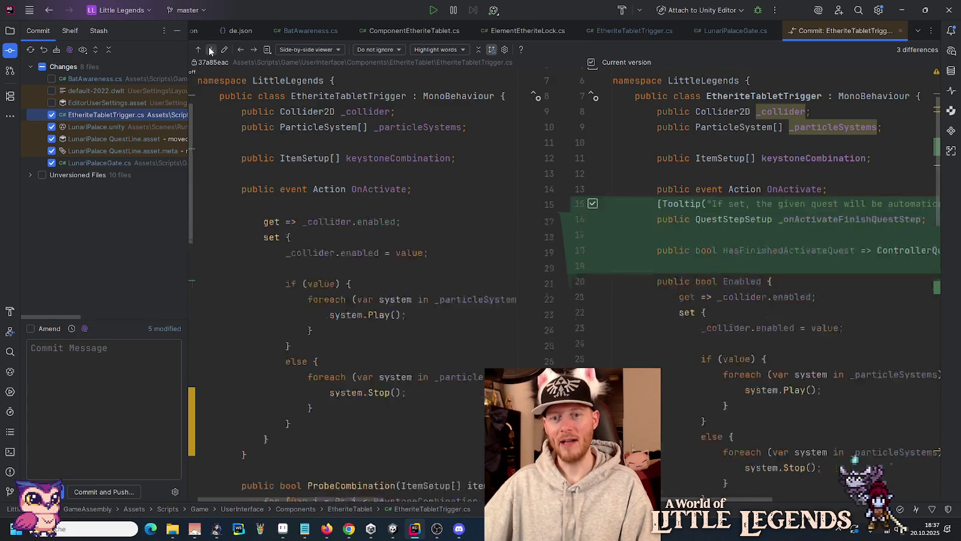
Review the diffs file by file and revert the added 'using System;' line in LunariPalaceGate.cs.
{"action": "left_click", "coordinate": [211, 50]}
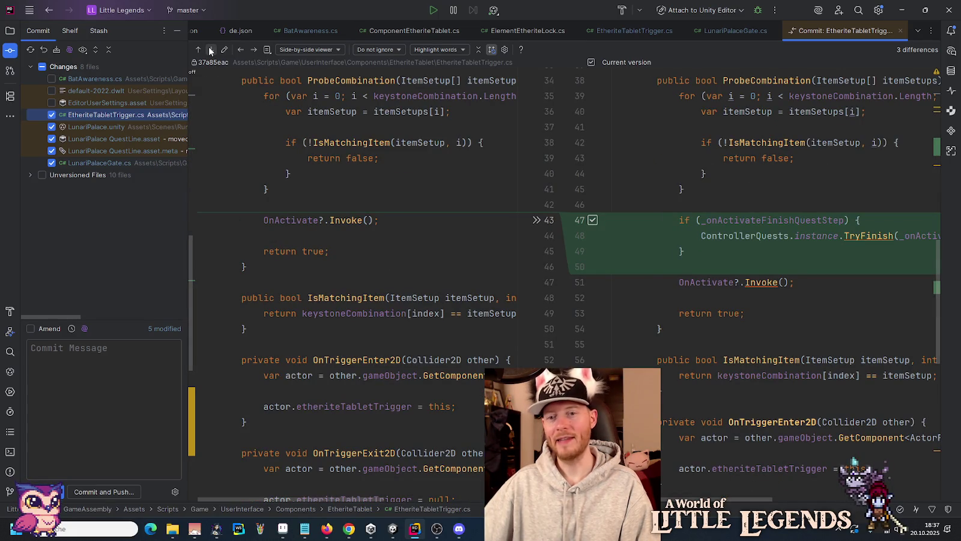
{"action": "left_click", "coordinate": [211, 50]}
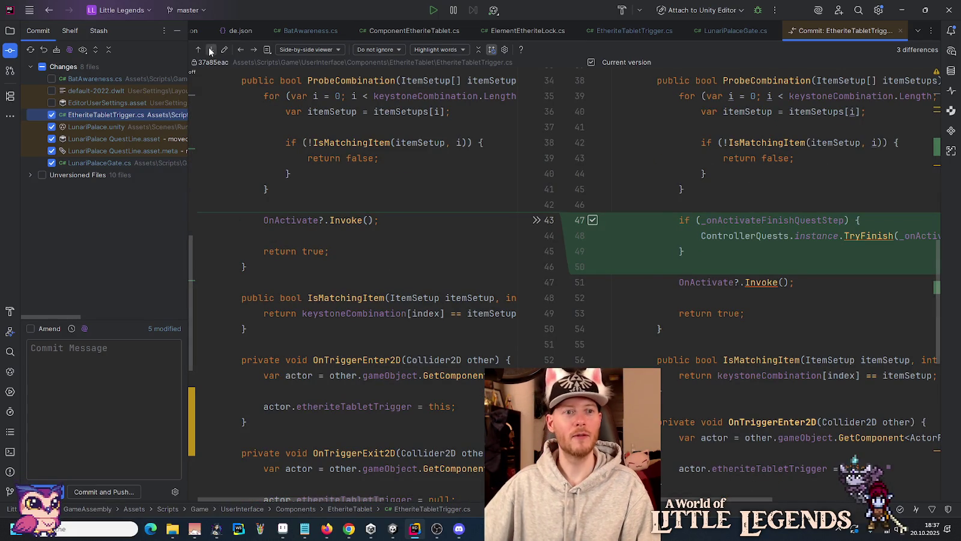
{"action": "left_click", "coordinate": [210, 49]}
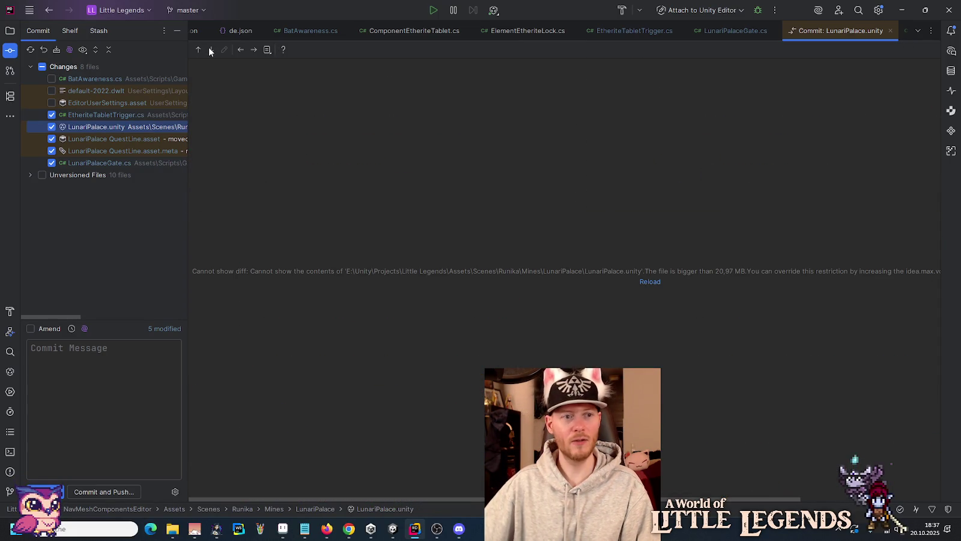
{"action": "left_click", "coordinate": [253, 49]}
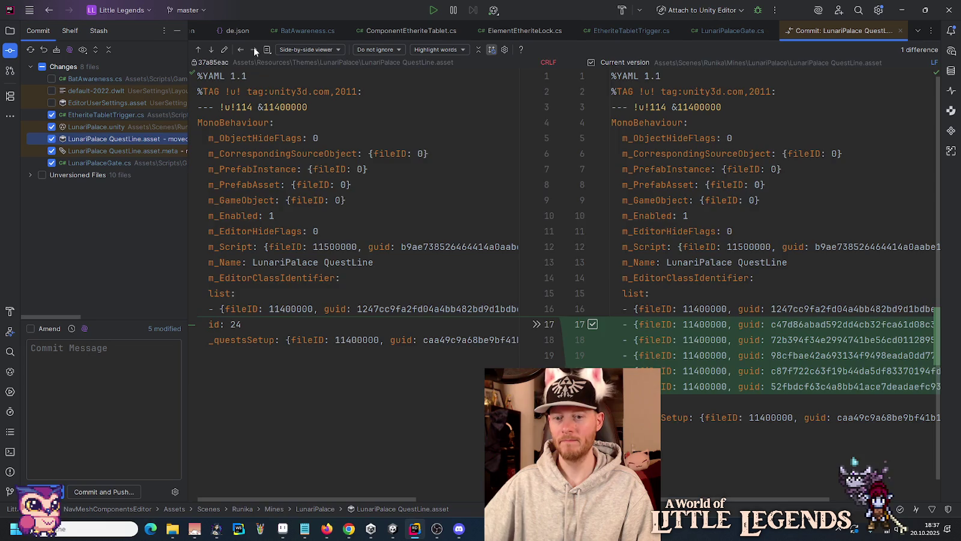
{"action": "left_click", "coordinate": [255, 50]}
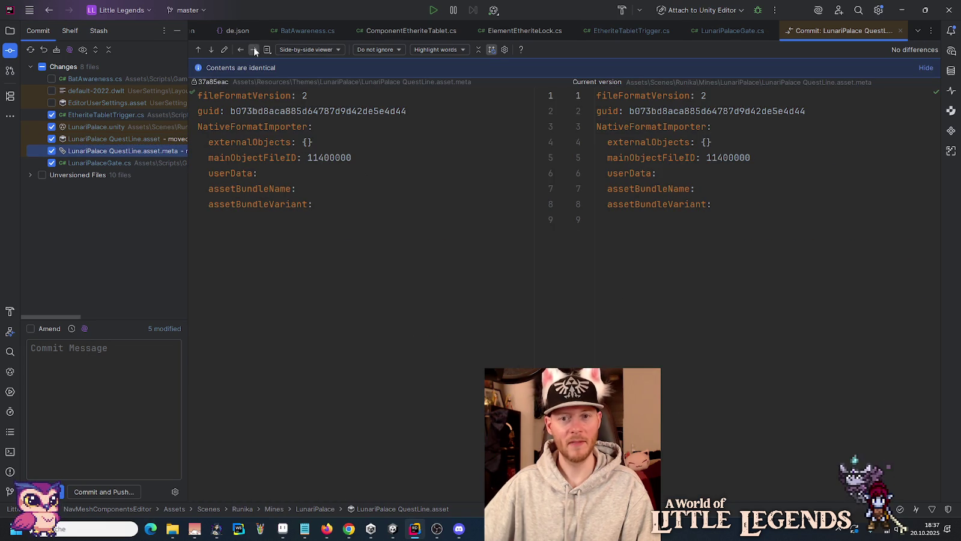
{"action": "left_click", "coordinate": [254, 49]}
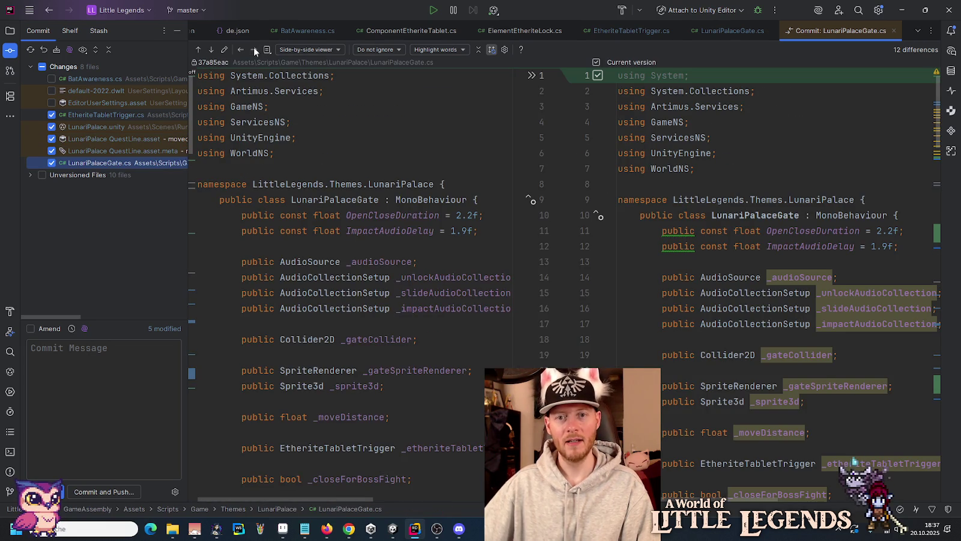
{"action": "left_click", "coordinate": [531, 75]}
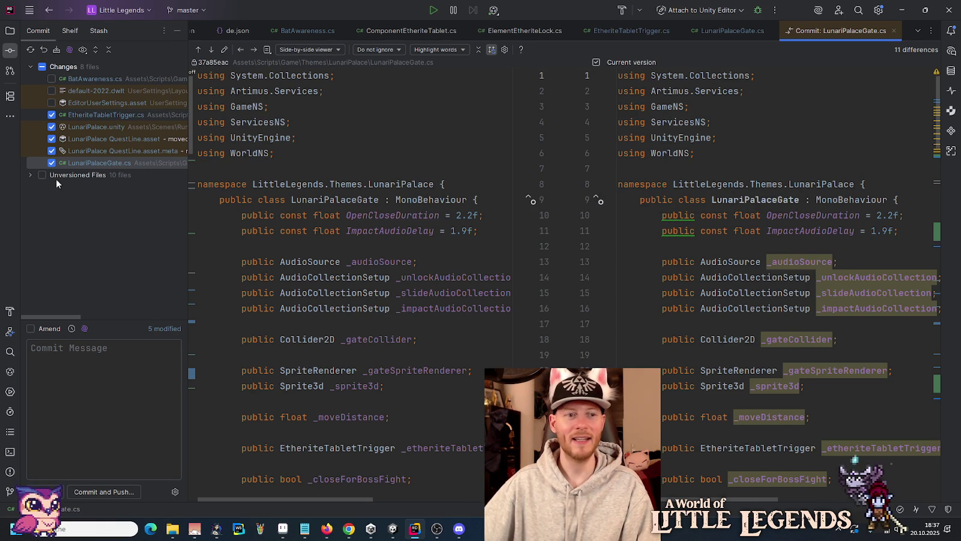
{"action": "left_click", "coordinate": [86, 113]}
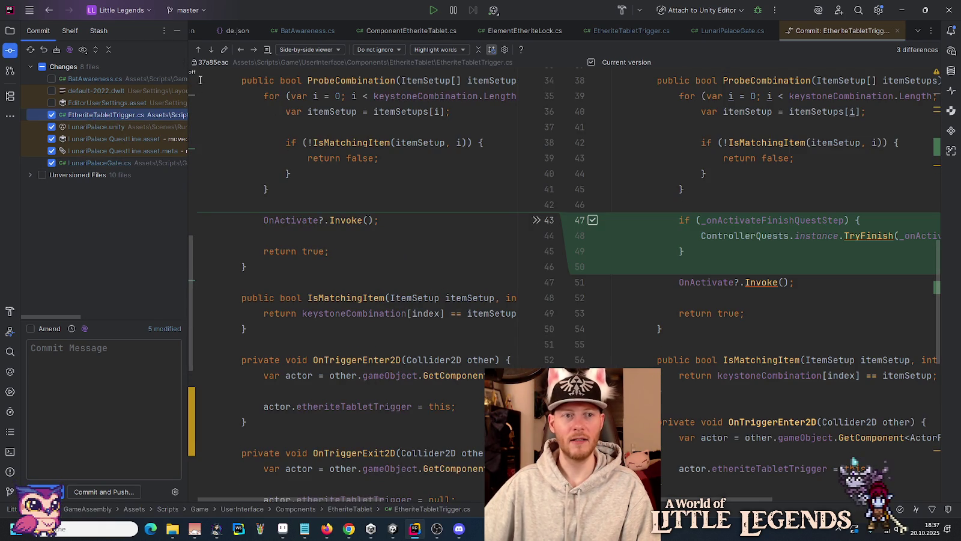
{"action": "left_click", "coordinate": [210, 50]}
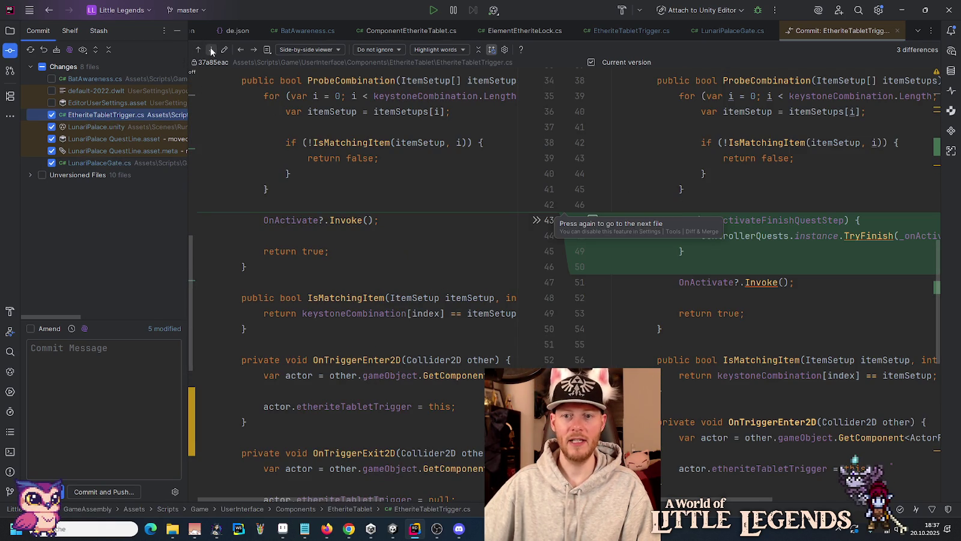
Include all ten new unversioned quest step files, from BioLab to ResearchSouth meta, in the commit.
{"action": "left_click", "coordinate": [30, 174]}
{"action": "left_click", "coordinate": [52, 187]}
{"action": "left_click", "coordinate": [52, 199]}
{"action": "left_click", "coordinate": [52, 210]}
{"action": "left_click", "coordinate": [52, 223]}
{"action": "left_click", "coordinate": [52, 235]}
{"action": "left_click", "coordinate": [52, 247]}
{"action": "left_click", "coordinate": [51, 259]}
{"action": "left_click", "coordinate": [52, 271]}
{"action": "left_click", "coordinate": [52, 283]}
{"action": "left_click", "coordinate": [52, 294]}
Commit and push with the message 'Connects lunari gates with quest steps.'.
{"action": "left_click", "coordinate": [68, 355]}
{"action": "type", "text": "Connects lunari gates with quest steps."}
{"action": "left_click", "coordinate": [94, 492]}
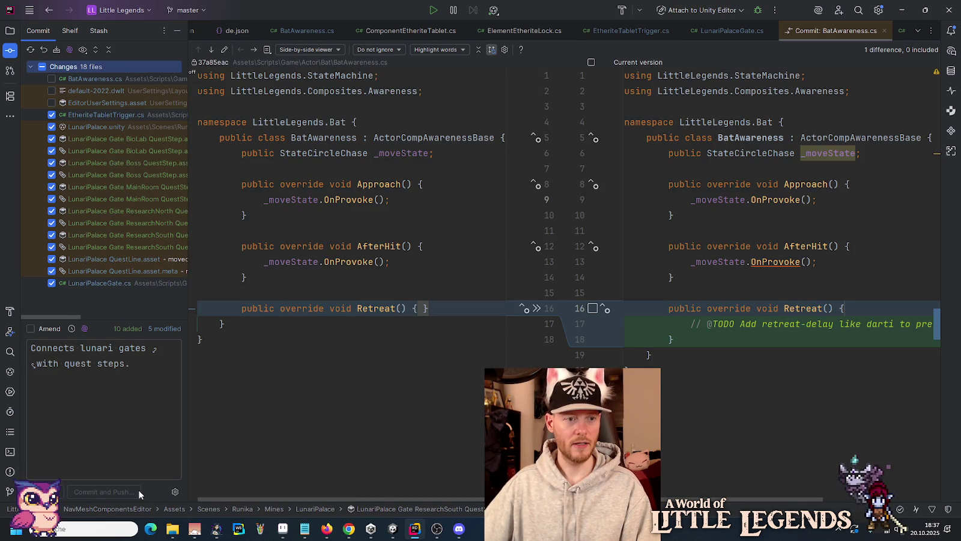
{"action": "key", "text": "Return"}
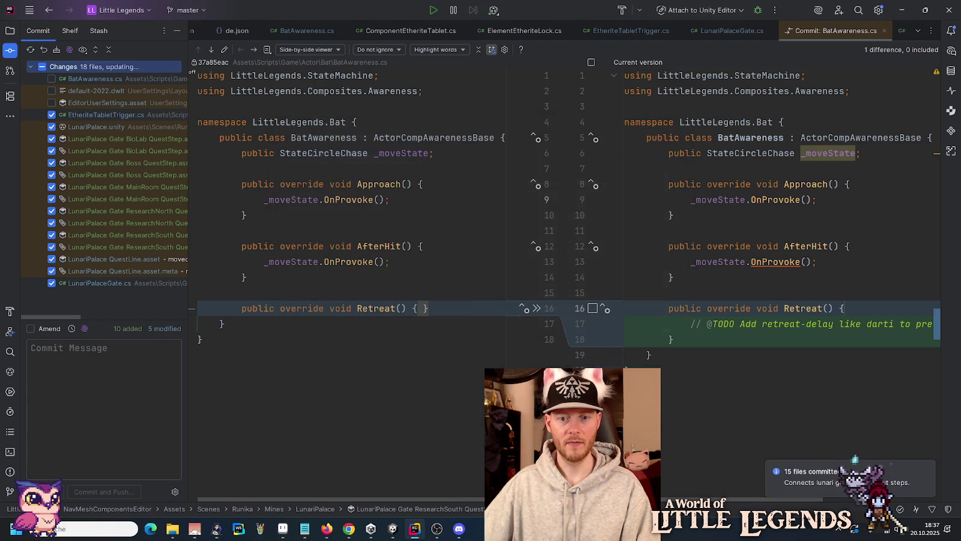
{"action": "left_click", "coordinate": [284, 530]}
Open decoration.PNG from the little-legends-sources artwork/entities folder.
{"action": "left_click", "coordinate": [13, 17]}
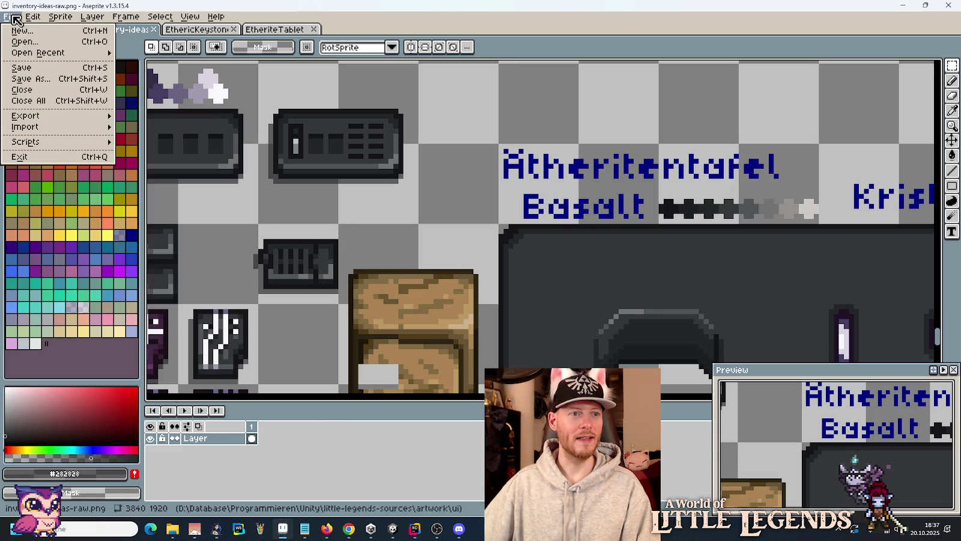
{"action": "mouse_move", "coordinate": [47, 57]}
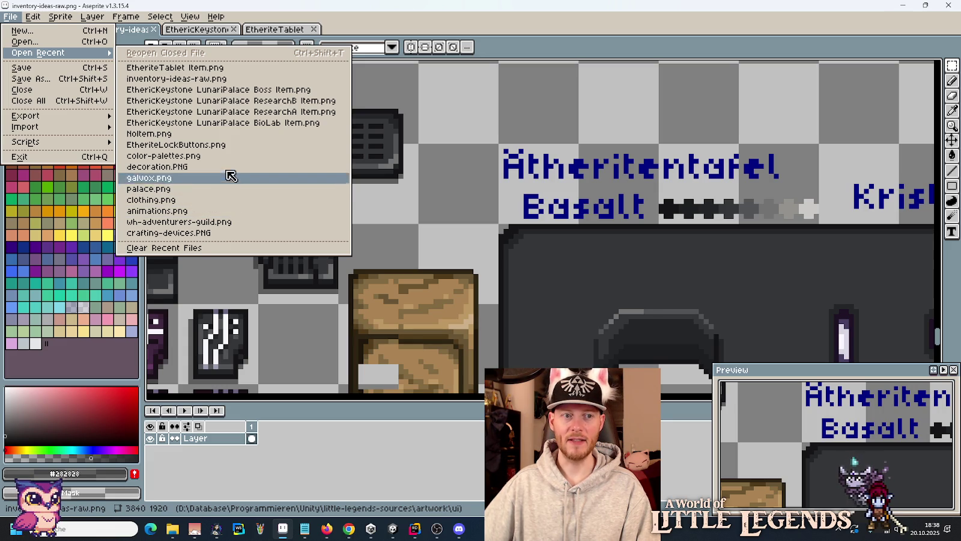
{"action": "left_click", "coordinate": [37, 42]}
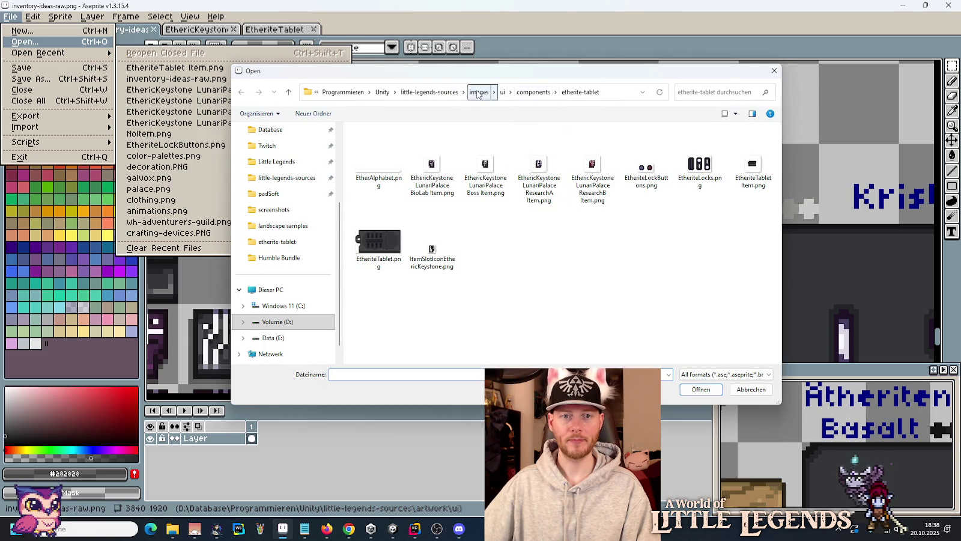
{"action": "left_click", "coordinate": [439, 93]}
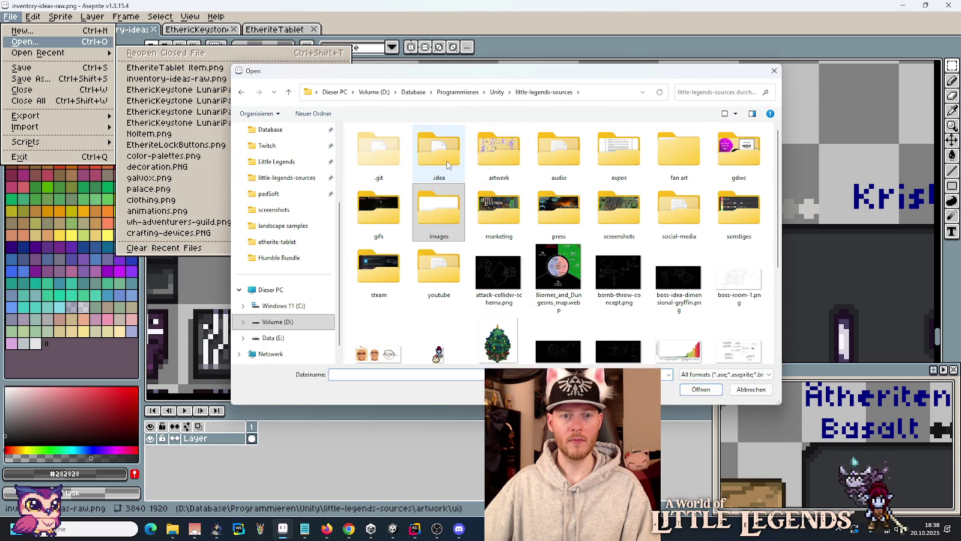
{"action": "double_click", "coordinate": [498, 153]}
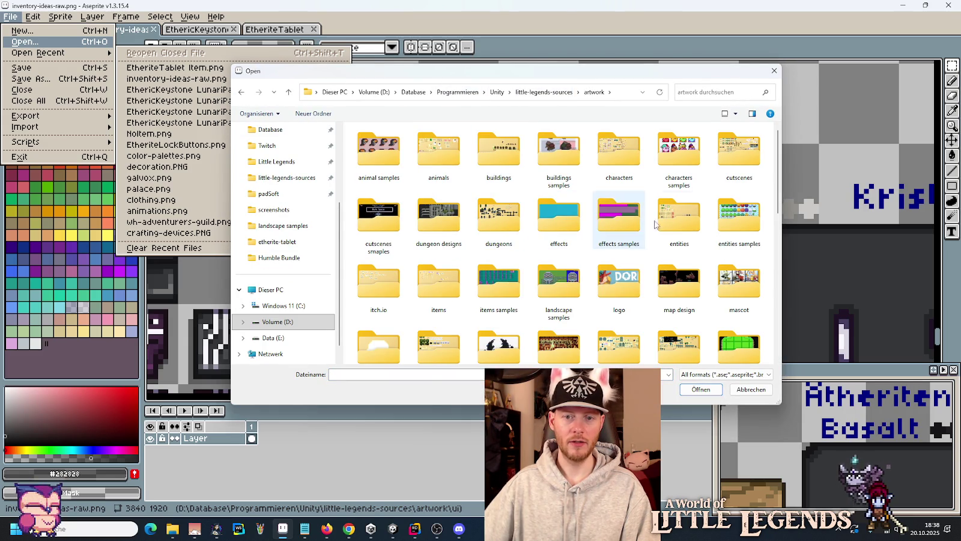
{"action": "double_click", "coordinate": [679, 219]}
{"action": "double_click", "coordinate": [738, 153]}
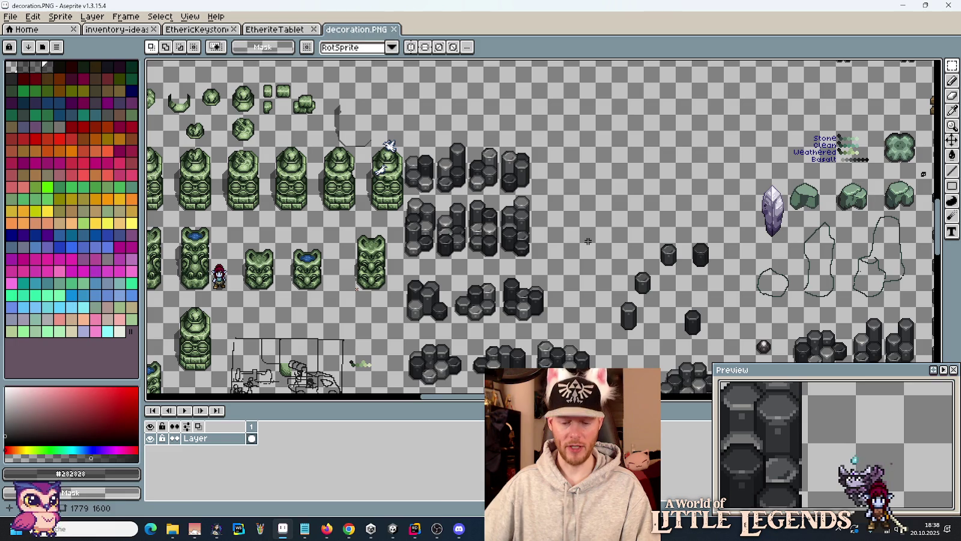
Zoom in and marquee-select the right-hand green barrel on the sprite sheet.
{"action": "scroll", "coordinate": [432, 148], "scroll_direction": "up", "scroll_amount": 5}
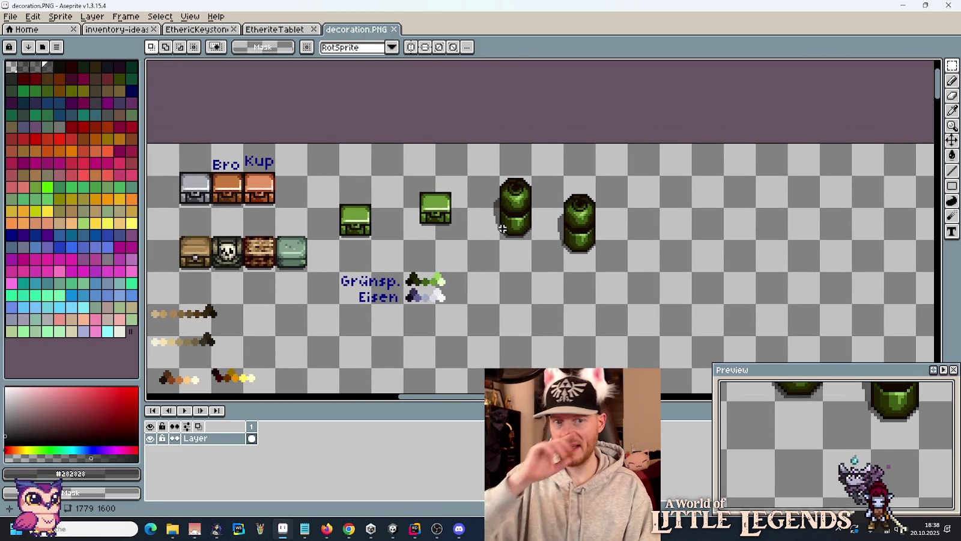
{"action": "left_click_drag", "start_coordinate": [502, 227], "coordinate": [498, 210]}
{"action": "mouse_move", "coordinate": [661, 274]}
{"action": "left_mouse_down"}
{"action": "mouse_move", "coordinate": [626, 262]}
{"action": "mouse_move", "coordinate": [565, 178]}
{"action": "mouse_move", "coordinate": [529, 173]}
{"action": "left_mouse_up"}
{"action": "left_click", "coordinate": [10, 16]}
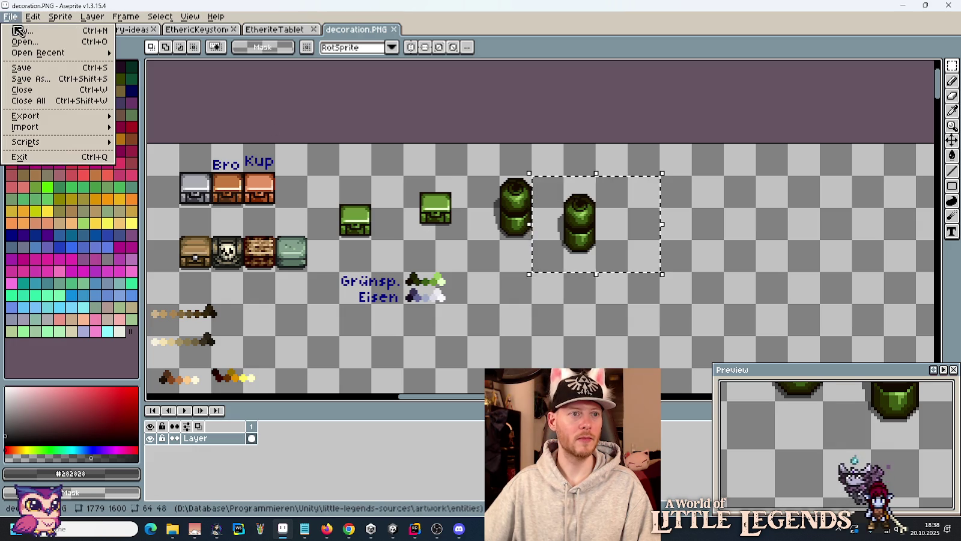
{"action": "left_click", "coordinate": [18, 24]}
Paste the green barrel into a new 32x32 sprite and browse Save As to little-legends-sources\images.
{"action": "left_click", "coordinate": [467, 374]}
{"action": "key", "text": "ctrl+v"}
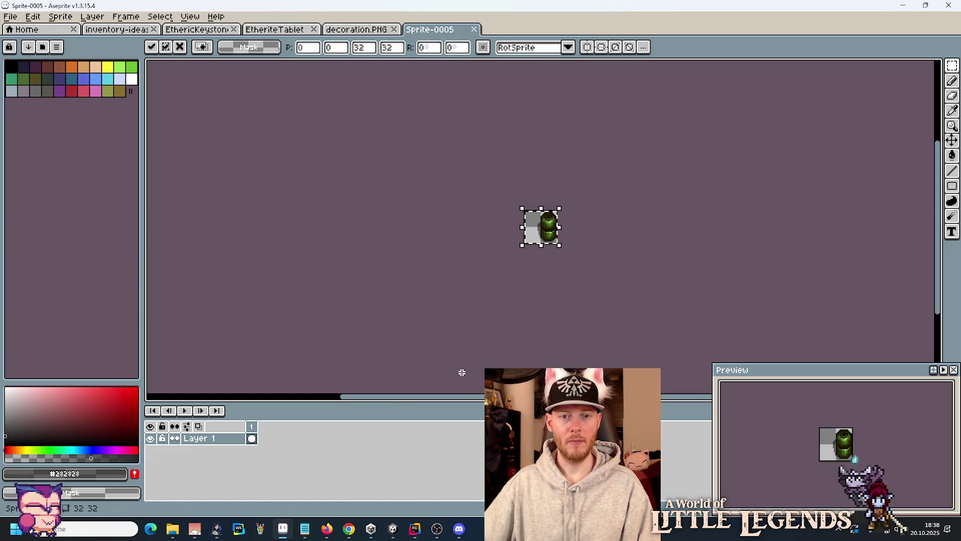
{"action": "key", "text": "ctrl+s"}
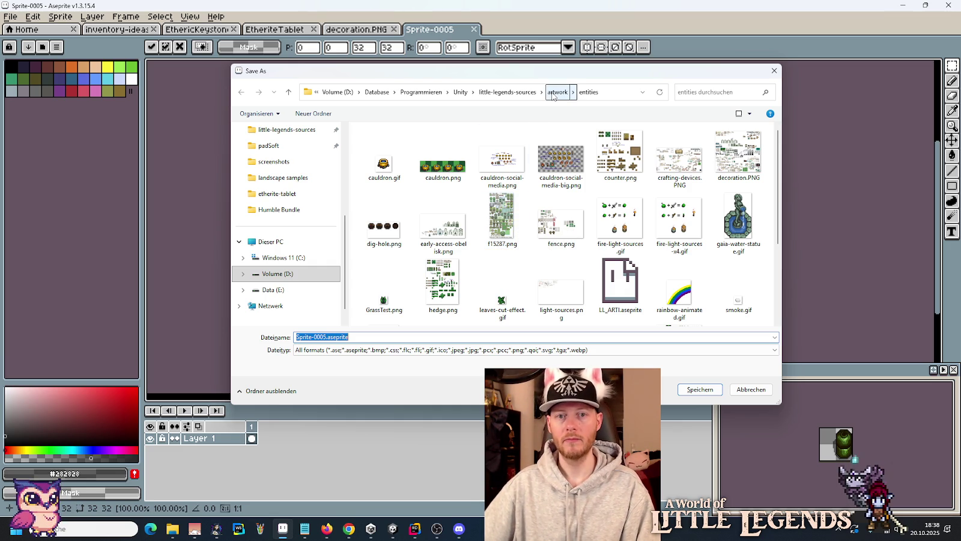
{"action": "left_click", "coordinate": [528, 93]}
{"action": "double_click", "coordinate": [436, 227]}
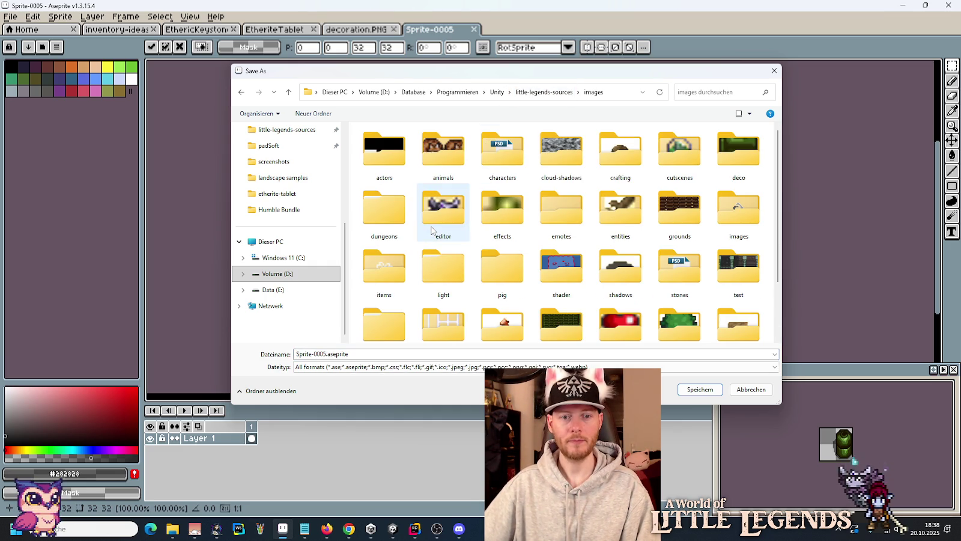
{"action": "double_click", "coordinate": [619, 221]}
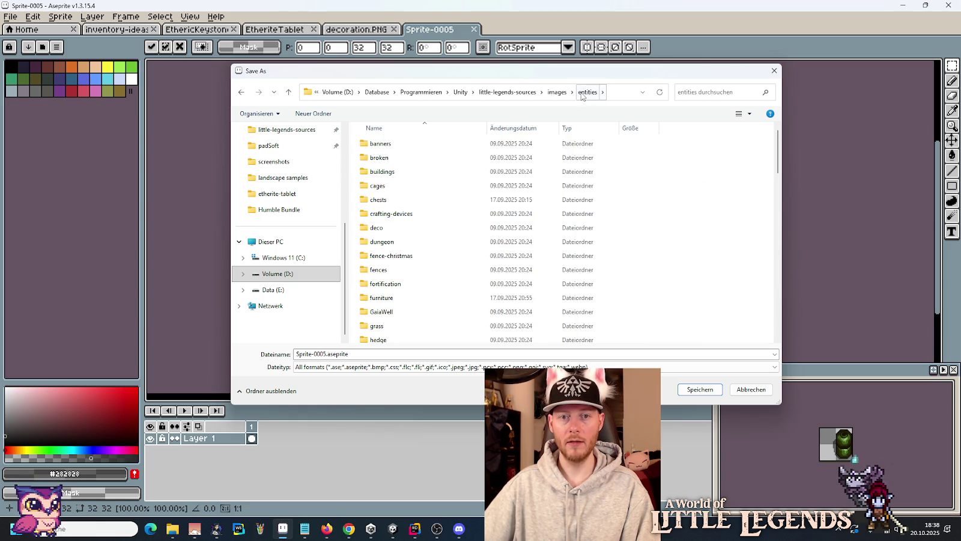
{"action": "left_click", "coordinate": [557, 92]}
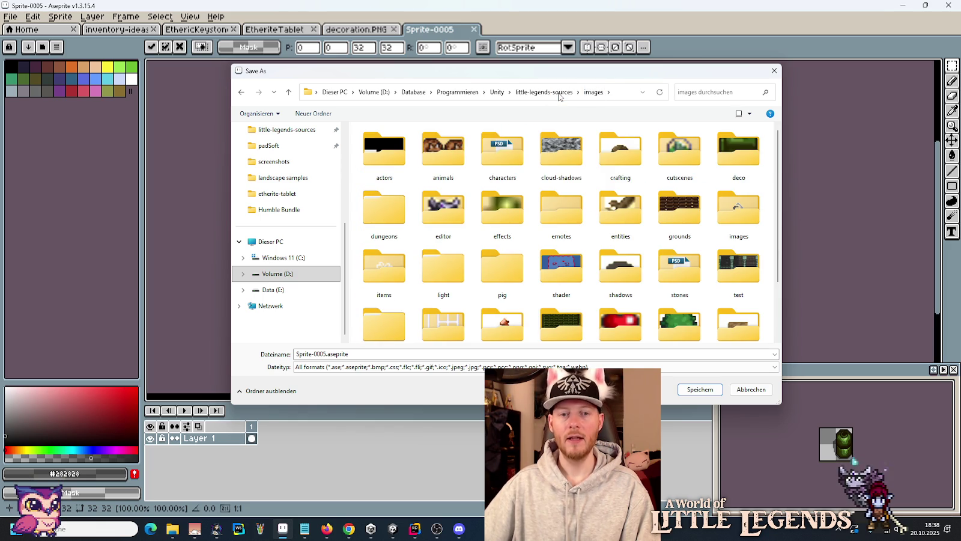
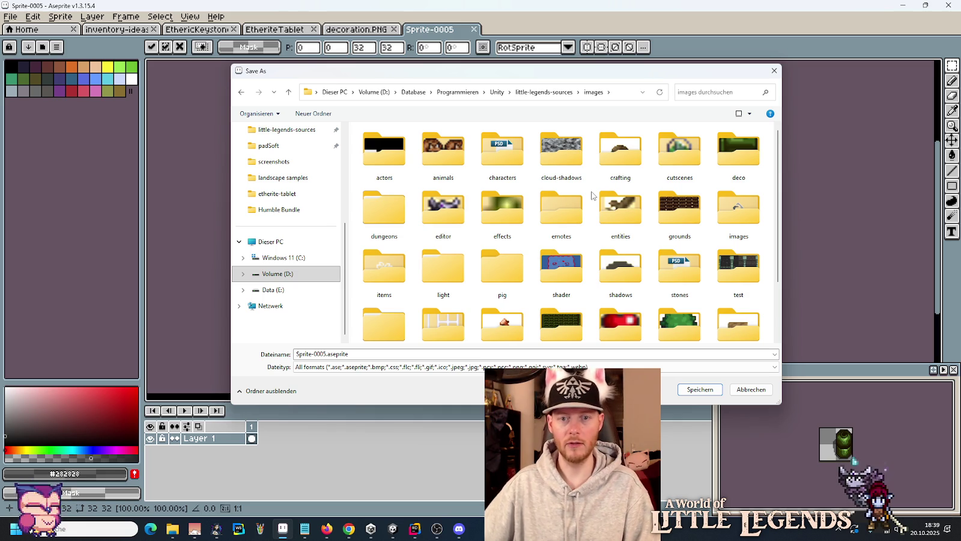
Save the tank sprite into actors/galvox as GalvoxPressureTank.png.
{"action": "double_click", "coordinate": [385, 150]}
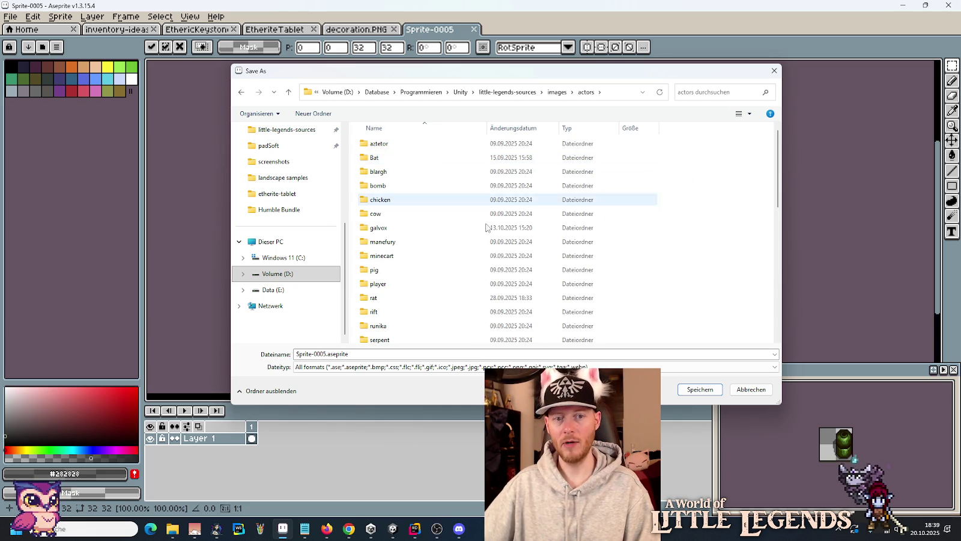
{"action": "double_click", "coordinate": [399, 228]}
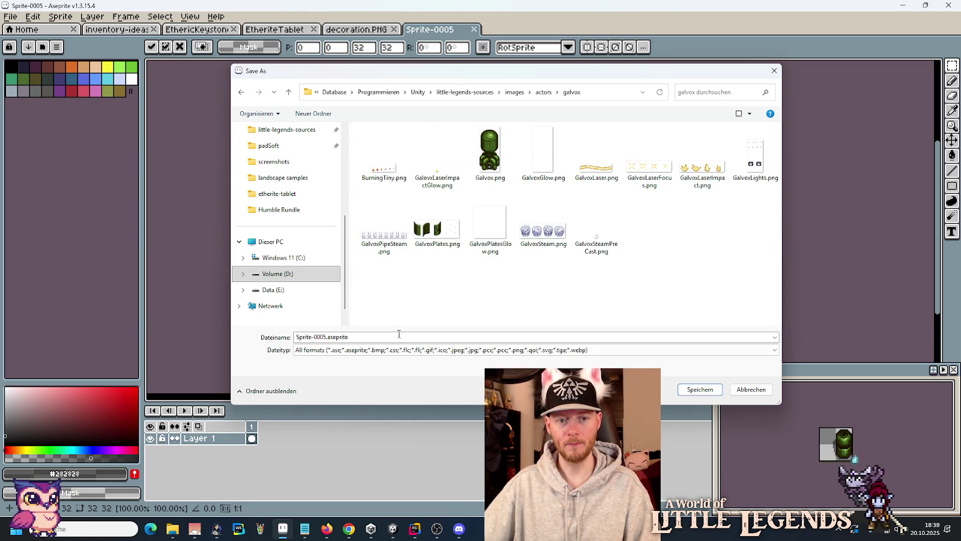
{"action": "left_click_drag", "start_coordinate": [431, 334], "coordinate": [230, 325]}
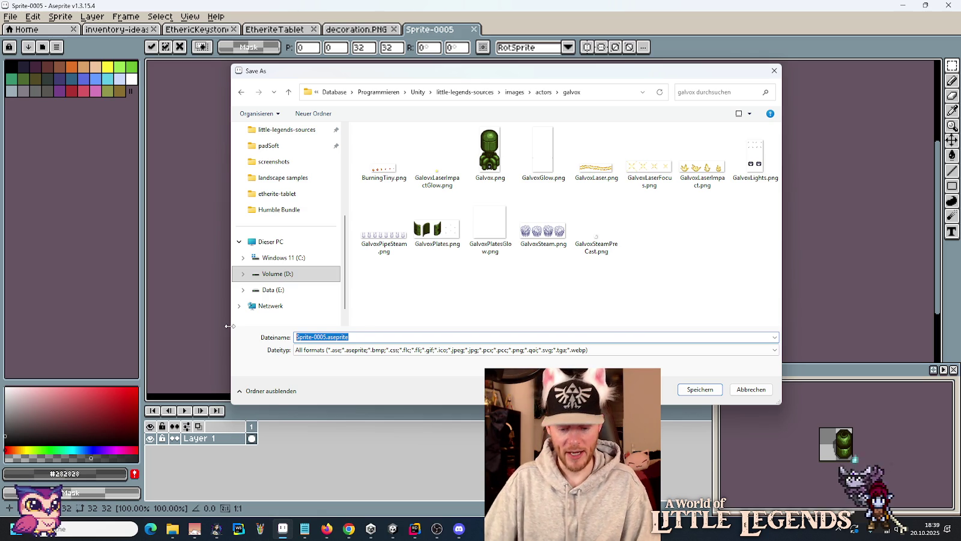
{"action": "type", "text": "Galvox"}
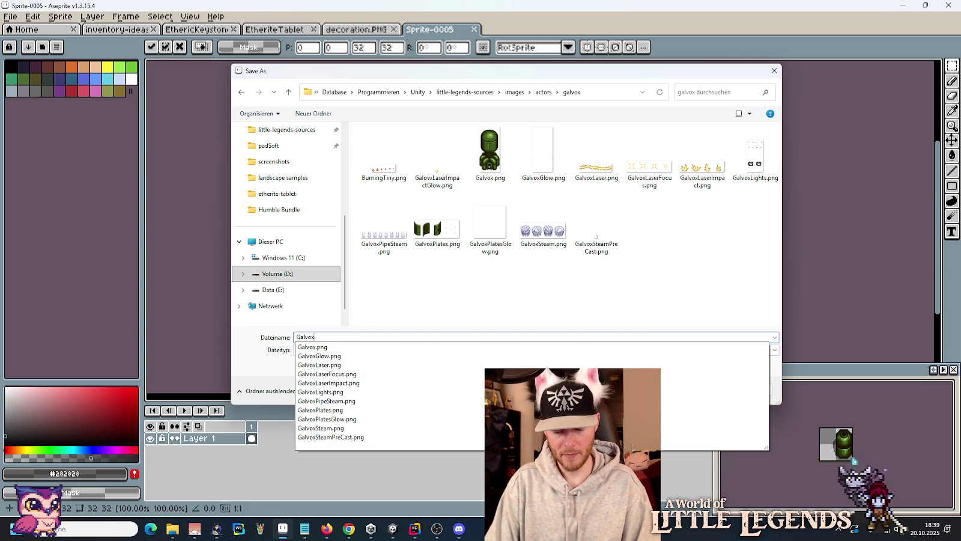
{"action": "type", "text": "PressureTank.png"}
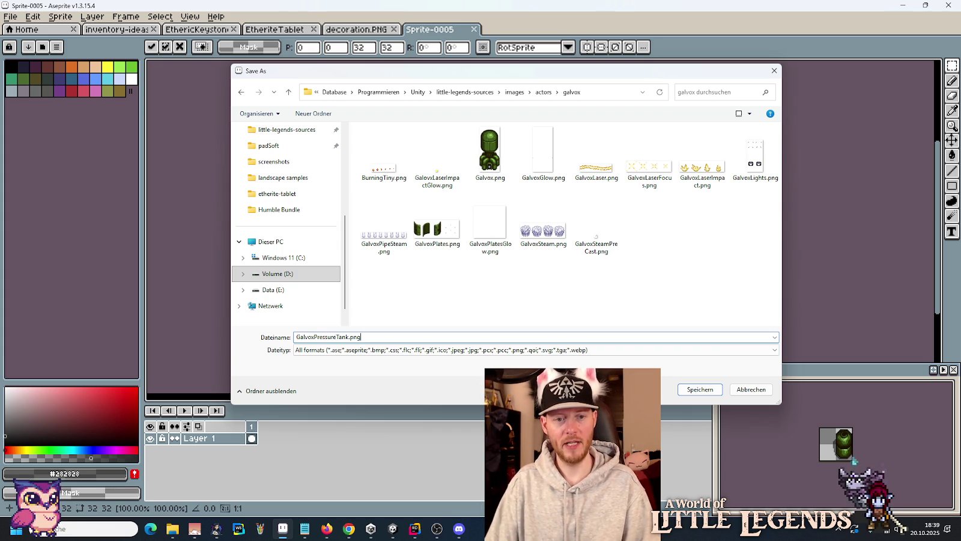
{"action": "key", "text": "Return"}
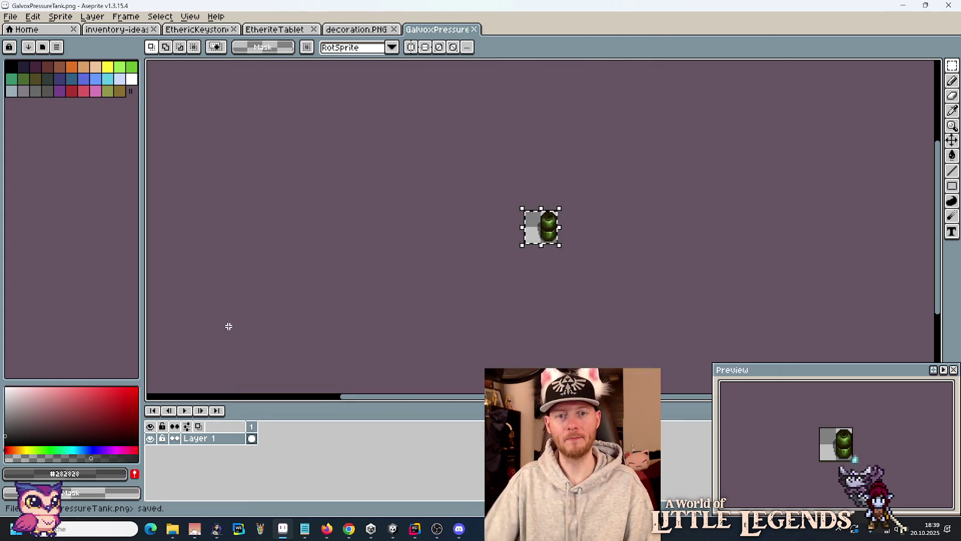
Copy the second green tank from the decoration sheet into a new 48x48 sprite.
{"action": "left_click", "coordinate": [373, 27]}
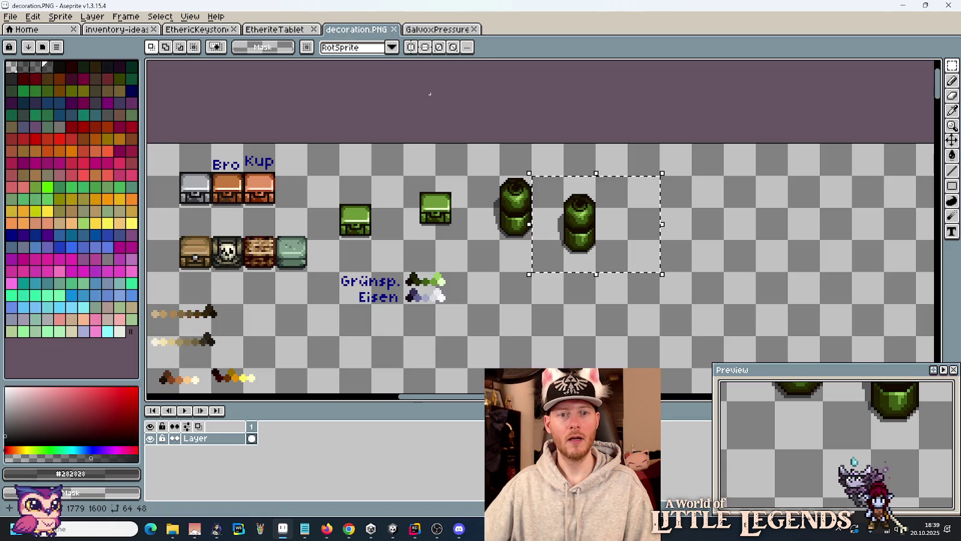
{"action": "left_click_drag", "start_coordinate": [536, 200], "coordinate": [534, 179]}
{"action": "key", "text": "ctrl+c"}
{"action": "key", "text": "alt+f"}
{"action": "key", "text": "n"}
{"action": "left_click", "coordinate": [450, 370]}
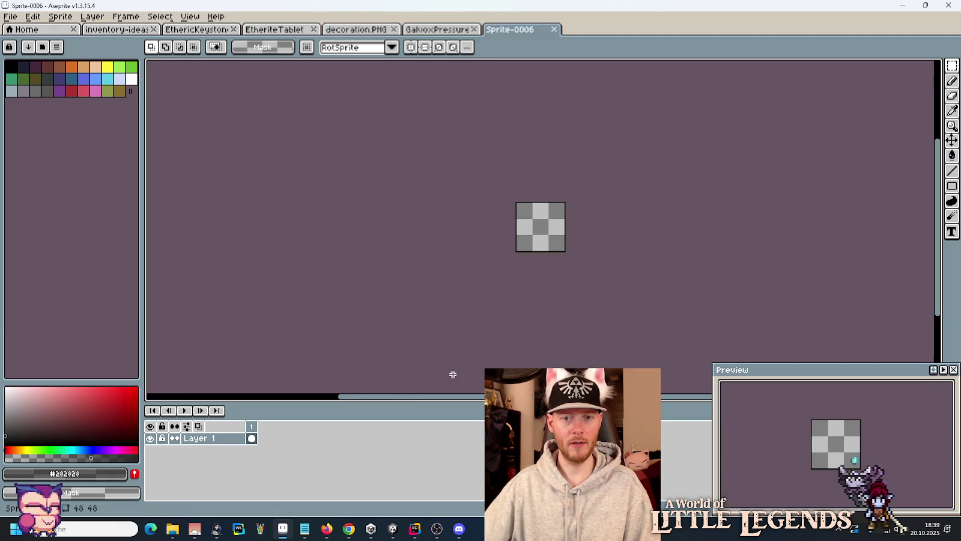
{"action": "key", "text": "ctrl+v"}
Save the new sprite as GalvoxPressureTank Item.png.
{"action": "key", "text": "ctrl+s"}
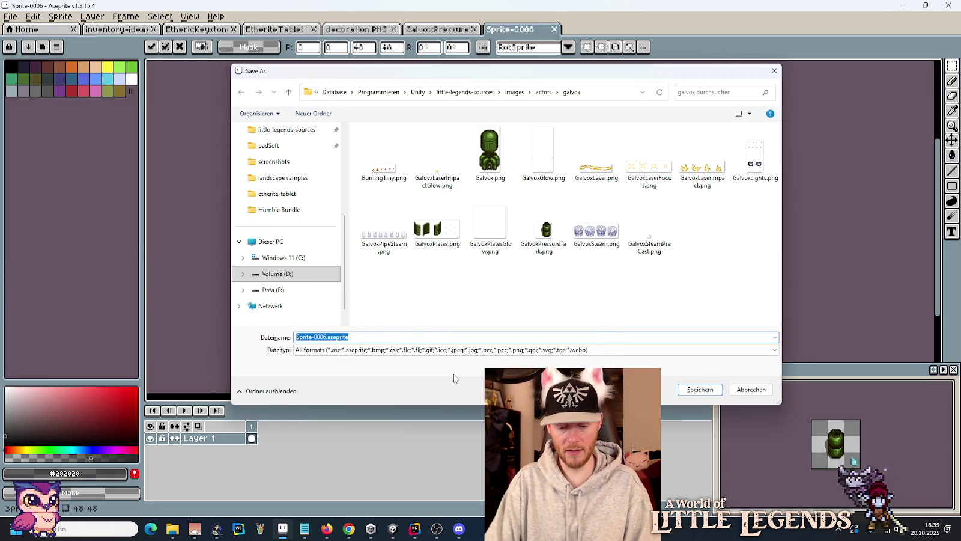
{"action": "type", "text": "GalvoxP"}
{"action": "key", "text": "Down"}
{"action": "key", "text": "Down"}
{"action": "key", "text": "Down"}
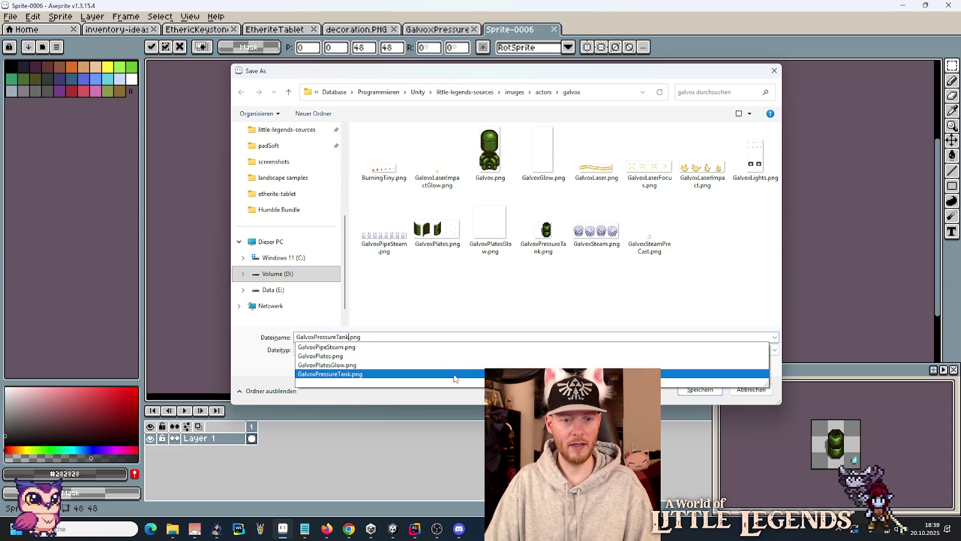
{"action": "type", "text": "Item"}
{"action": "key", "text": "Return"}
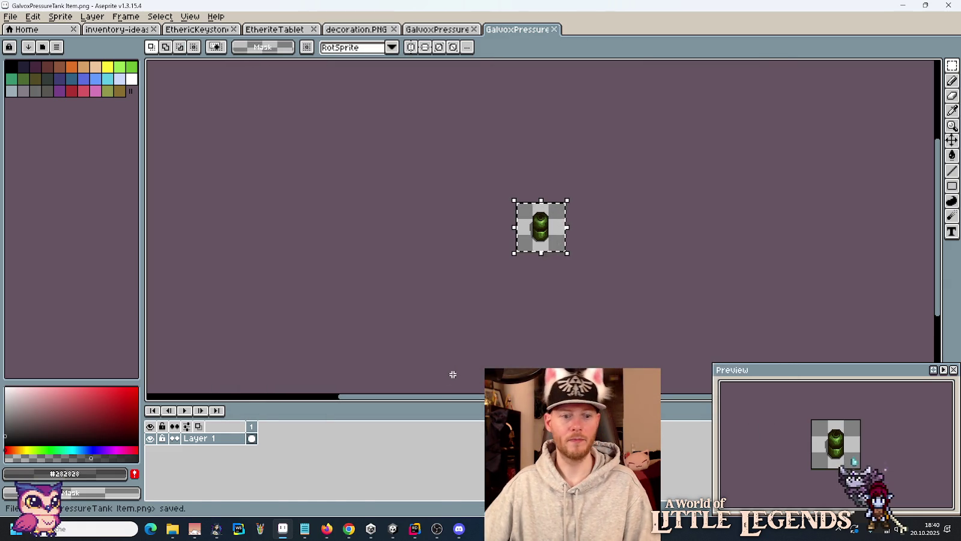
Browse to images/actors/galvox and select both GalvoxPressureTank PNG files.
{"action": "mouse_move", "coordinate": [172, 529]}
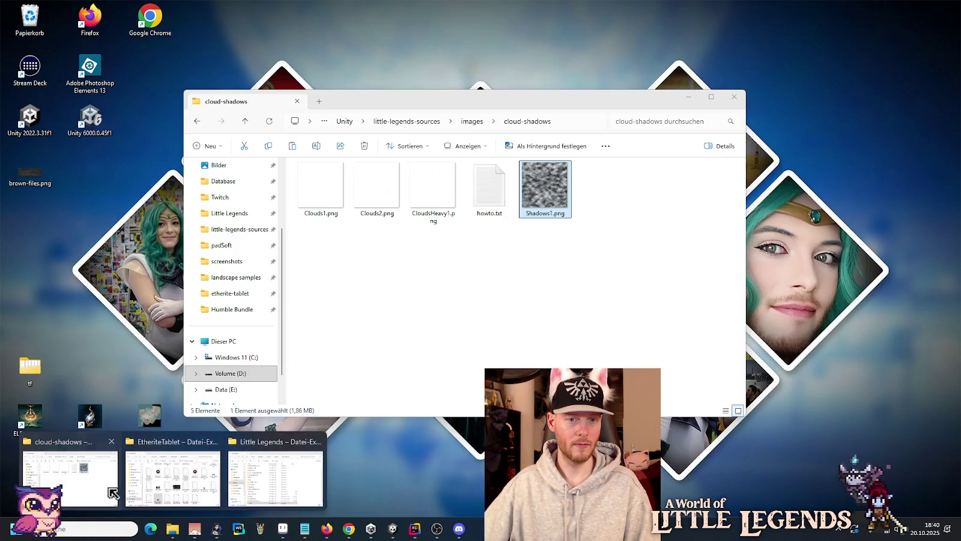
{"action": "left_click", "coordinate": [109, 491]}
{"action": "left_click", "coordinate": [406, 121]}
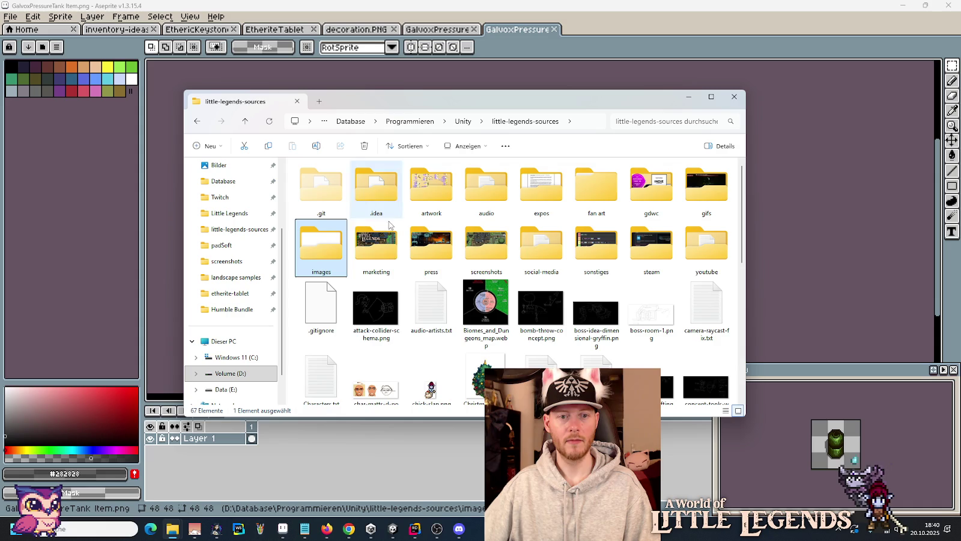
{"action": "double_click", "coordinate": [328, 249]}
{"action": "double_click", "coordinate": [322, 187]}
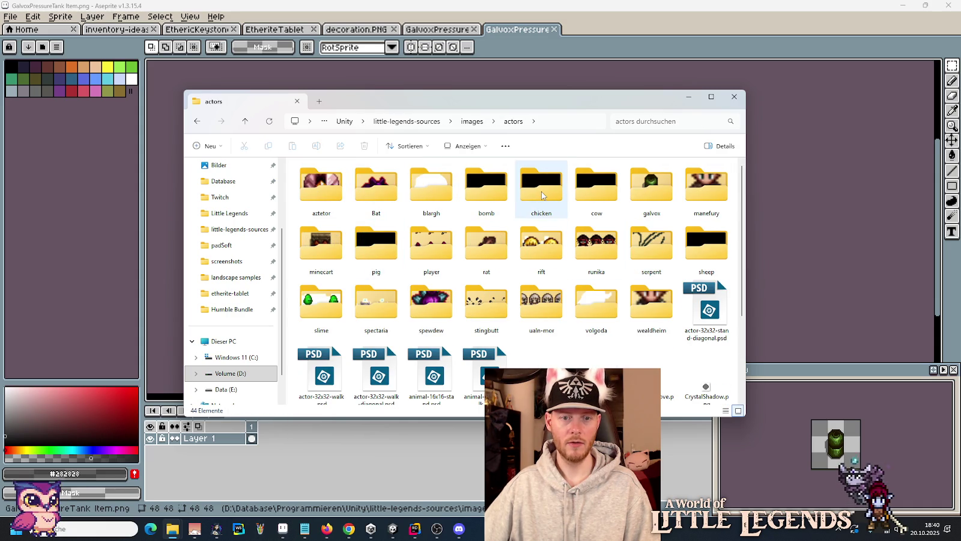
{"action": "double_click", "coordinate": [651, 185]}
{"action": "left_click_drag", "start_coordinate": [572, 323], "coordinate": [464, 229]}
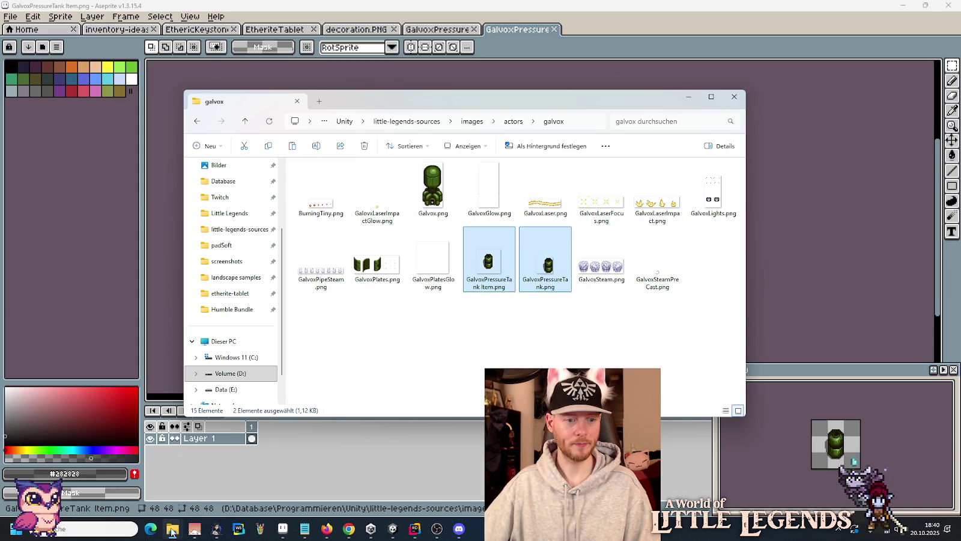
Open the project's Assets/Resources/Actors/Galvox folder, then return to Unity.
{"action": "mouse_move", "coordinate": [172, 530]}
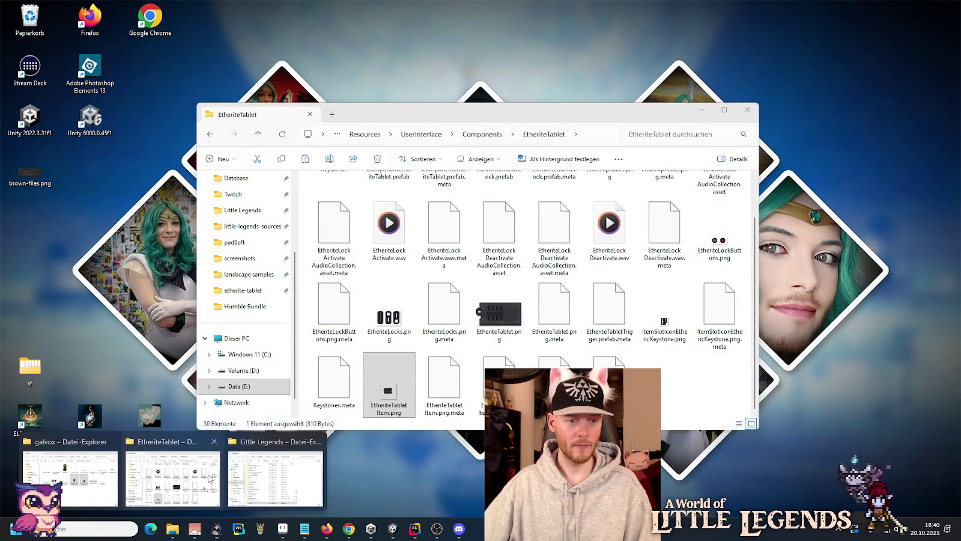
{"action": "left_click", "coordinate": [209, 479]}
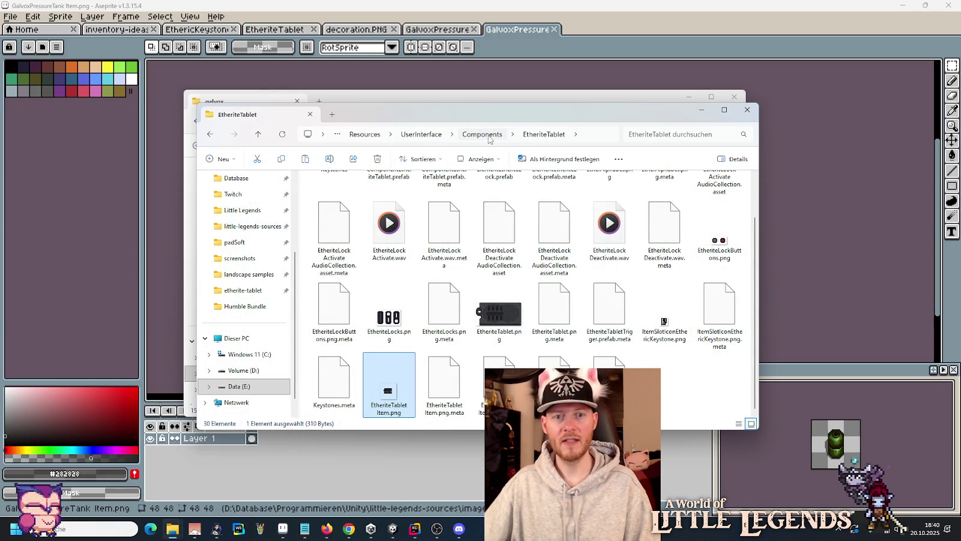
{"action": "left_click", "coordinate": [375, 135]}
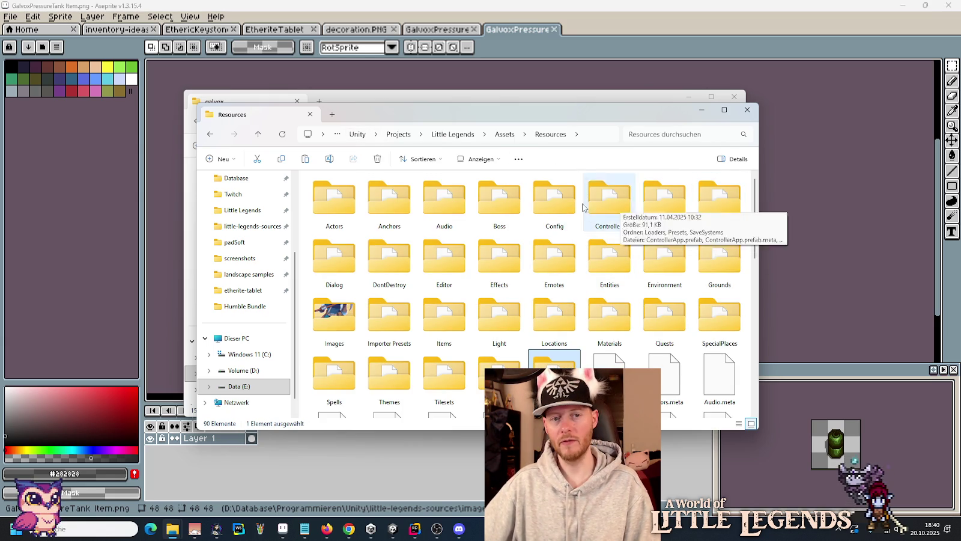
{"action": "double_click", "coordinate": [334, 199]}
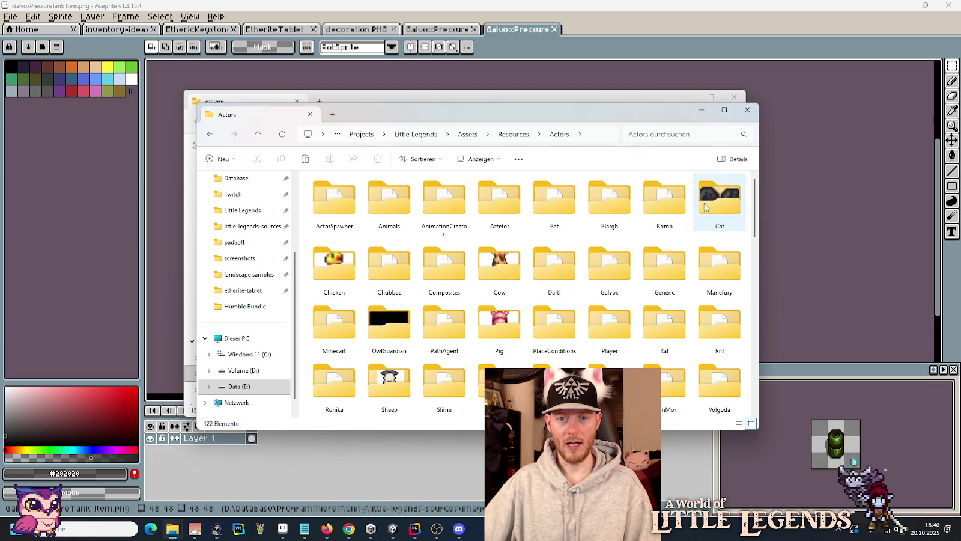
{"action": "double_click", "coordinate": [618, 265]}
{"action": "scroll", "coordinate": [614, 301], "scroll_direction": "down", "scroll_amount": 5}
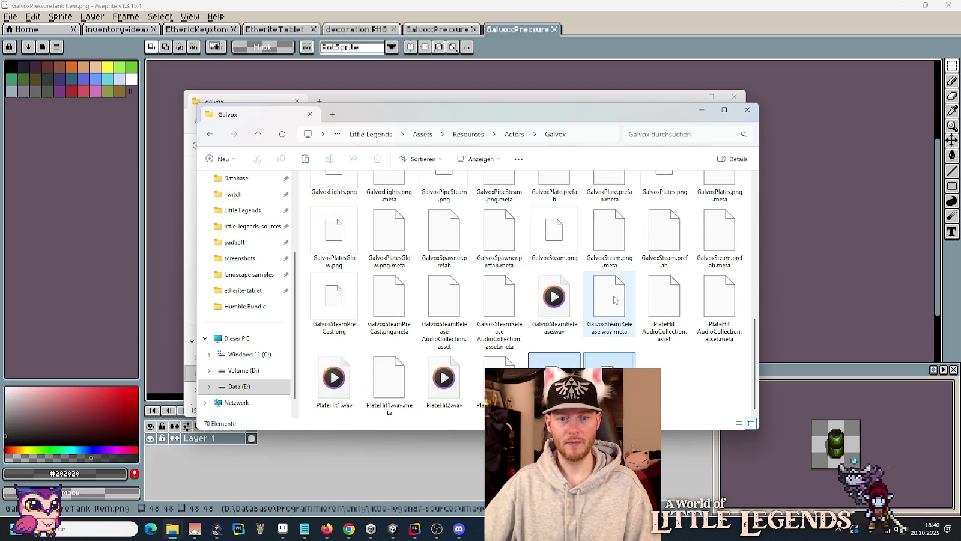
{"action": "left_click", "coordinate": [392, 528]}
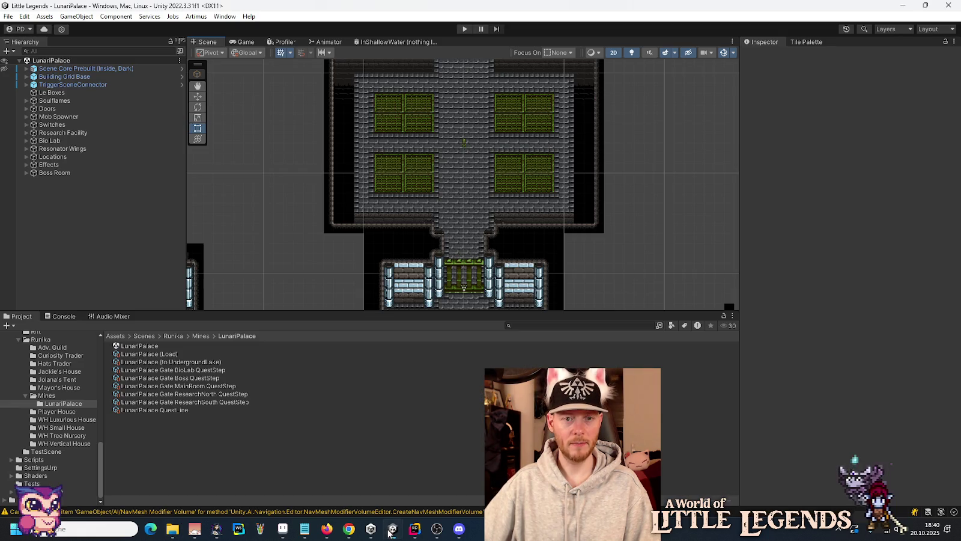
Check the GalvoxPressureTank sprites in Actors > Galvox, then open Entities > Chests listing ChestBase.
{"action": "left_click", "coordinate": [25, 395]}
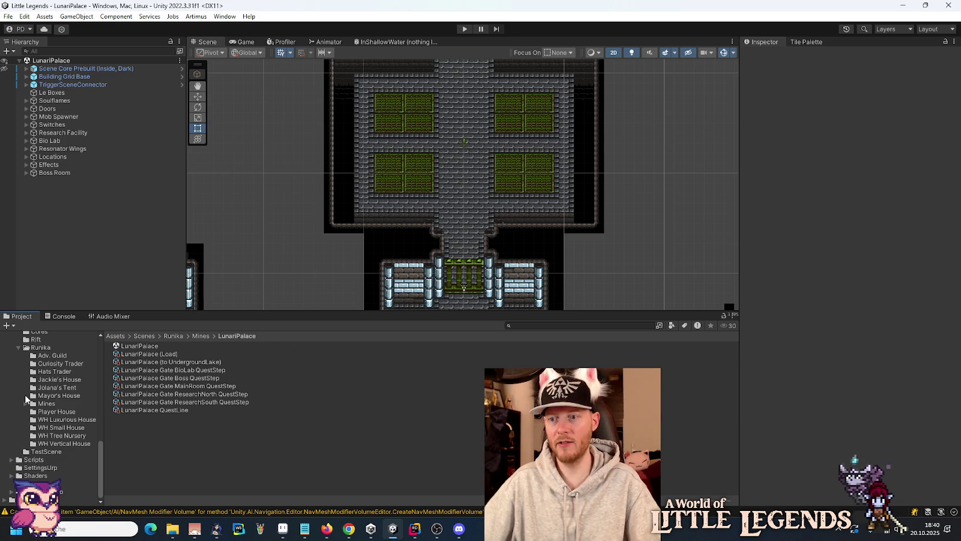
{"action": "scroll", "coordinate": [25, 398], "scroll_direction": "up", "scroll_amount": 15}
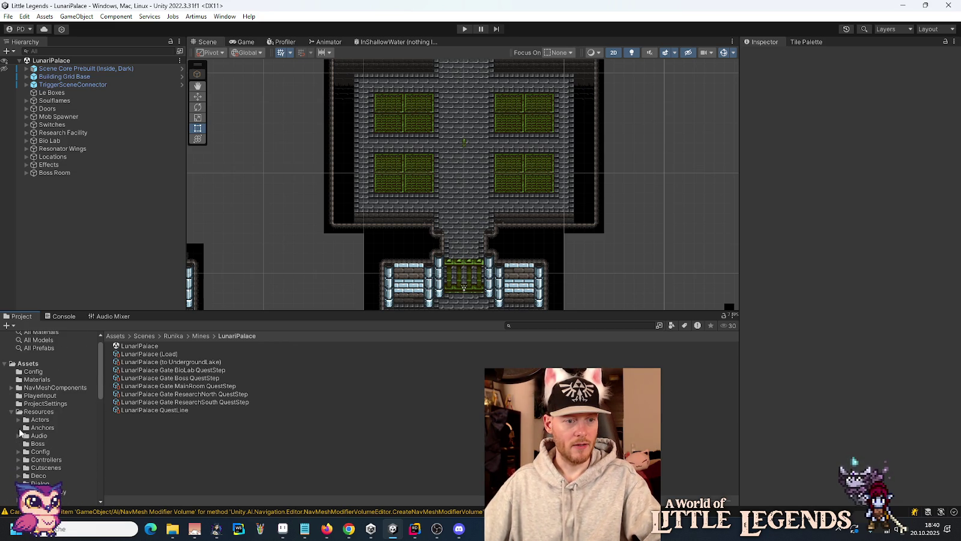
{"action": "left_click", "coordinate": [18, 420]}
{"action": "scroll", "coordinate": [18, 425], "scroll_direction": "down", "scroll_amount": 5}
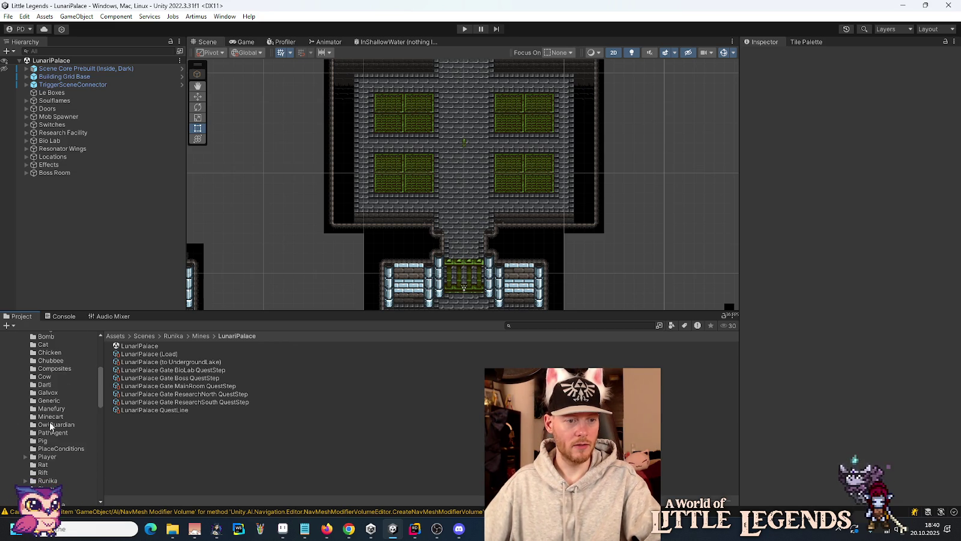
{"action": "left_click", "coordinate": [48, 392]}
{"action": "scroll", "coordinate": [283, 438], "scroll_direction": "down", "scroll_amount": 5}
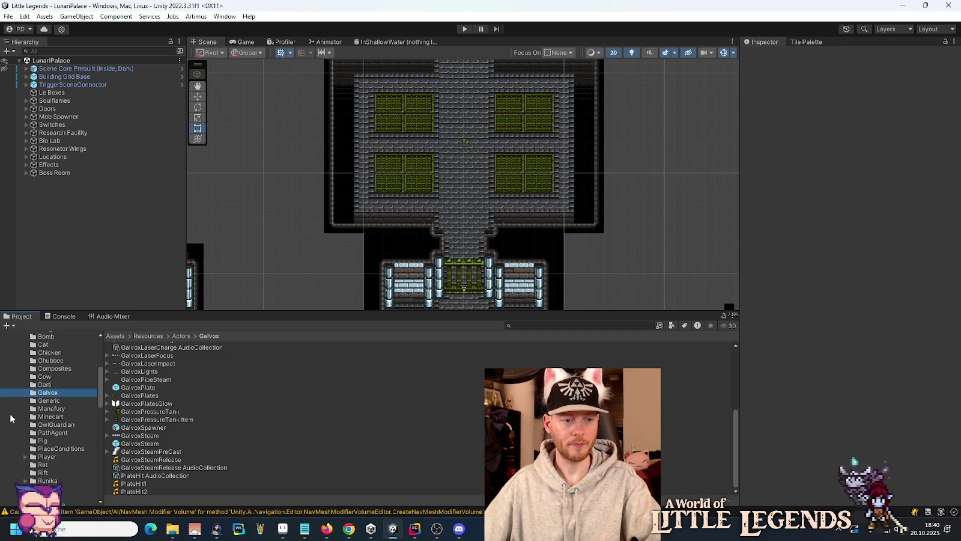
{"action": "scroll", "coordinate": [48, 410], "scroll_direction": "down", "scroll_amount": 3}
{"action": "scroll", "coordinate": [48, 409], "scroll_direction": "down", "scroll_amount": 3}
{"action": "scroll", "coordinate": [49, 414], "scroll_direction": "up", "scroll_amount": 3}
{"action": "scroll", "coordinate": [50, 414], "scroll_direction": "down", "scroll_amount": 3}
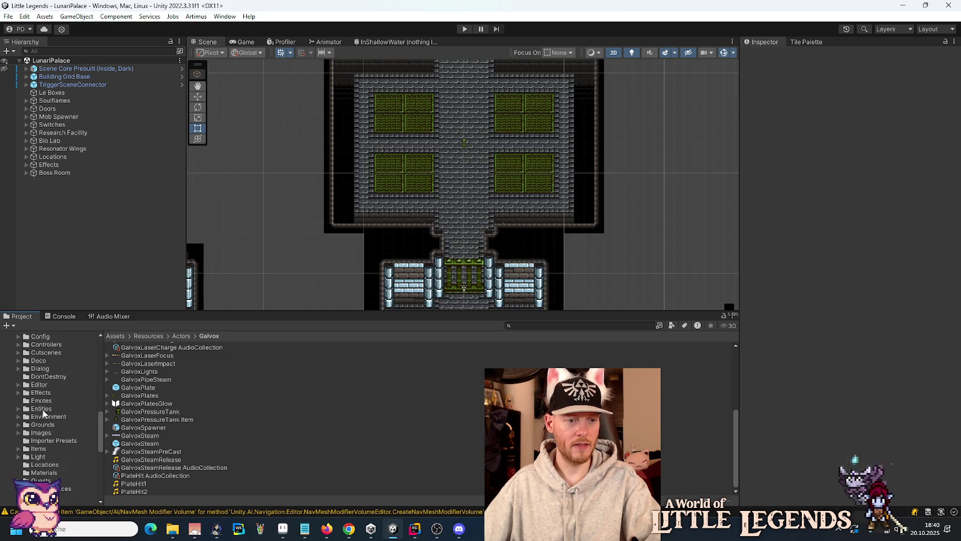
{"action": "left_click", "coordinate": [19, 409]}
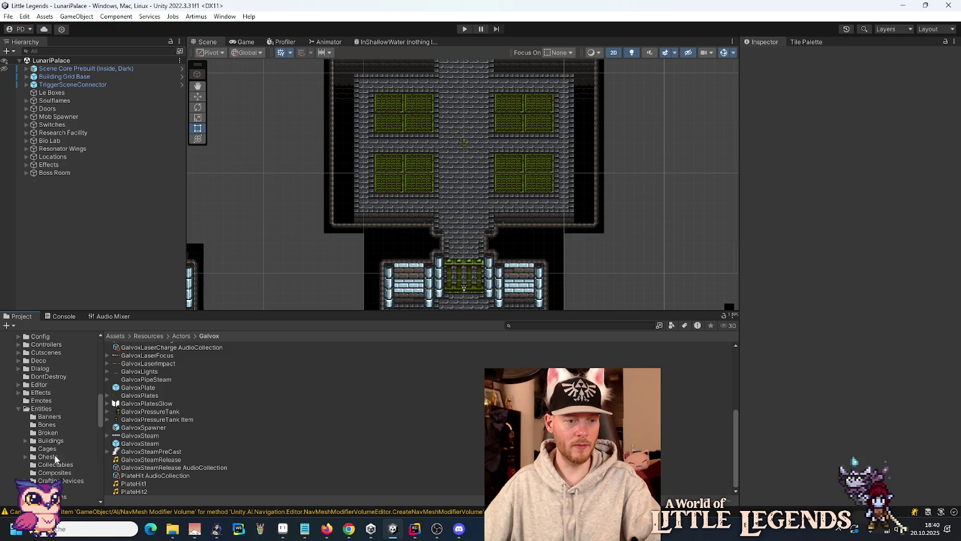
{"action": "left_click", "coordinate": [52, 457]}
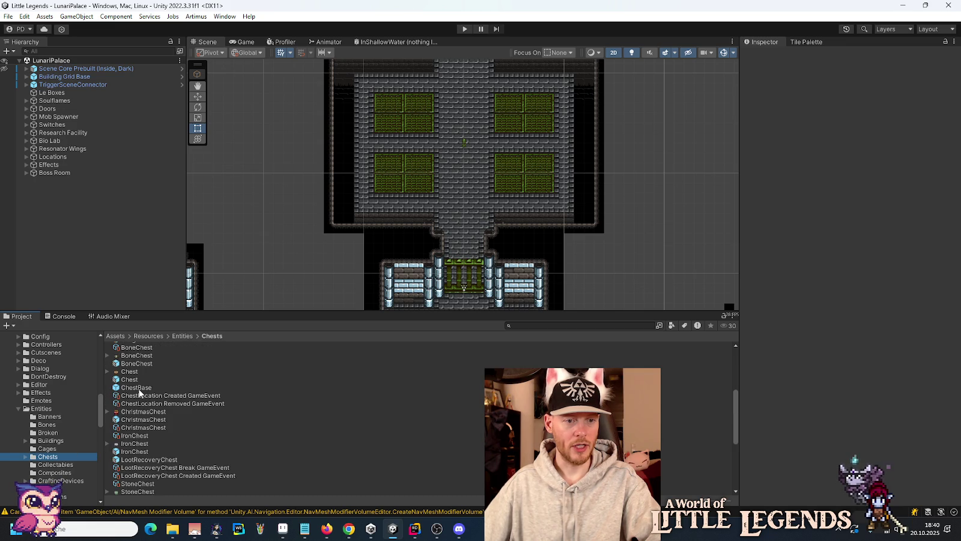
Create a prefab variant of ChestBase named GalvoxPressureTank.
{"action": "right_click", "coordinate": [138, 388]}
{"action": "mouse_move", "coordinate": [191, 97]}
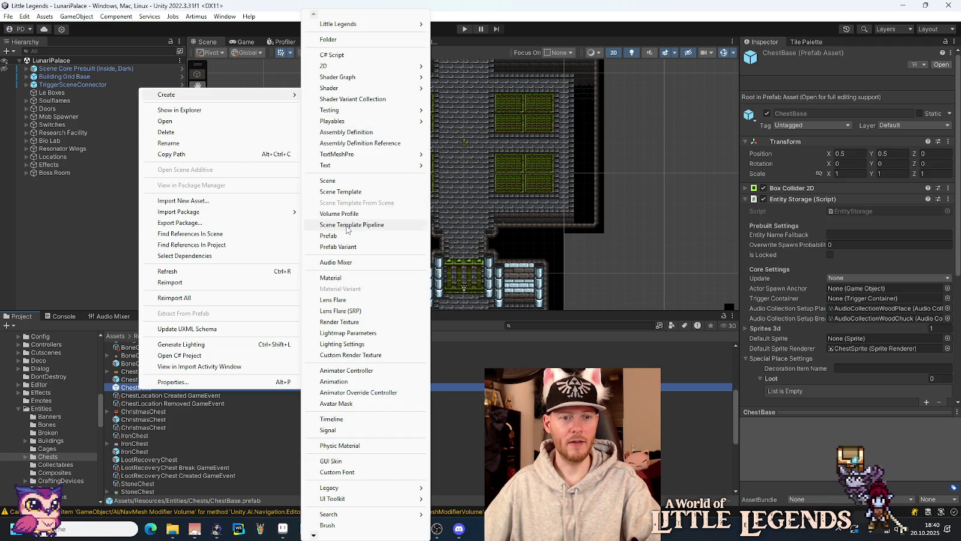
{"action": "left_click", "coordinate": [342, 246]}
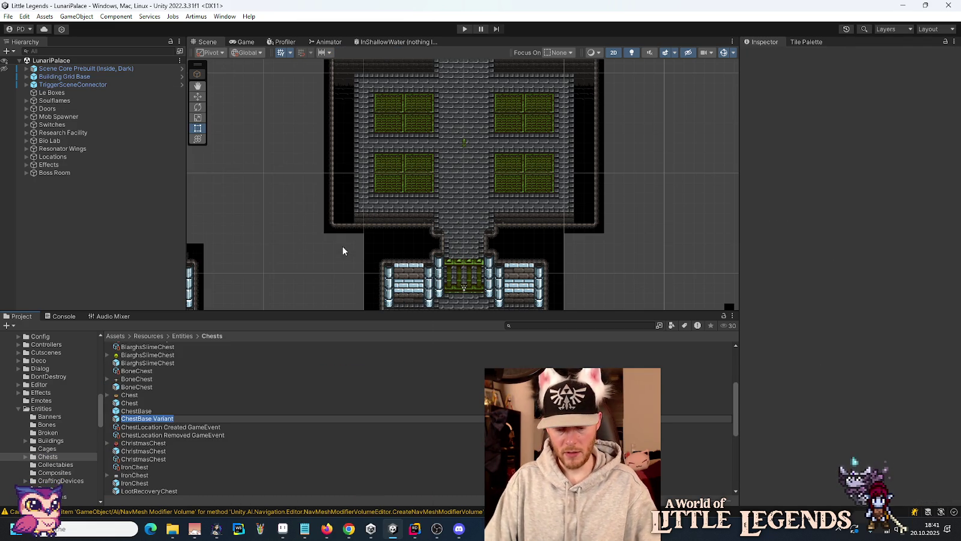
{"action": "type", "text": "GalvoxPressureTank"}
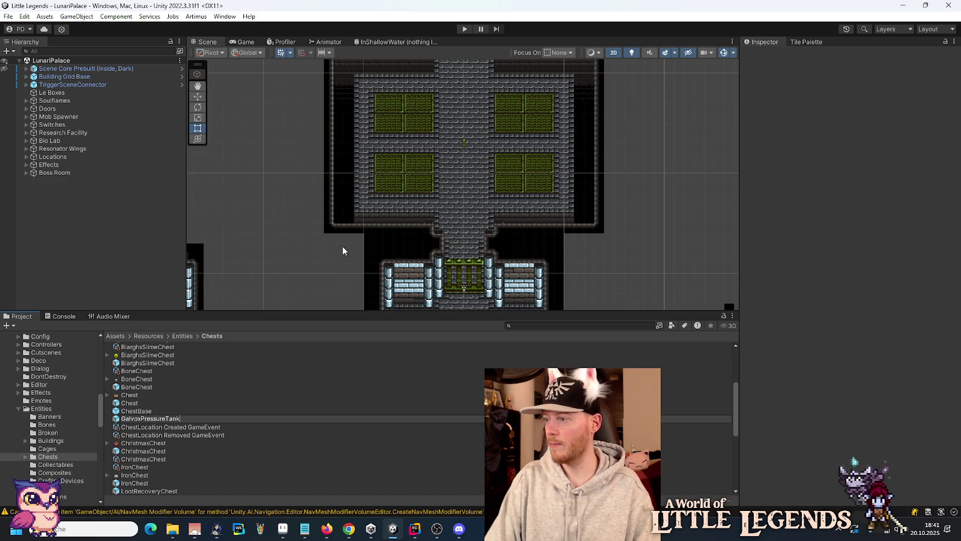
{"action": "key", "text": "Return"}
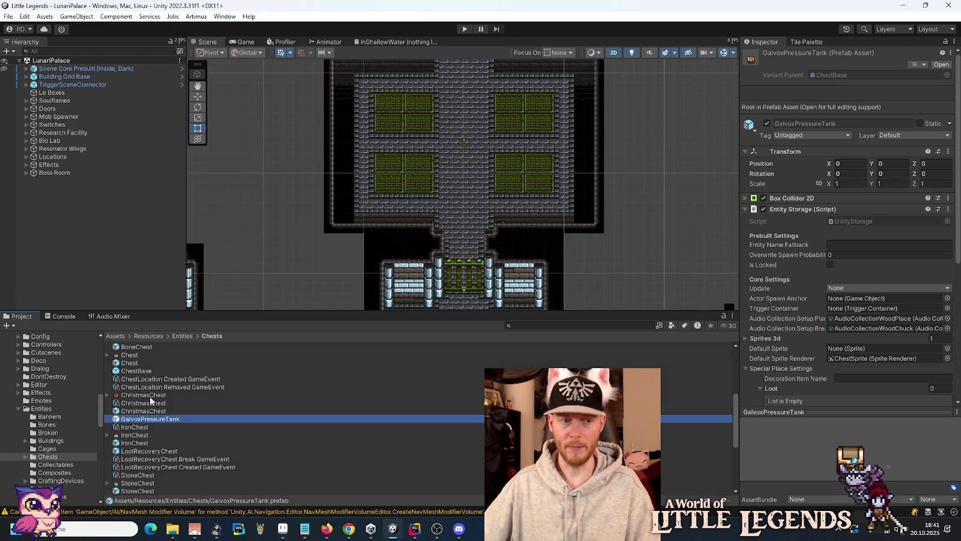
Move the GalvoxPressureTank prefab into Actors/Galvox and open it for editing.
{"action": "scroll", "coordinate": [63, 421], "scroll_direction": "down", "scroll_amount": 5}
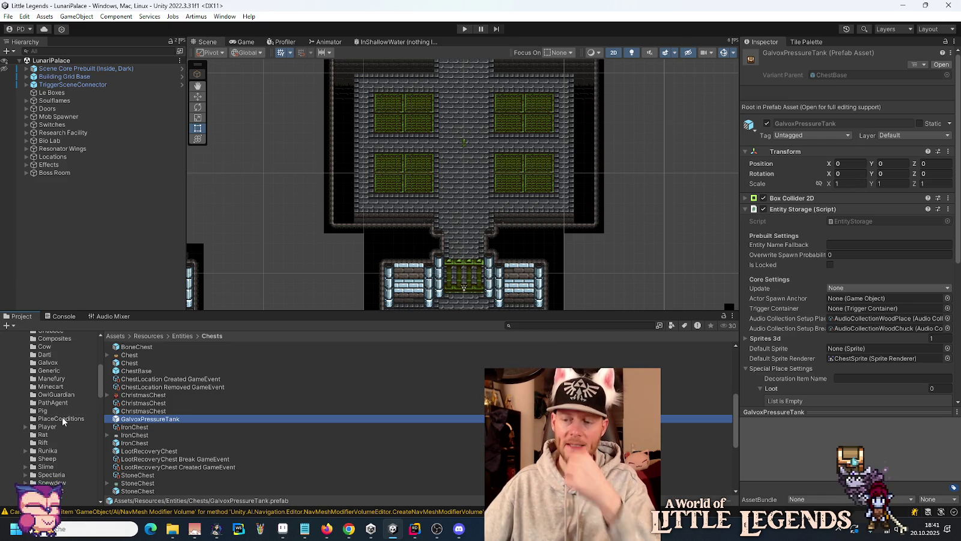
{"action": "scroll", "coordinate": [63, 421], "scroll_direction": "up", "scroll_amount": 2}
{"action": "scroll", "coordinate": [63, 421], "scroll_direction": "up", "scroll_amount": 4}
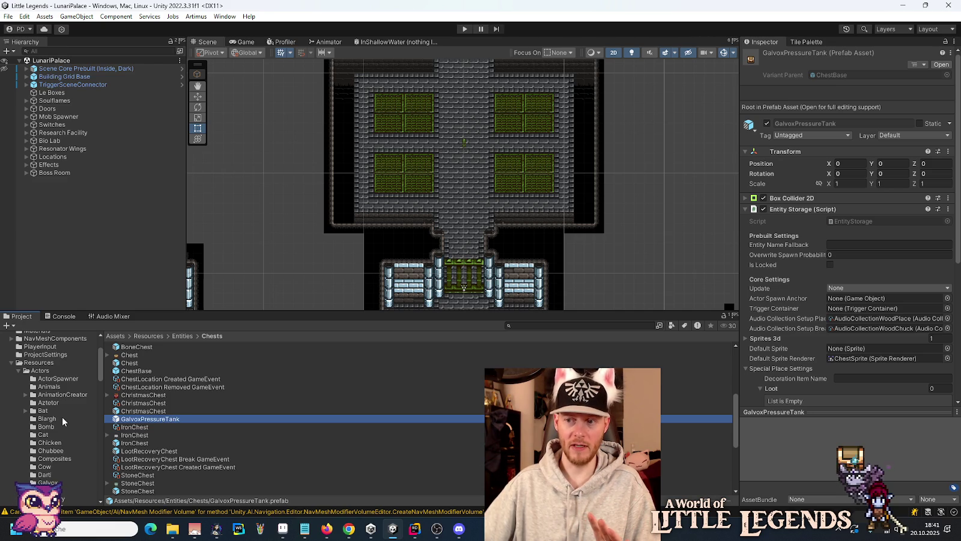
{"action": "scroll", "coordinate": [63, 418], "scroll_direction": "down", "scroll_amount": 2}
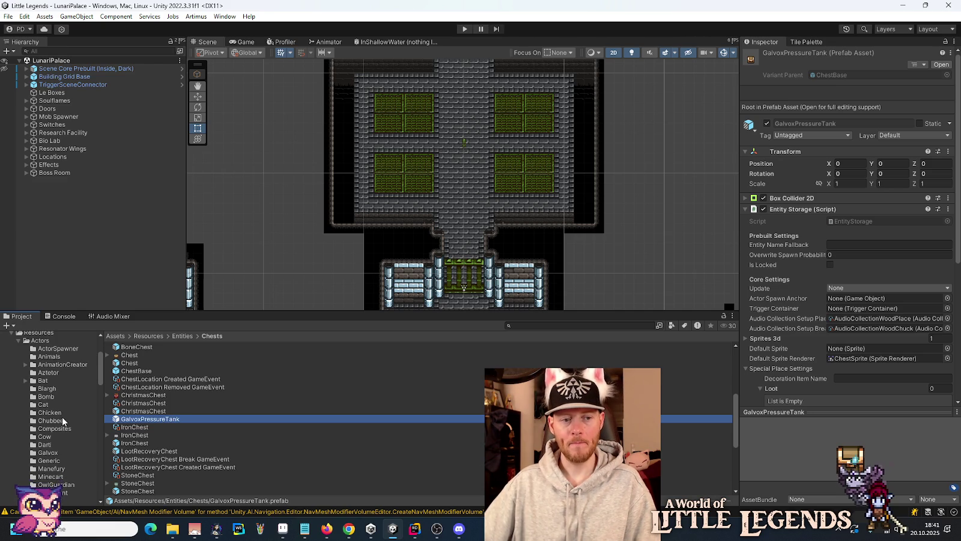
{"action": "scroll", "coordinate": [63, 421], "scroll_direction": "down", "scroll_amount": 2}
{"action": "left_click_drag", "start_coordinate": [129, 421], "coordinate": [46, 426]}
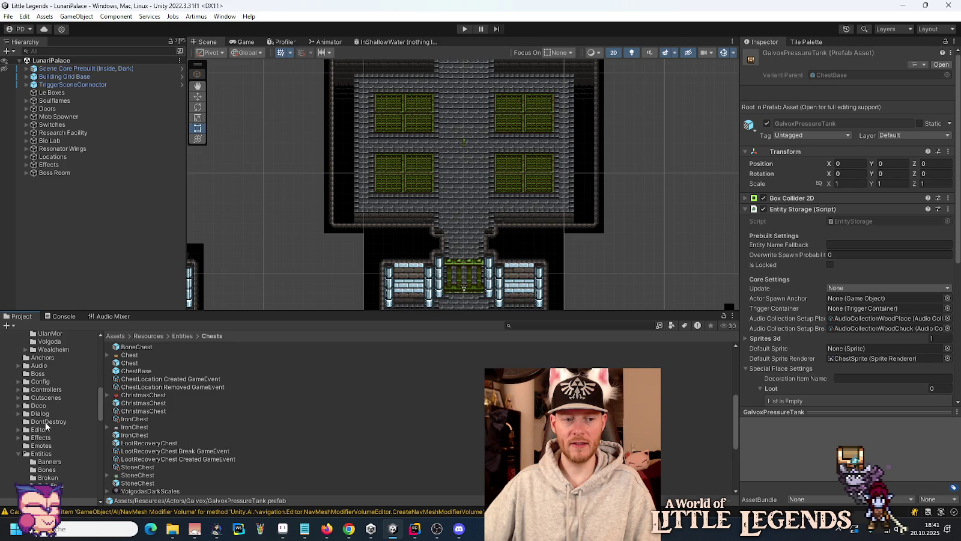
{"action": "scroll", "coordinate": [48, 420], "scroll_direction": "down", "scroll_amount": 10}
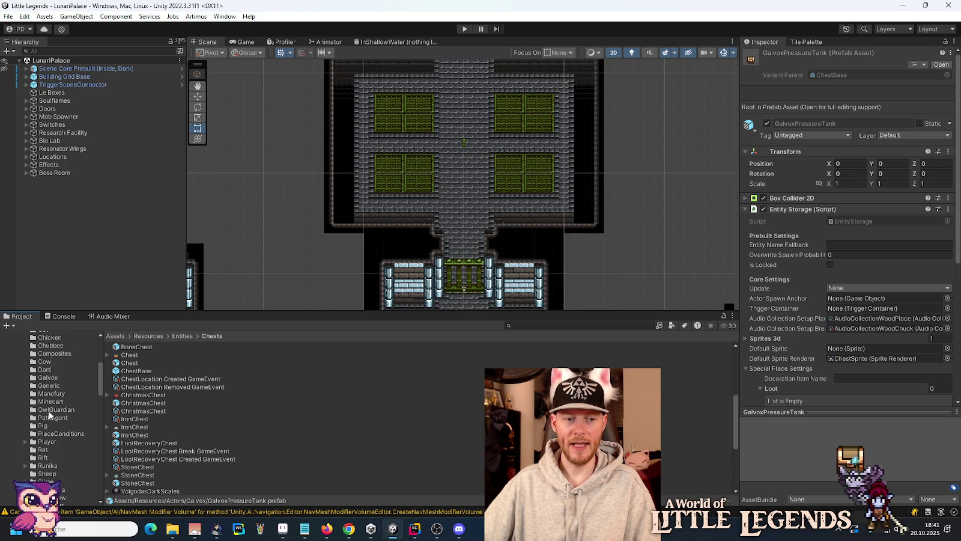
{"action": "left_click", "coordinate": [48, 377]}
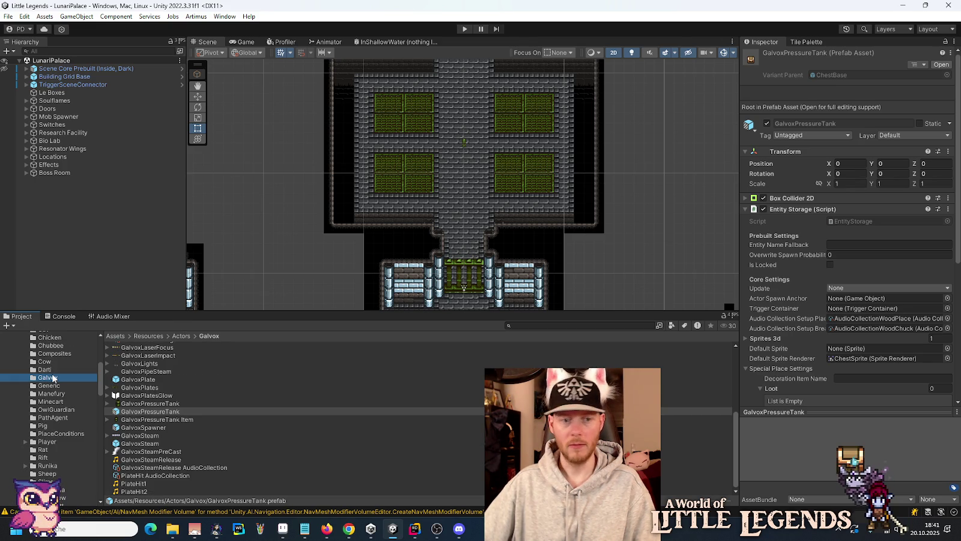
{"action": "double_click", "coordinate": [164, 411]}
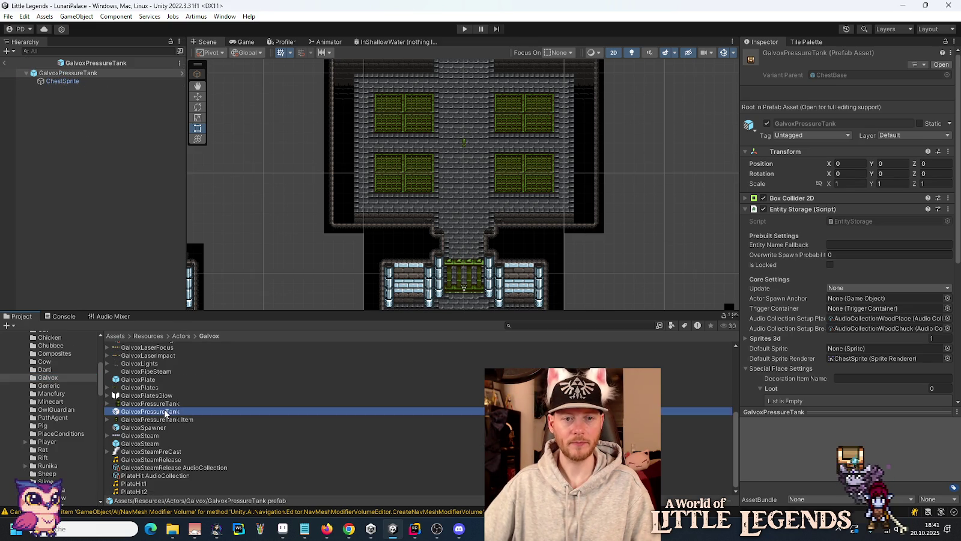
Revert the prefab's Position to the base prefab value of 0.5, 0.5.
{"action": "scroll", "coordinate": [480, 246], "scroll_direction": "down", "scroll_amount": 3}
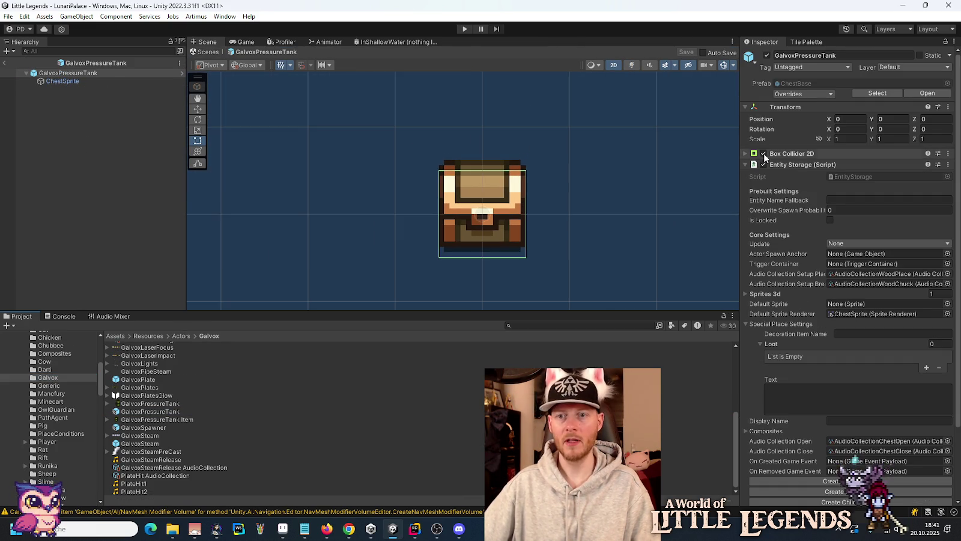
{"action": "right_click", "coordinate": [758, 119]}
{"action": "left_click", "coordinate": [783, 156]}
{"action": "right_click", "coordinate": [769, 128]}
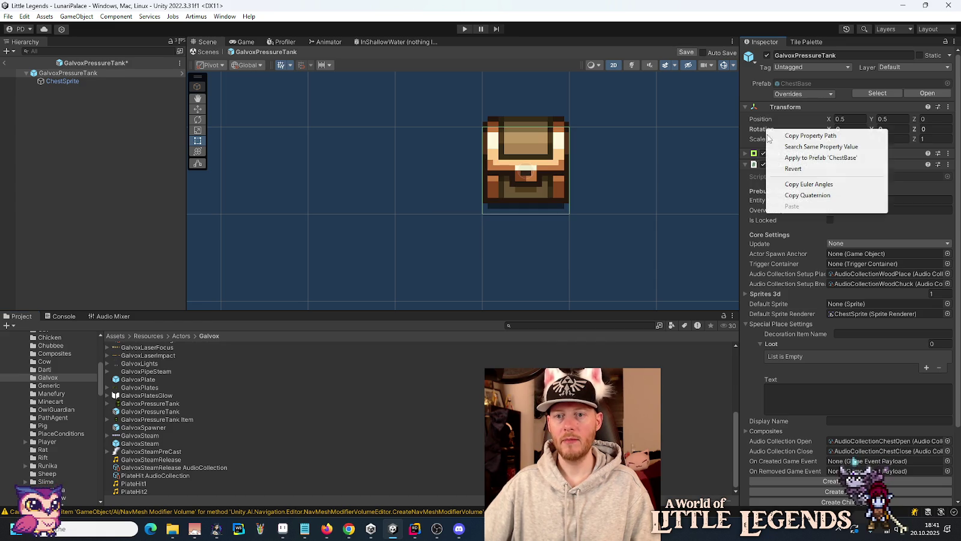
{"action": "key", "text": "Escape"}
{"action": "scroll", "coordinate": [352, 263], "scroll_direction": "down", "scroll_amount": 5}
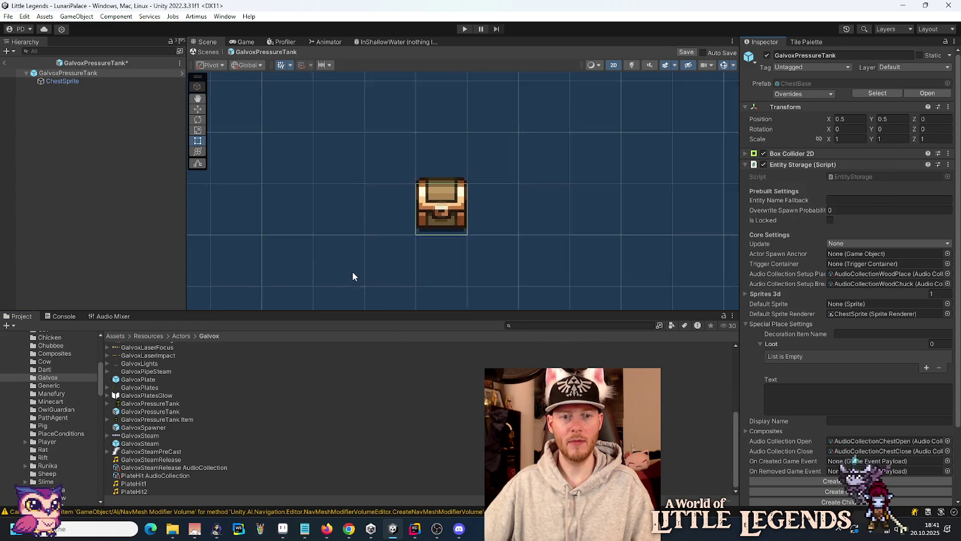
Give ChestSprite the GalvoxPressureTank sprite and apply a custom pivot of 0.75, 0.25.
{"action": "left_click", "coordinate": [88, 81]}
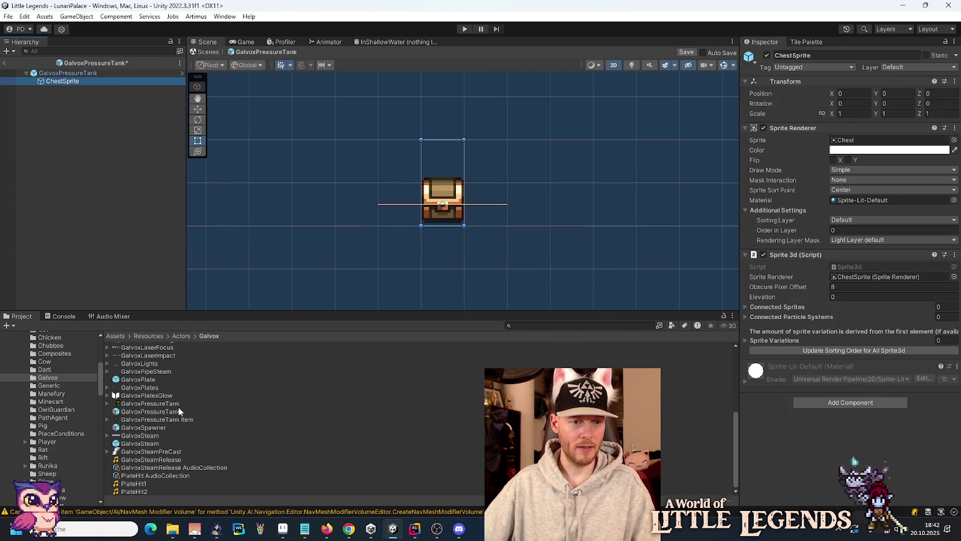
{"action": "left_click_drag", "start_coordinate": [163, 406], "coordinate": [847, 146]}
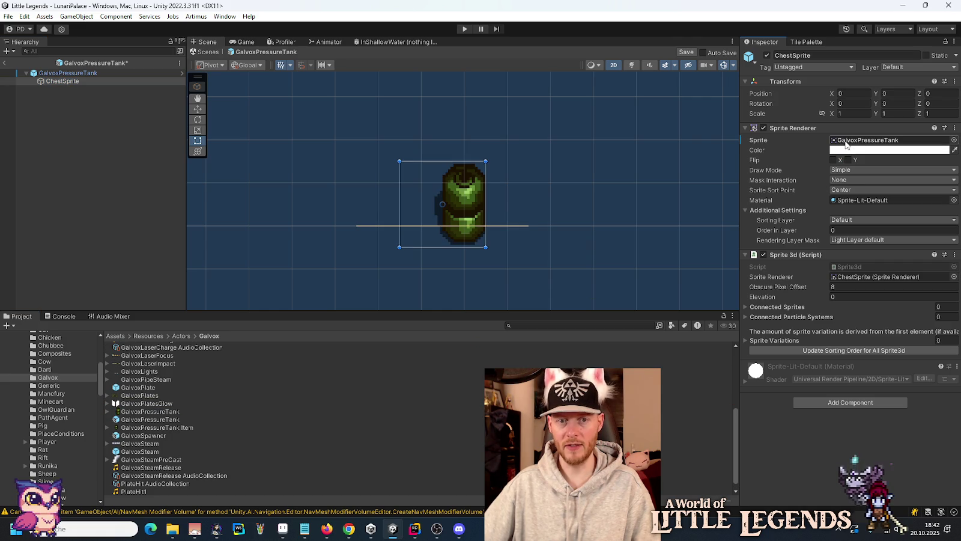
{"action": "left_click", "coordinate": [157, 412]}
{"action": "left_click", "coordinate": [866, 150]}
{"action": "left_click", "coordinate": [874, 259]}
{"action": "left_click", "coordinate": [847, 160]}
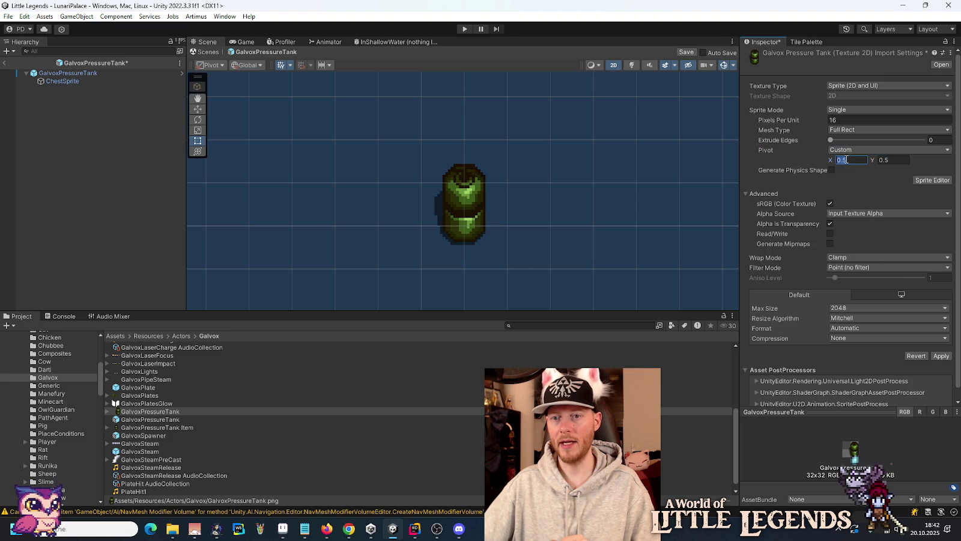
{"action": "left_click", "coordinate": [883, 160]}
{"action": "type", "text": "0.25"}
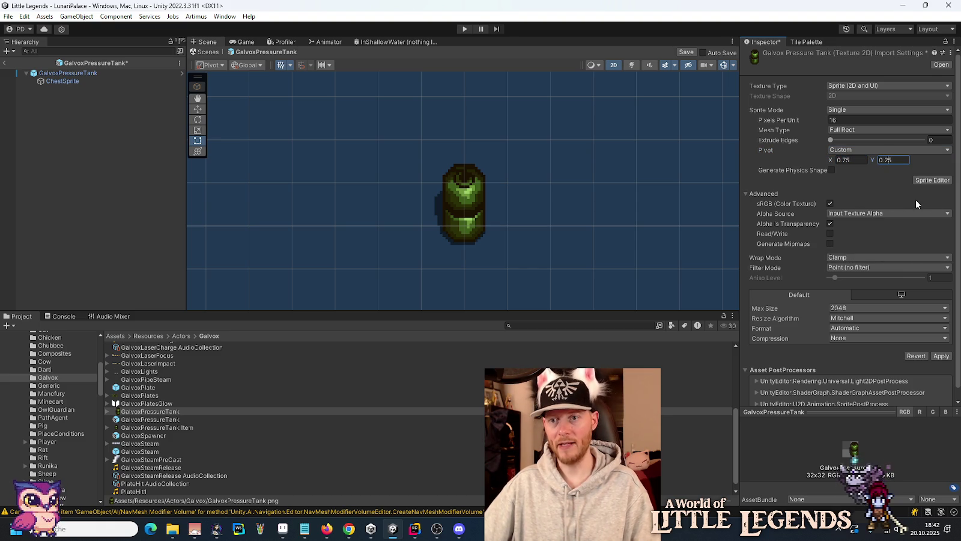
{"action": "left_click", "coordinate": [940, 355]}
{"action": "left_click", "coordinate": [54, 73]}
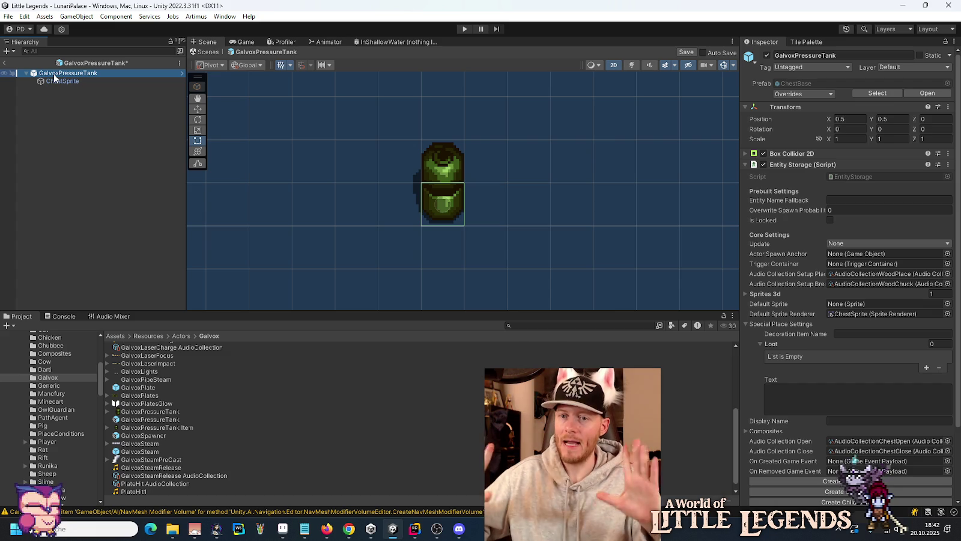
Add a Circle Collider 2D component to the tank prefab.
{"action": "left_click", "coordinate": [745, 164]}
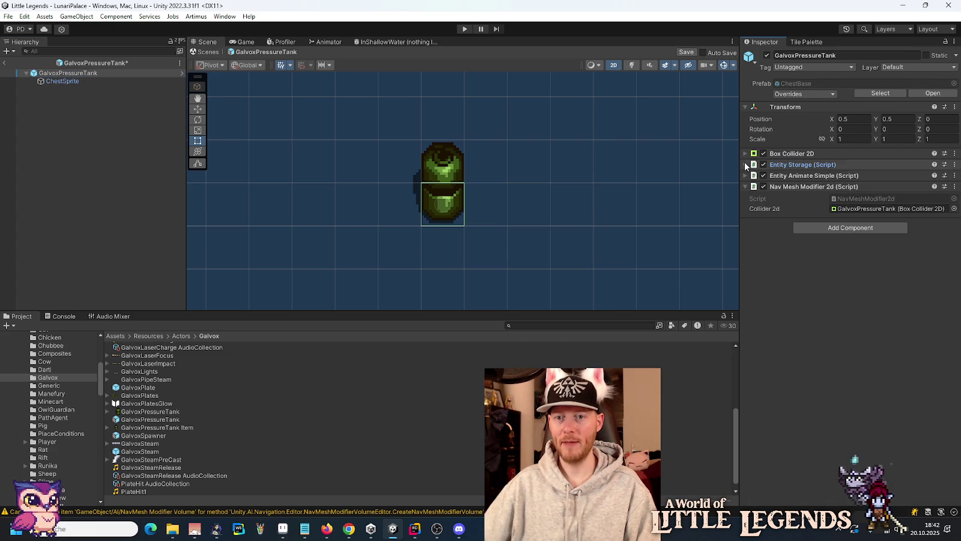
{"action": "left_click", "coordinate": [846, 231]}
{"action": "type", "text": "circle"}
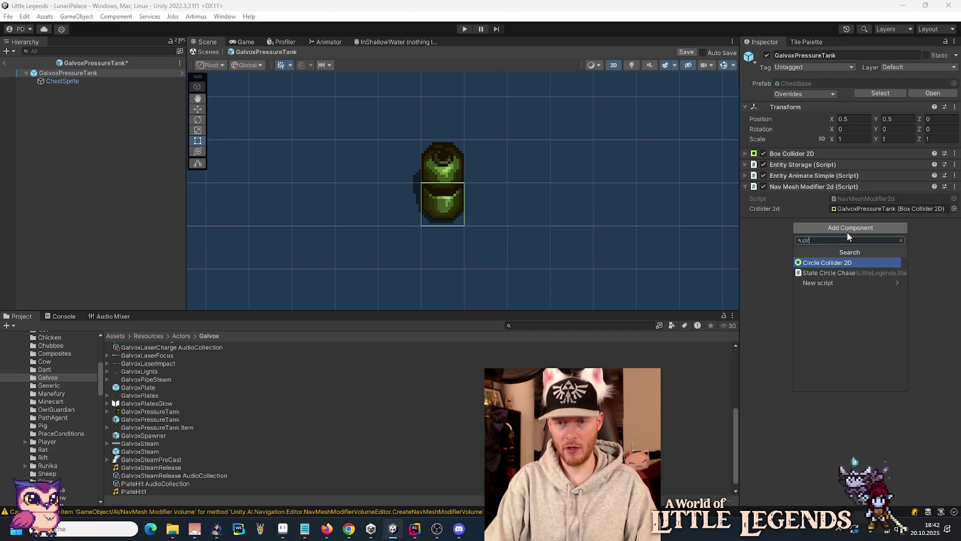
{"action": "key", "text": "Return"}
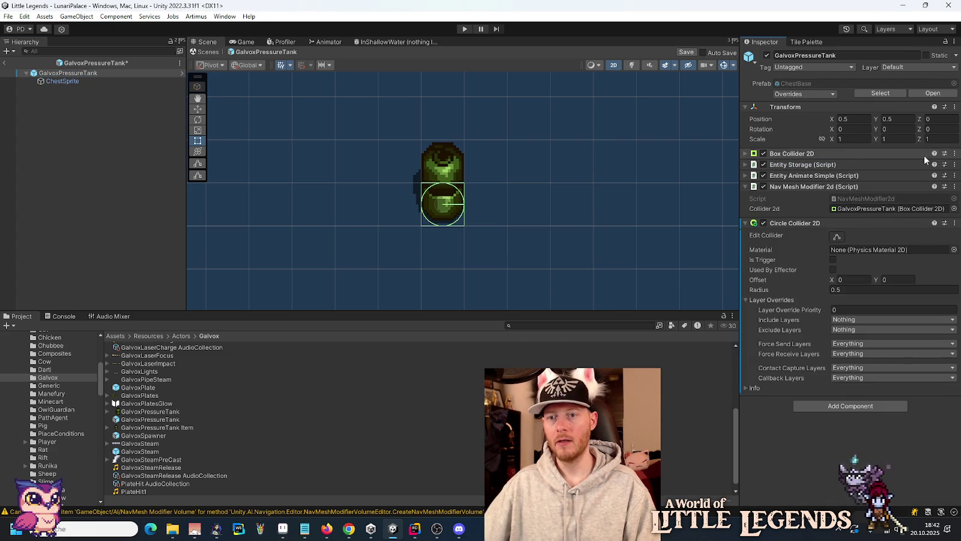
Remove the Box Collider 2D and move the Circle Collider 2D up the component list.
{"action": "left_click", "coordinate": [955, 154]}
{"action": "left_click", "coordinate": [868, 172]}
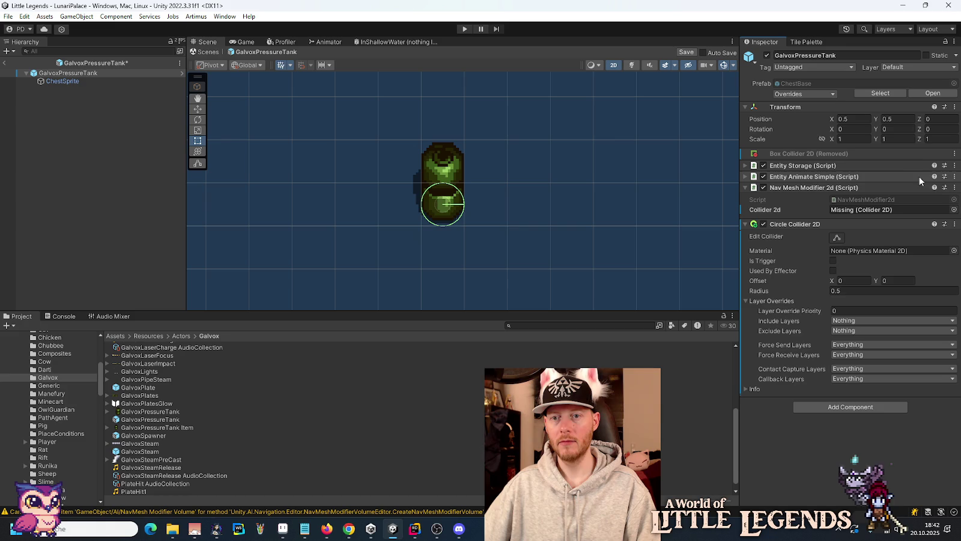
{"action": "left_click_drag", "start_coordinate": [786, 222], "coordinate": [794, 153]}
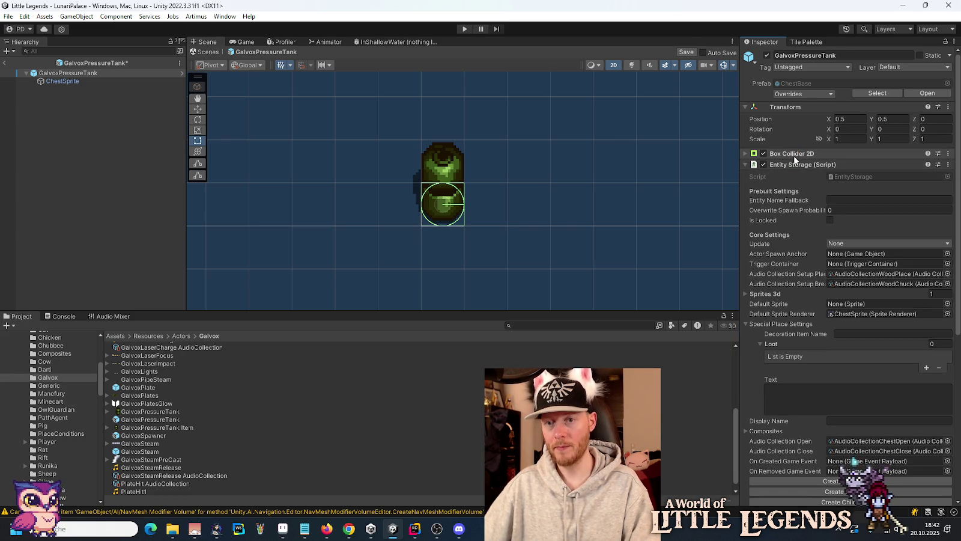
{"action": "left_click", "coordinate": [754, 168]}
{"action": "mouse_move", "coordinate": [789, 223]}
{"action": "left_mouse_down"}
{"action": "mouse_move", "coordinate": [794, 154]}
{"action": "mouse_move", "coordinate": [796, 356]}
{"action": "mouse_move", "coordinate": [857, 176]}
{"action": "mouse_move", "coordinate": [853, 155]}
{"action": "mouse_move", "coordinate": [866, 157]}
{"action": "left_mouse_up"}
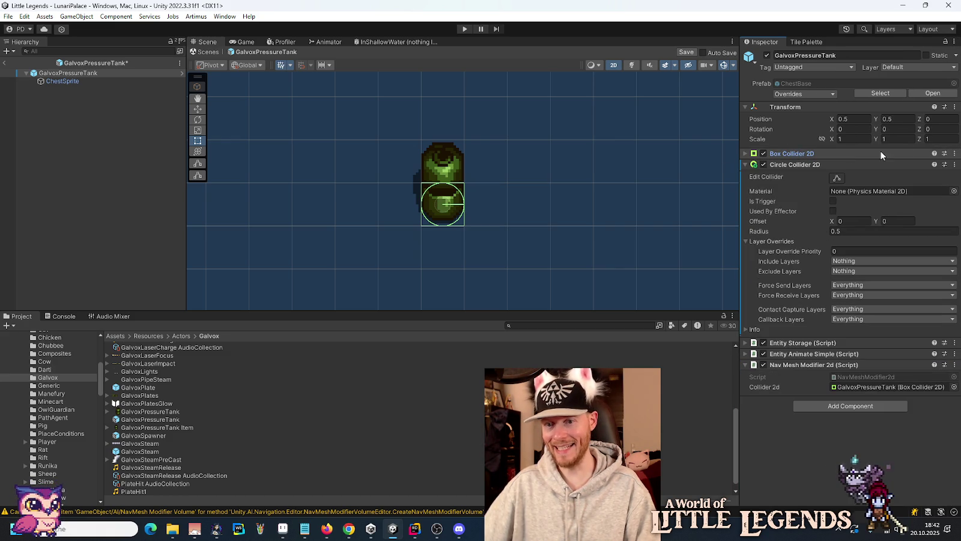
{"action": "left_click", "coordinate": [955, 154]}
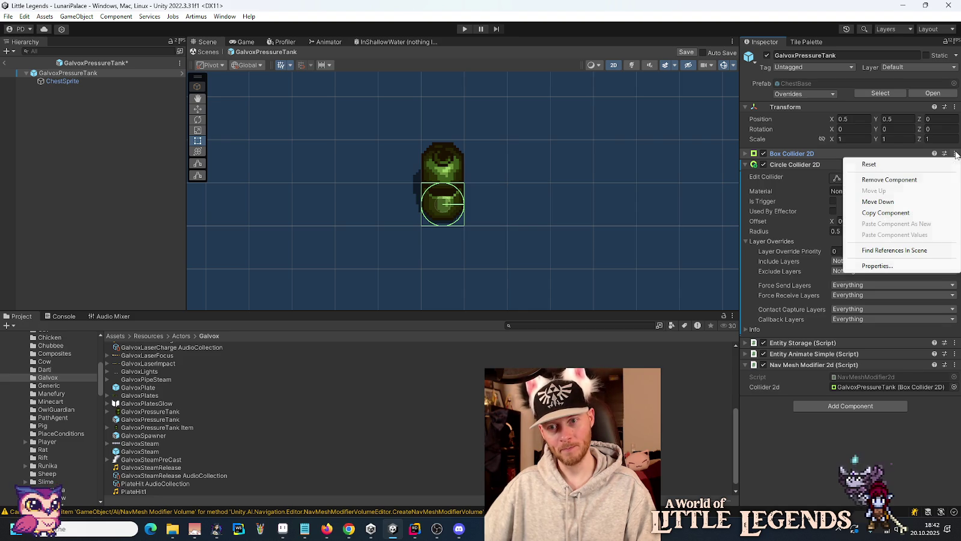
{"action": "left_click", "coordinate": [908, 179]}
{"action": "left_click", "coordinate": [746, 154]}
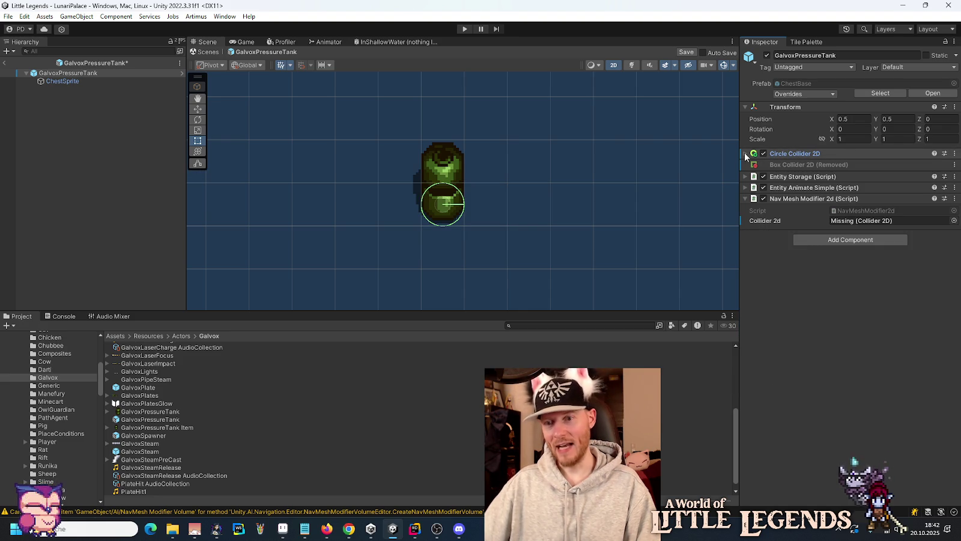
{"action": "left_click", "coordinate": [790, 151]}
{"action": "left_click", "coordinate": [790, 152]}
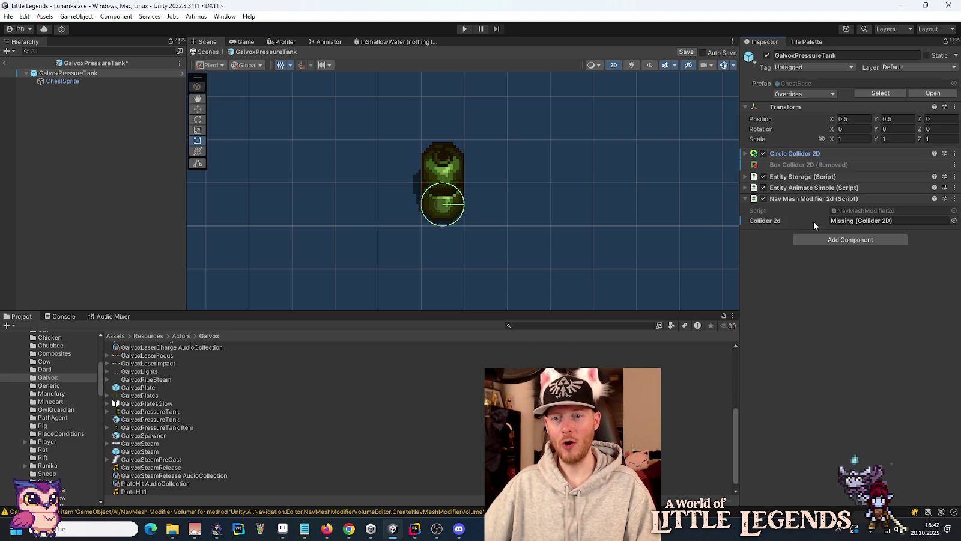
Assign the Circle Collider 2D to the Nav Mesh Modifier 2d's Collider 2d field.
{"action": "left_click_drag", "start_coordinate": [796, 154], "coordinate": [853, 221]}
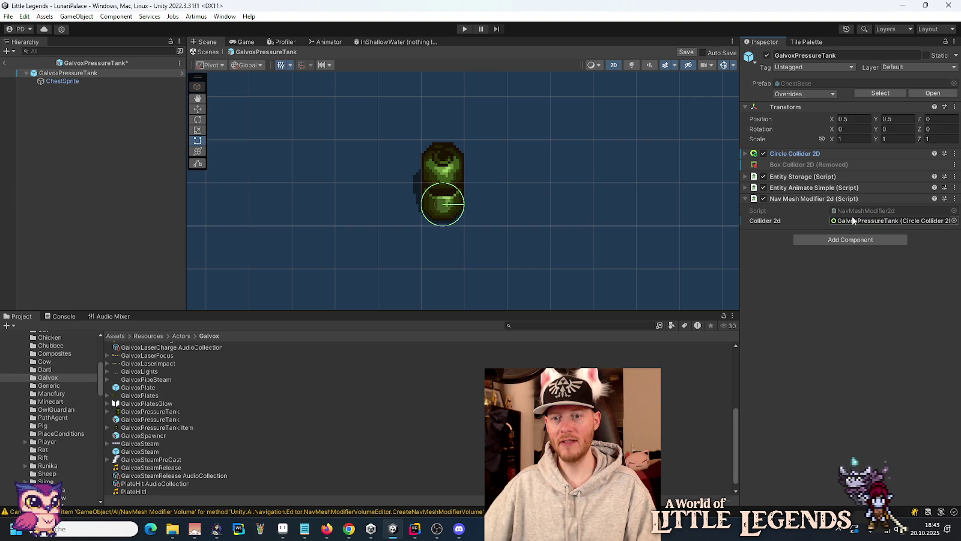
{"action": "left_click", "coordinate": [818, 197]}
{"action": "left_click", "coordinate": [812, 188]}
{"action": "left_click", "coordinate": [812, 187]}
{"action": "left_click", "coordinate": [808, 177]}
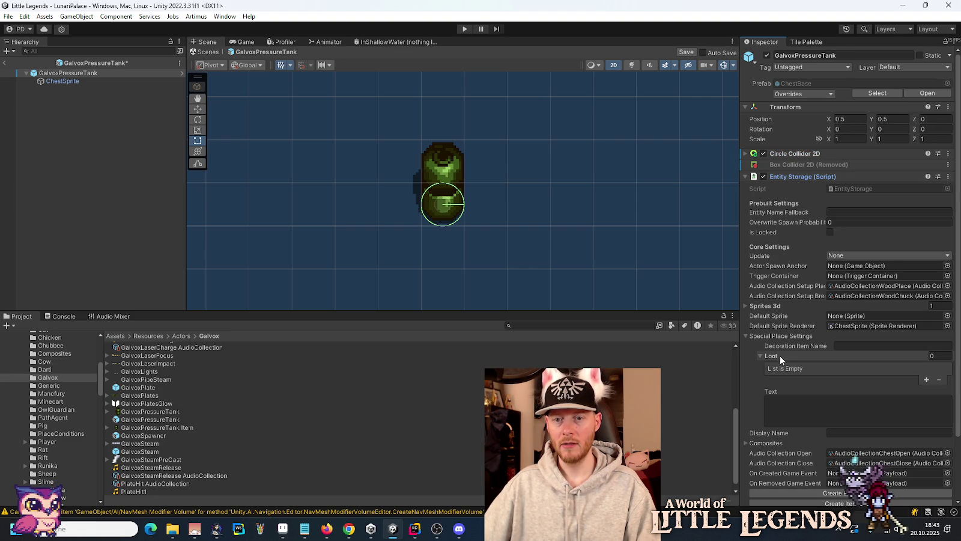
Fold away Entity Storage and inspect ChestSprite, whose Sprite Renderer uses the GalvoxPressureTank sprite.
{"action": "scroll", "coordinate": [797, 261], "scroll_direction": "down", "scroll_amount": 3}
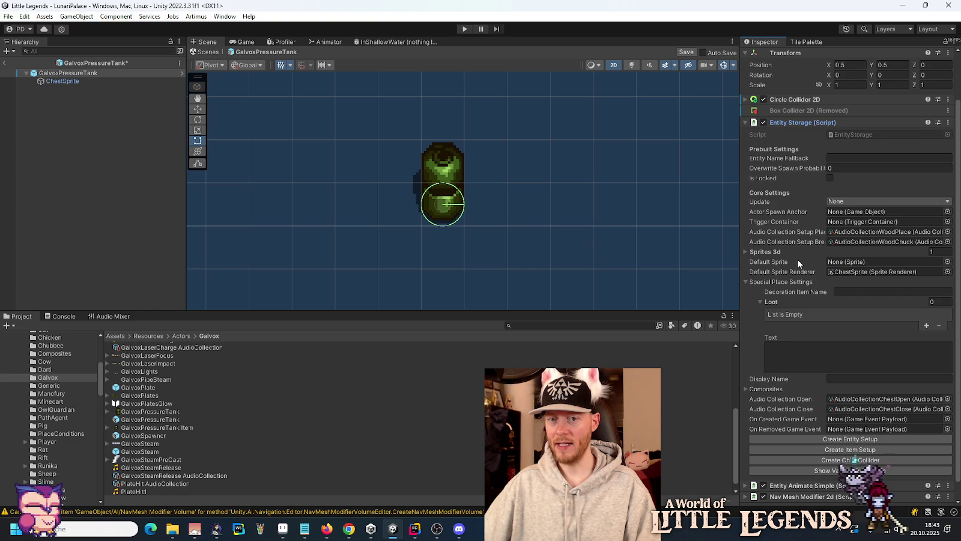
{"action": "scroll", "coordinate": [797, 259], "scroll_direction": "up", "scroll_amount": 3}
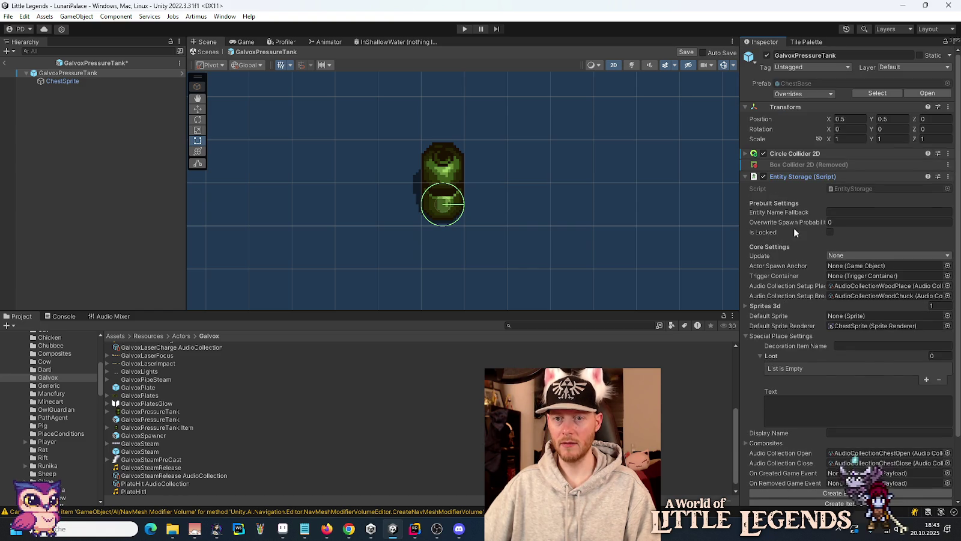
{"action": "left_click", "coordinate": [785, 176]}
{"action": "left_click", "coordinate": [81, 80]}
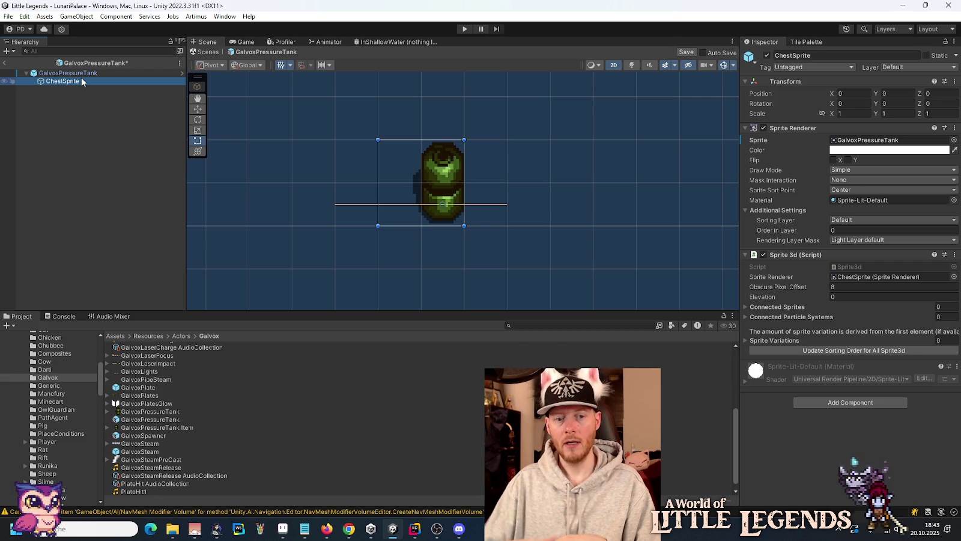
{"action": "left_click", "coordinate": [350, 530]}
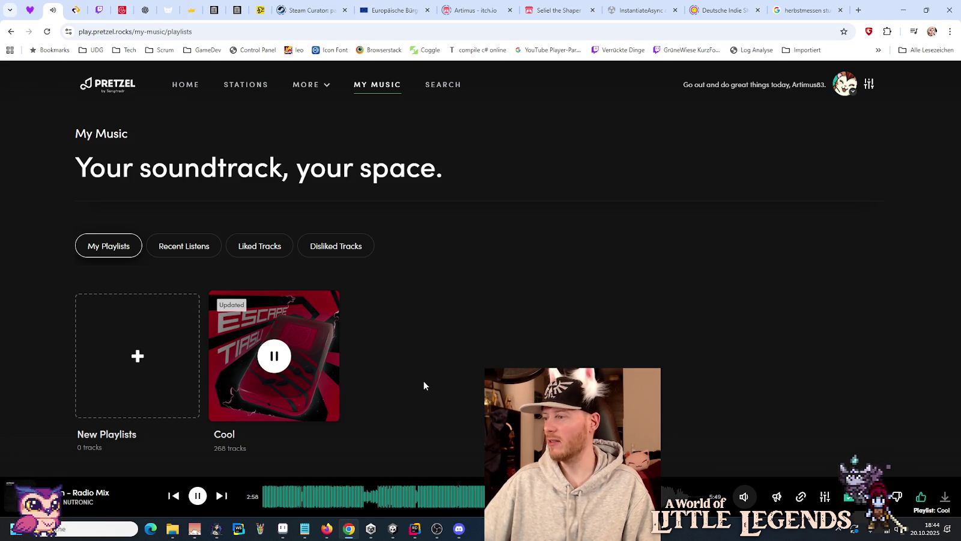
Bring JetBrains Rider forward to the Little Legends commit diff.
{"action": "left_click", "coordinate": [415, 529]}
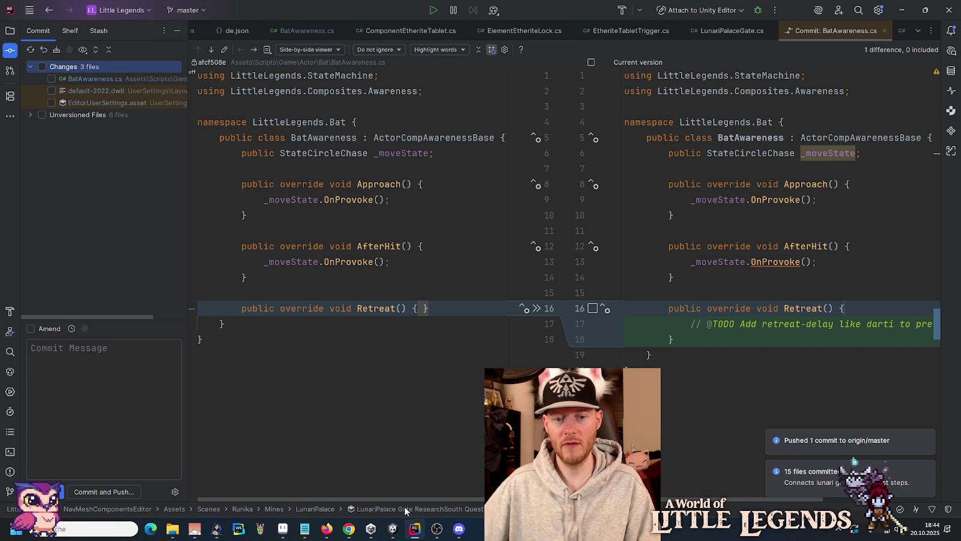
Return to the Unity editor showing the GalvoxPressureTank prefab.
{"action": "left_click", "coordinate": [393, 529]}
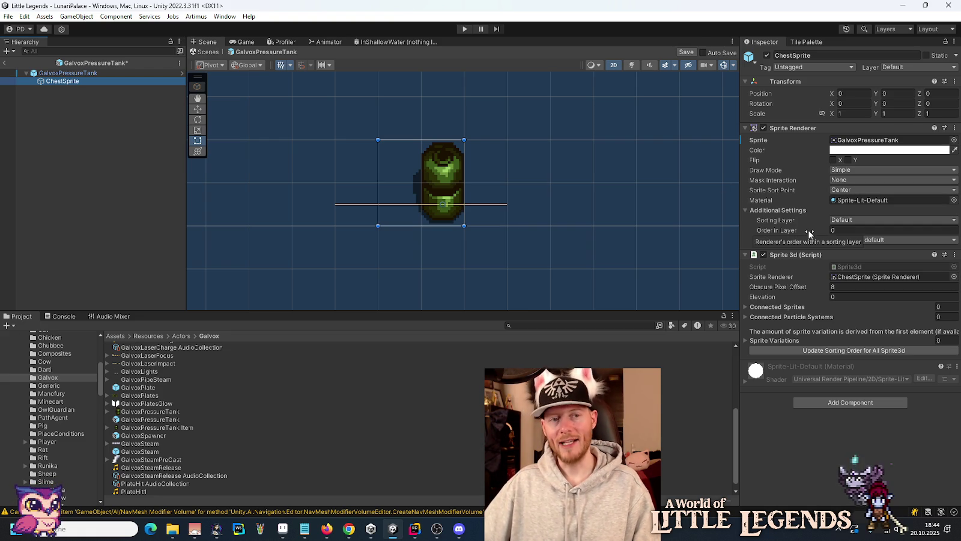
Save the GalvoxPressureTank prefab and attempt Create Entity Setup from Entity Storage.
{"action": "left_click", "coordinate": [125, 151]}
{"action": "key", "text": "ctrl+s"}
{"action": "left_click", "coordinate": [72, 73]}
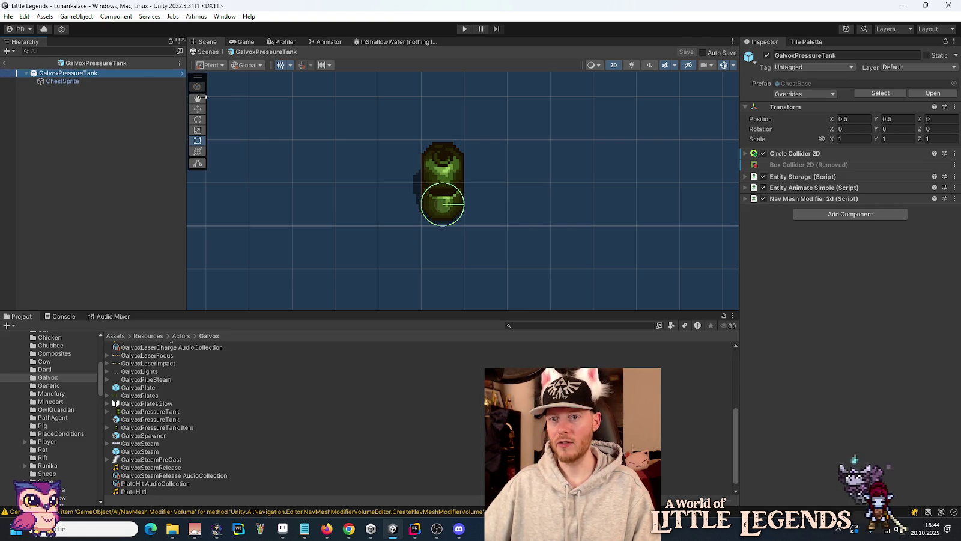
{"action": "left_click", "coordinate": [794, 176]}
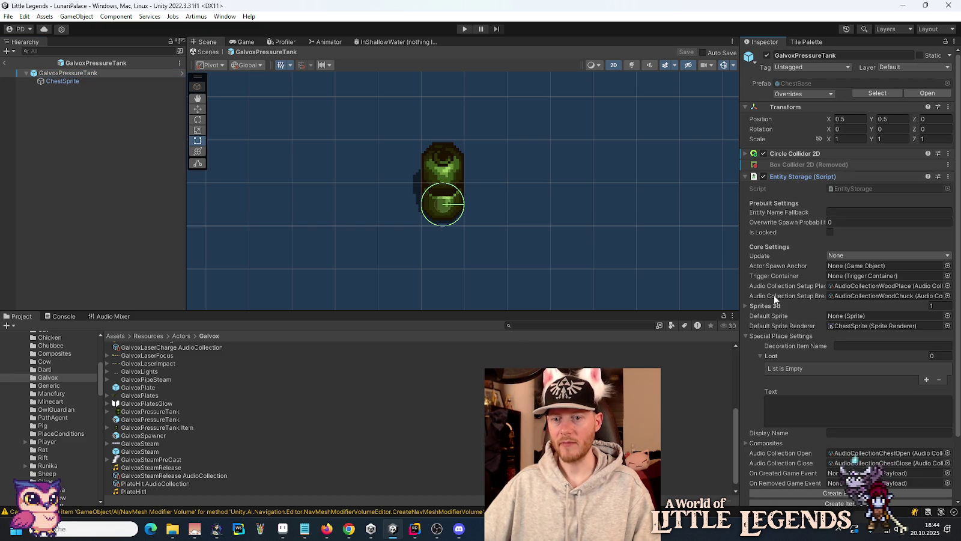
{"action": "scroll", "coordinate": [774, 295], "scroll_direction": "down", "scroll_amount": 3}
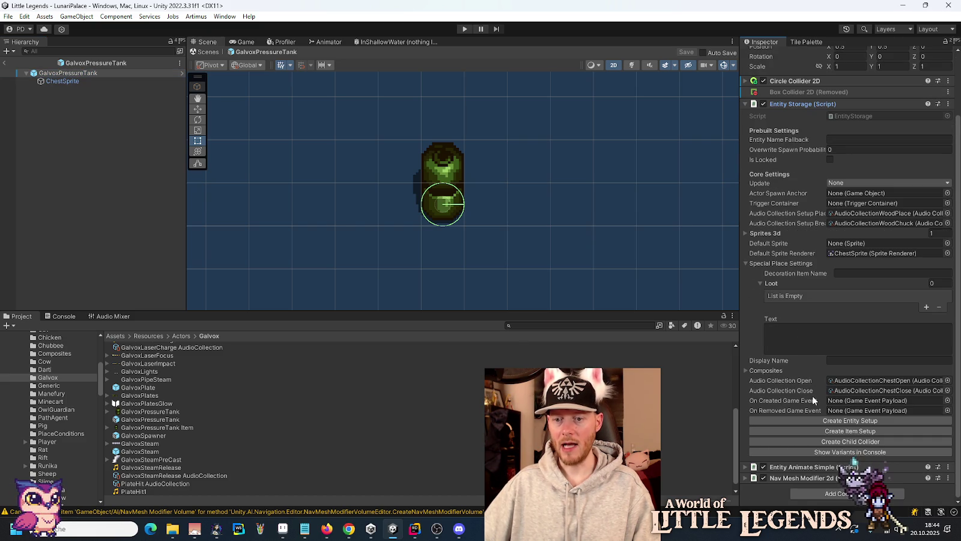
{"action": "left_click", "coordinate": [810, 420]}
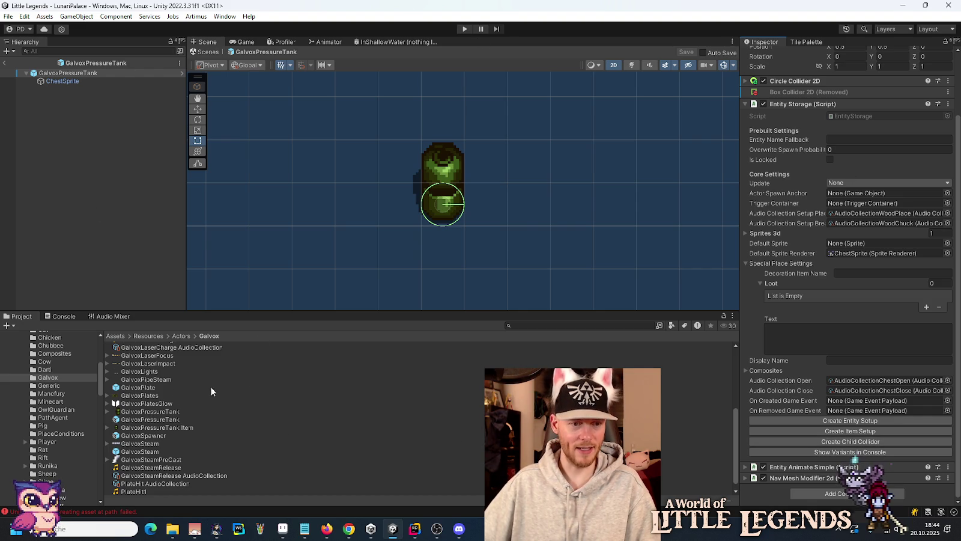
Select the GalvoxPressureTank prefab asset and create its Entity Setup asset.
{"action": "left_click", "coordinate": [168, 421]}
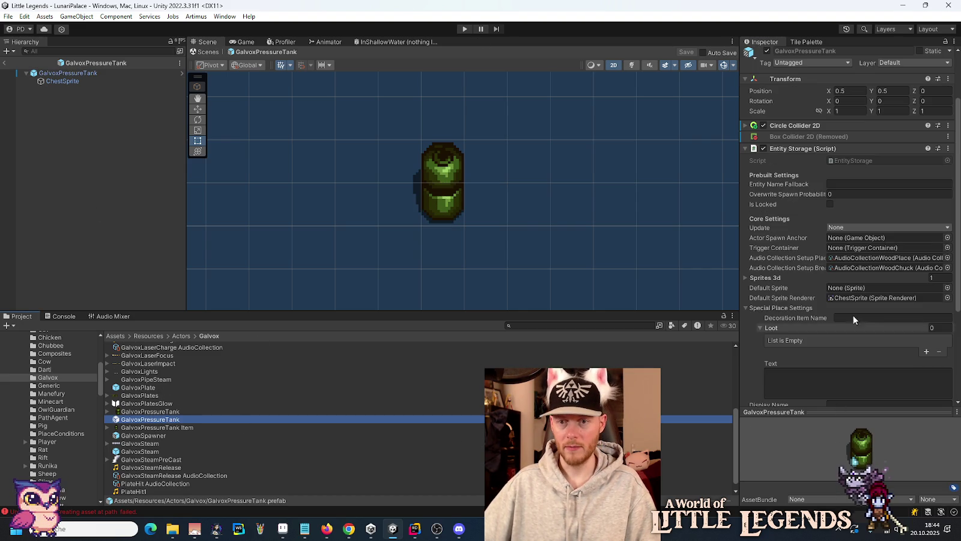
{"action": "scroll", "coordinate": [849, 334], "scroll_direction": "down", "scroll_amount": 5}
{"action": "left_click", "coordinate": [852, 322]}
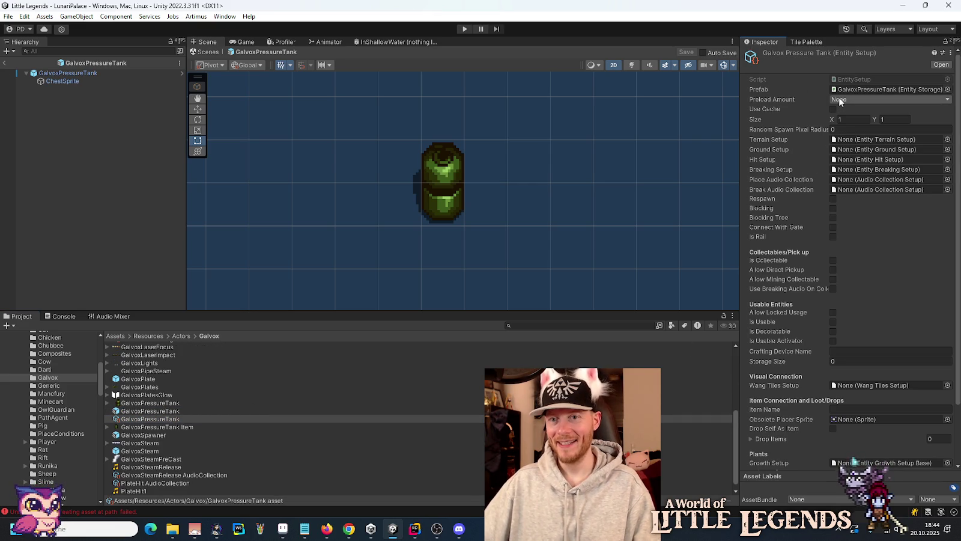
Assign Construction terrain, PermittedOnDecorationAndFarmland ground and LootChest Boss breaking setups to the tank.
{"action": "left_click", "coordinate": [947, 139]}
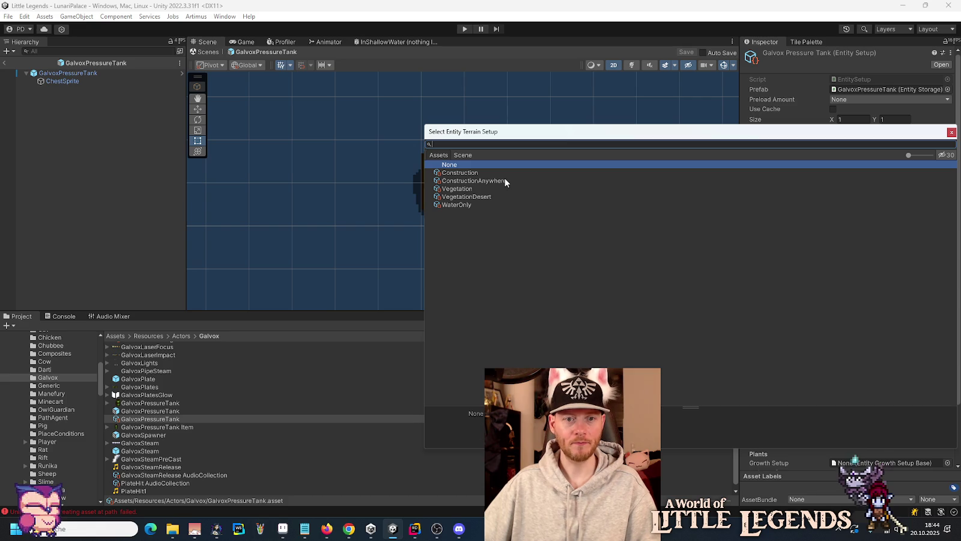
{"action": "double_click", "coordinate": [490, 173]}
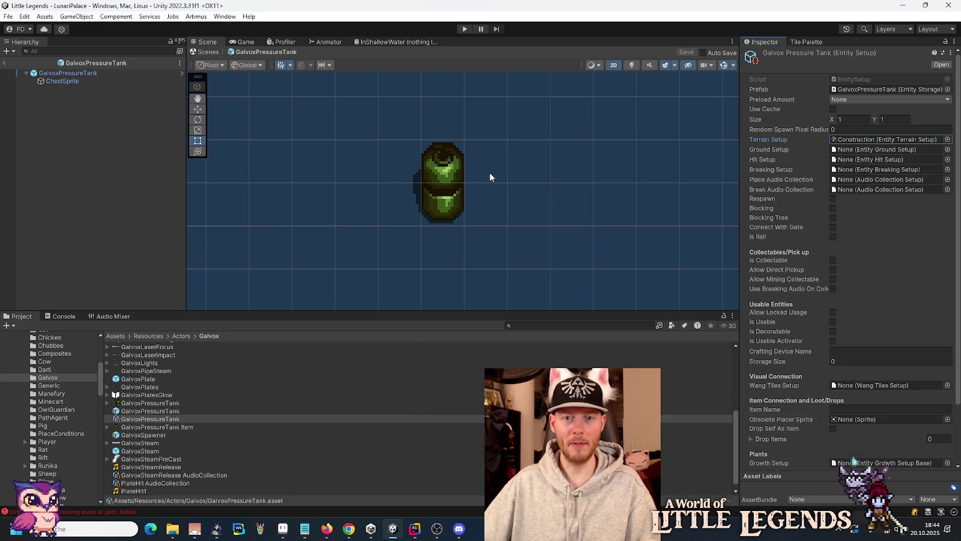
{"action": "left_click", "coordinate": [947, 150]}
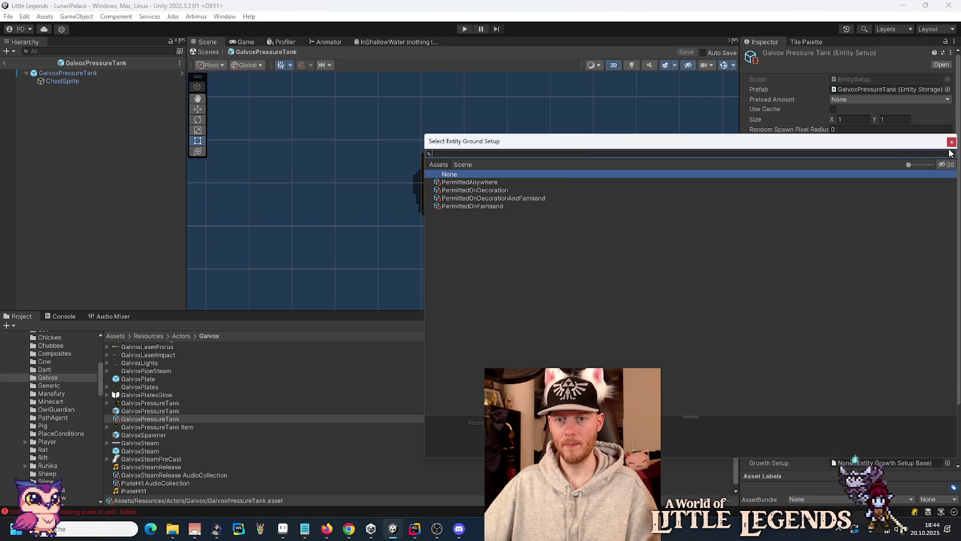
{"action": "double_click", "coordinate": [519, 198]}
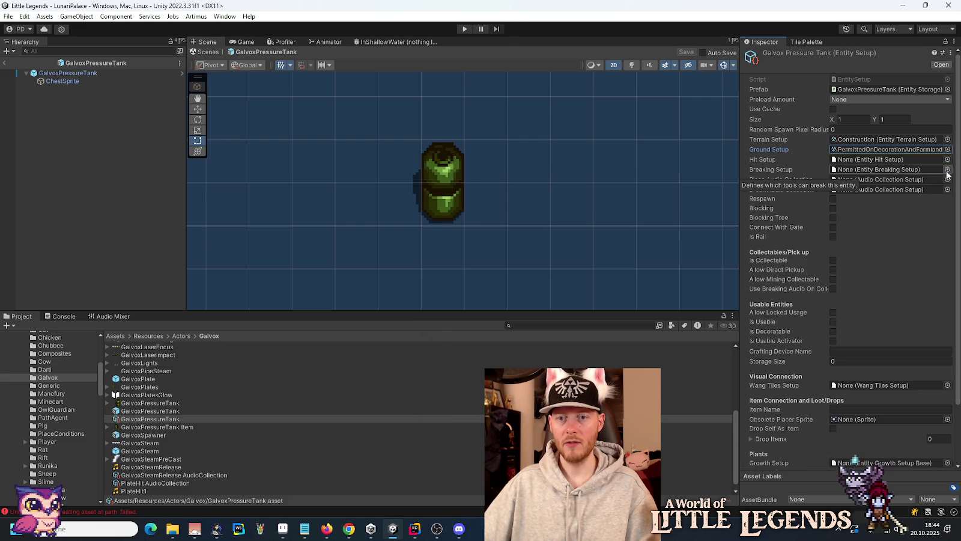
{"action": "left_click", "coordinate": [947, 169]}
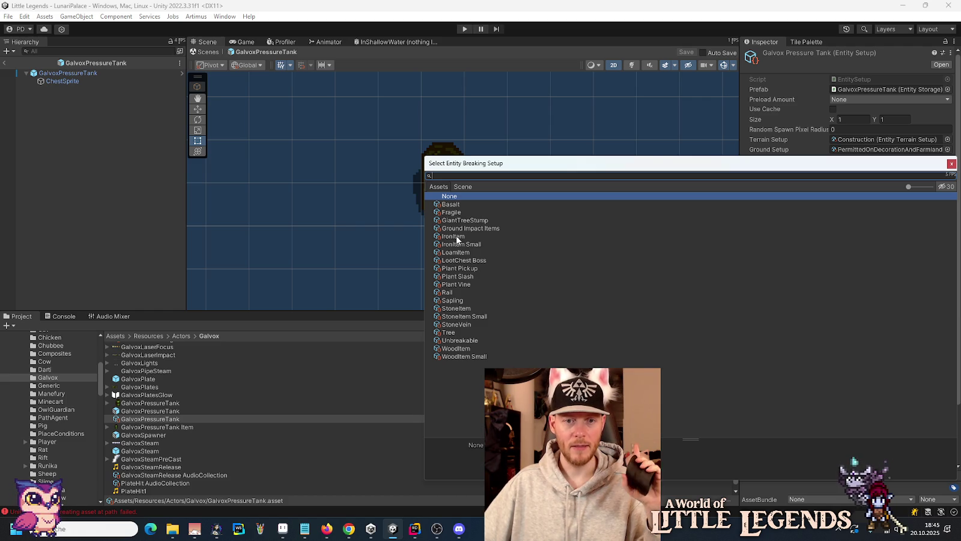
{"action": "left_click", "coordinate": [478, 261]}
{"action": "double_click", "coordinate": [477, 260]}
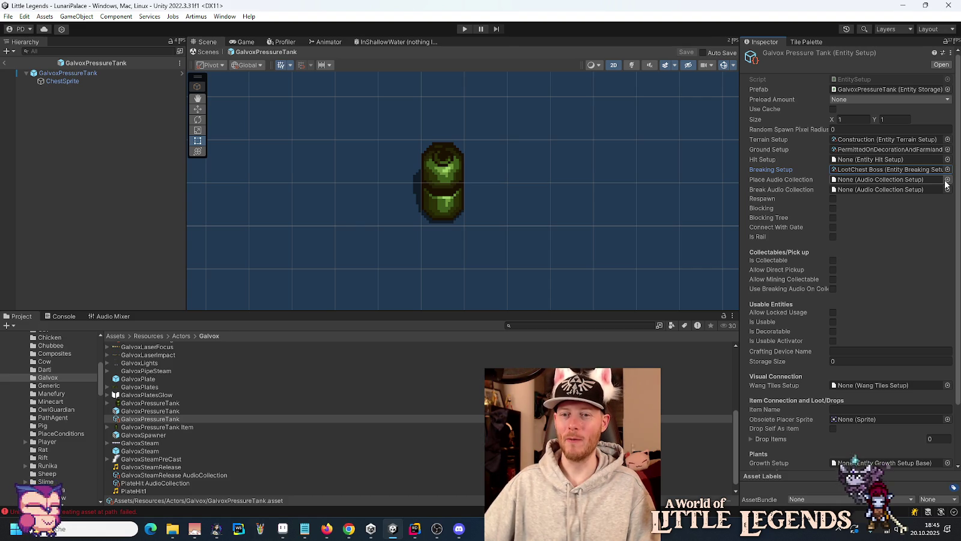
Use AudioCollectionMetalHit as both the place and break sound of the tank.
{"action": "left_click", "coordinate": [946, 182]}
{"action": "mouse_move", "coordinate": [956, 207]}
{"action": "left_mouse_down"}
{"action": "mouse_move", "coordinate": [959, 302]}
{"action": "mouse_move", "coordinate": [958, 258]}
{"action": "left_mouse_up"}
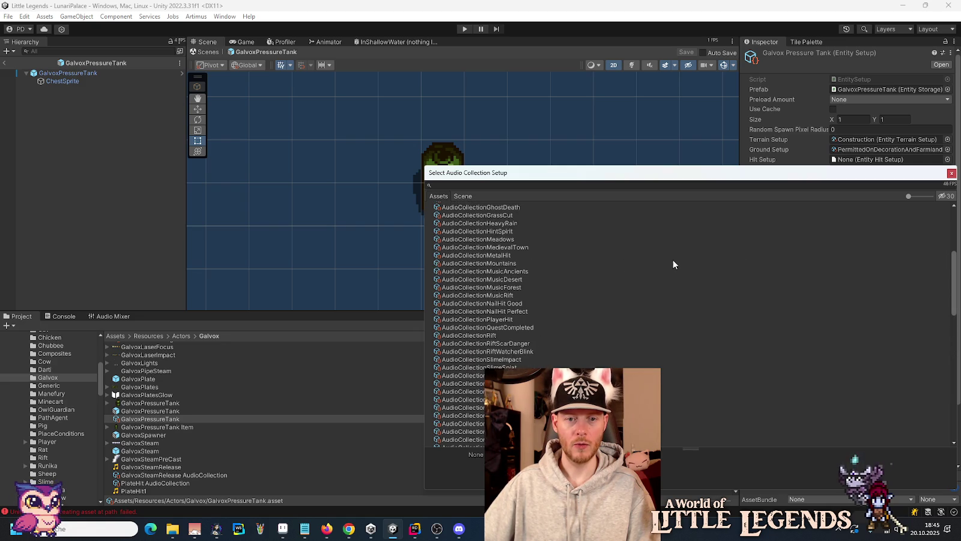
{"action": "double_click", "coordinate": [500, 262]}
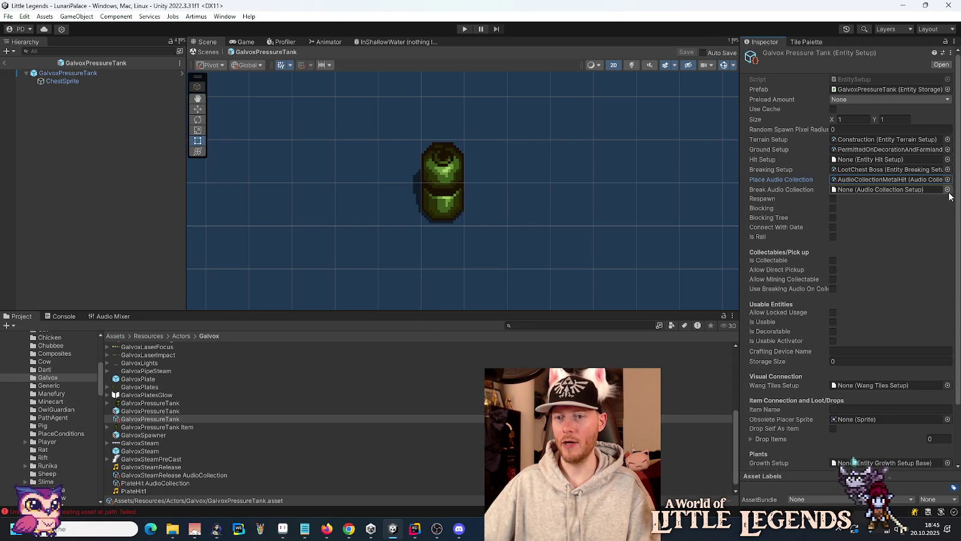
{"action": "left_click", "coordinate": [947, 198]}
{"action": "scroll", "coordinate": [583, 357], "scroll_direction": "down", "scroll_amount": 10}
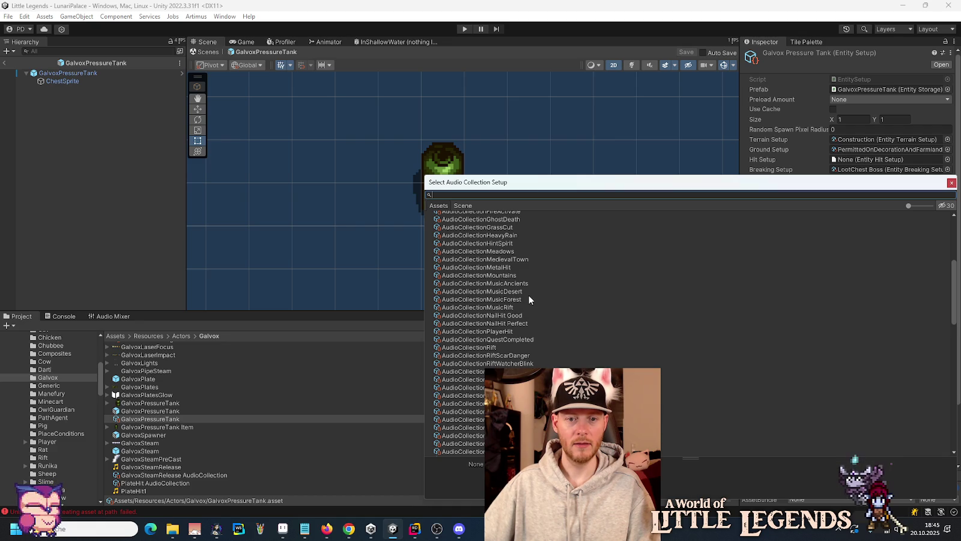
{"action": "double_click", "coordinate": [505, 268]}
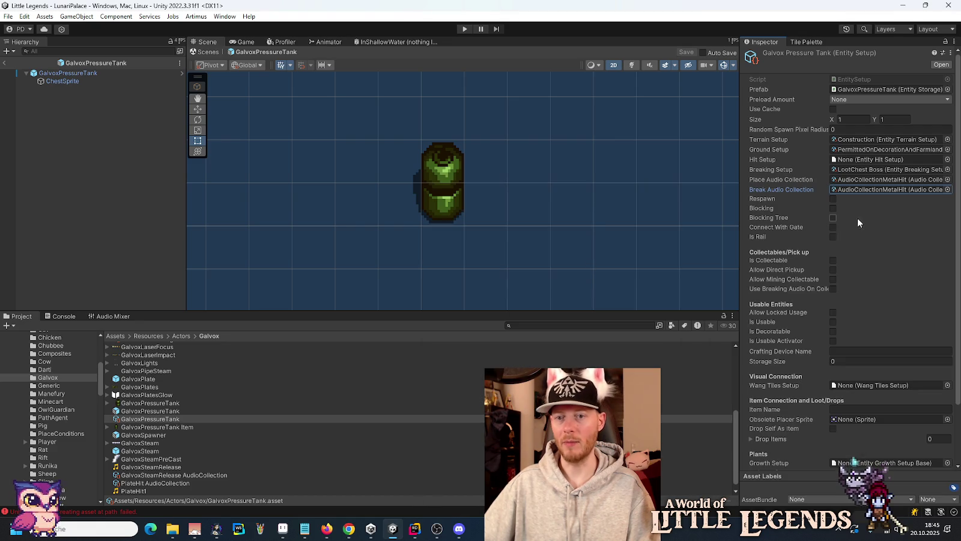
Make the tank blocking and usable, with crafting device name Chest and storage size 30.
{"action": "left_click", "coordinate": [833, 209]}
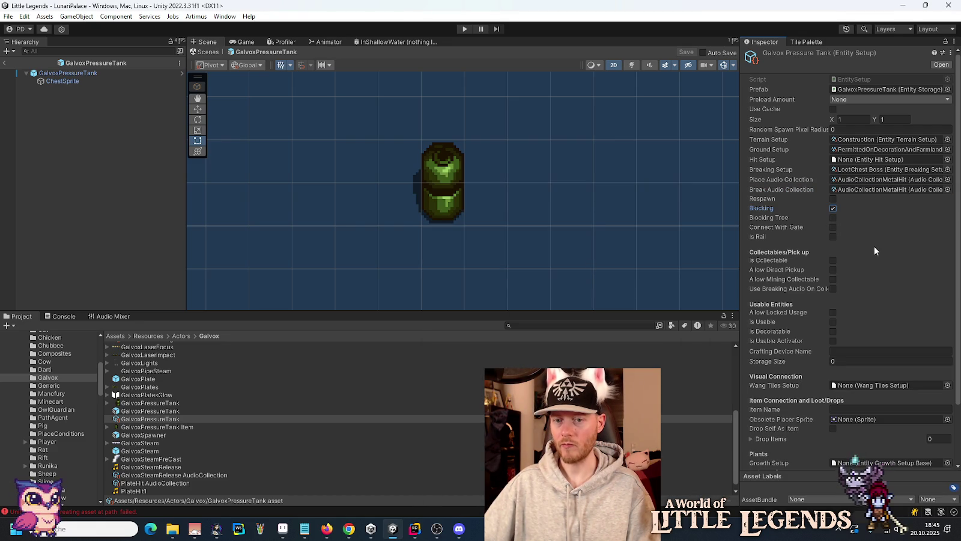
{"action": "left_click", "coordinate": [832, 321]}
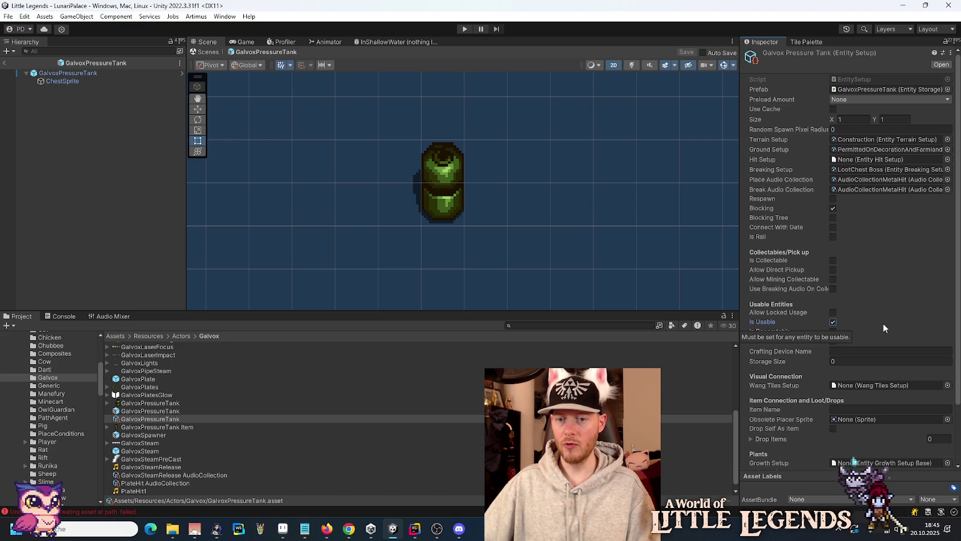
{"action": "scroll", "coordinate": [898, 317], "scroll_direction": "down", "scroll_amount": 3}
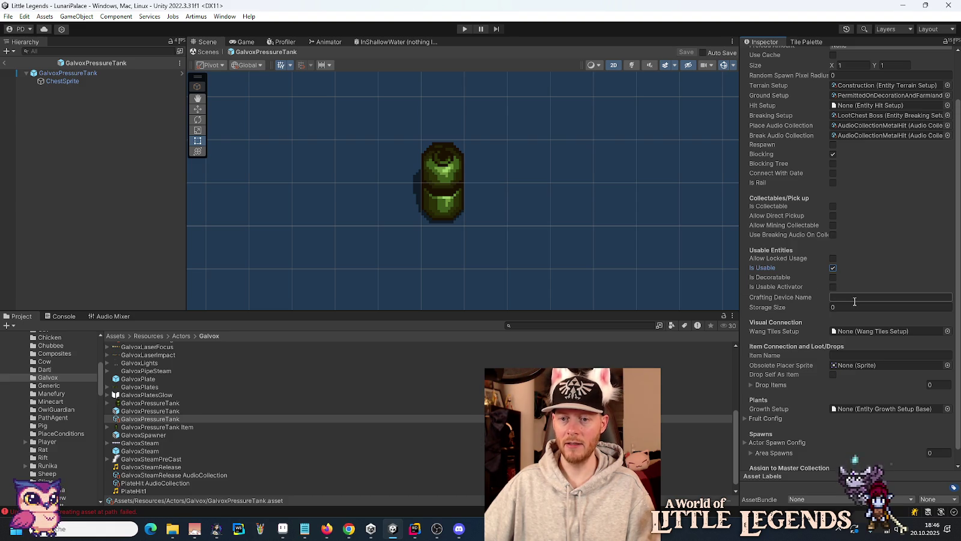
{"action": "left_click", "coordinate": [854, 299]}
{"action": "type", "text": "Chest"}
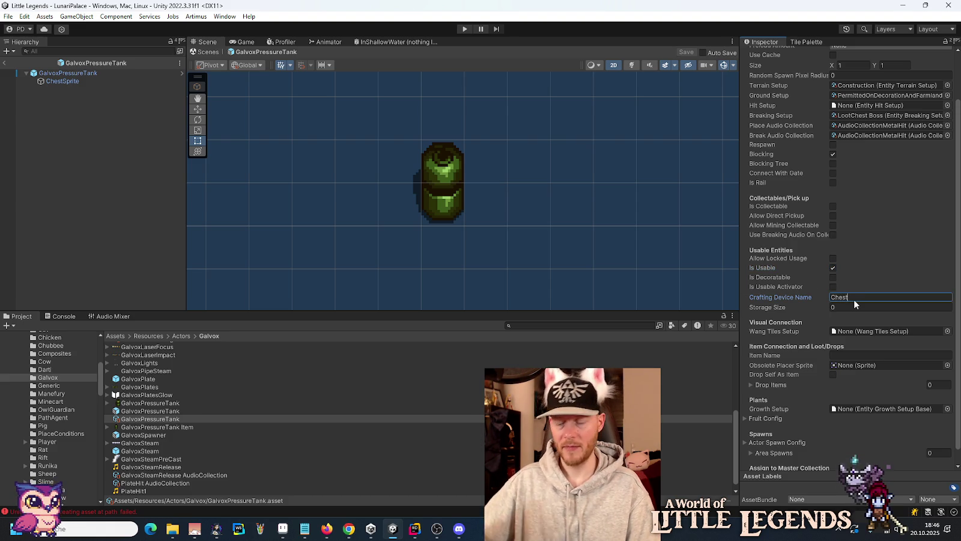
{"action": "left_click", "coordinate": [846, 307]}
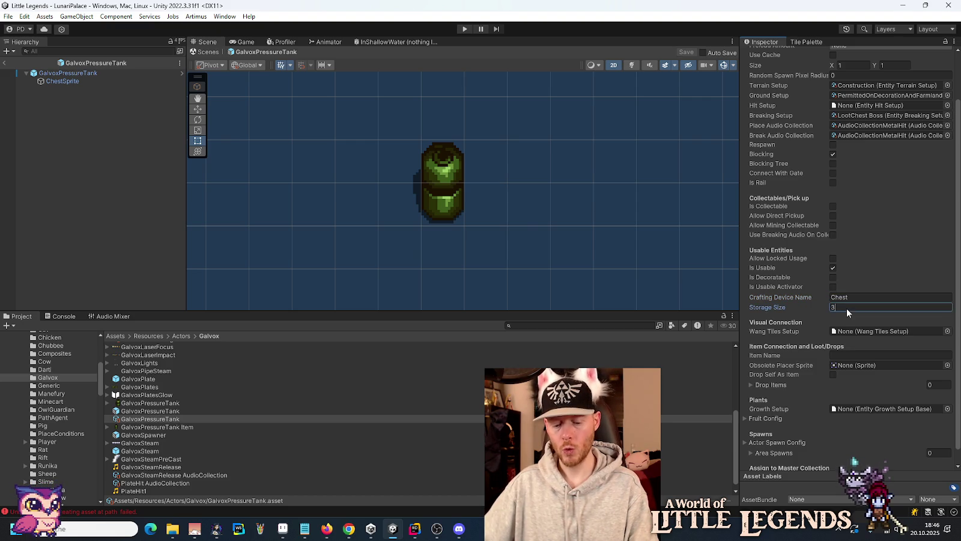
{"action": "type", "text": "30"}
{"action": "key", "text": "Return"}
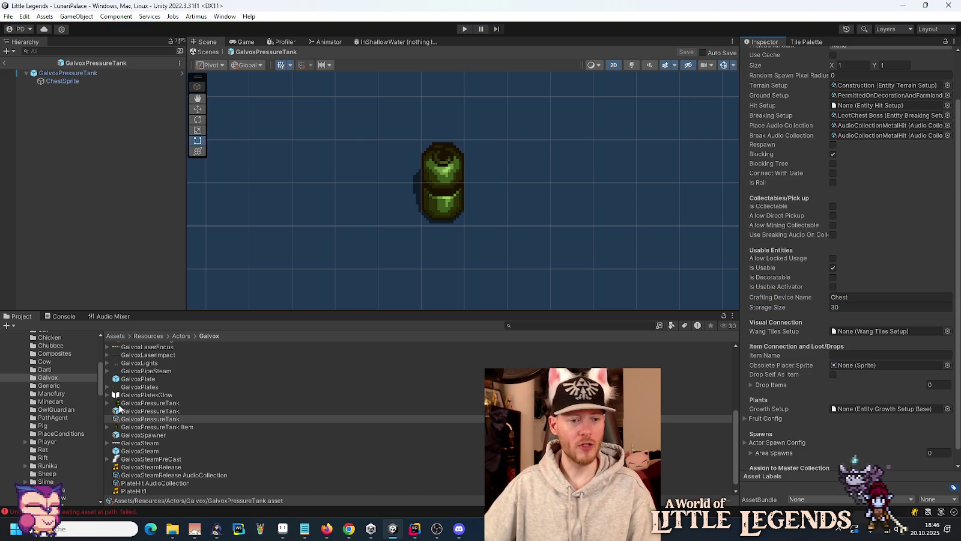
In the Chests folder, turn off Is Usable Activator on AztetorsCrystalVoid after checking BirchChest and BoneChest.
{"action": "scroll", "coordinate": [51, 410], "scroll_direction": "up", "scroll_amount": 10}
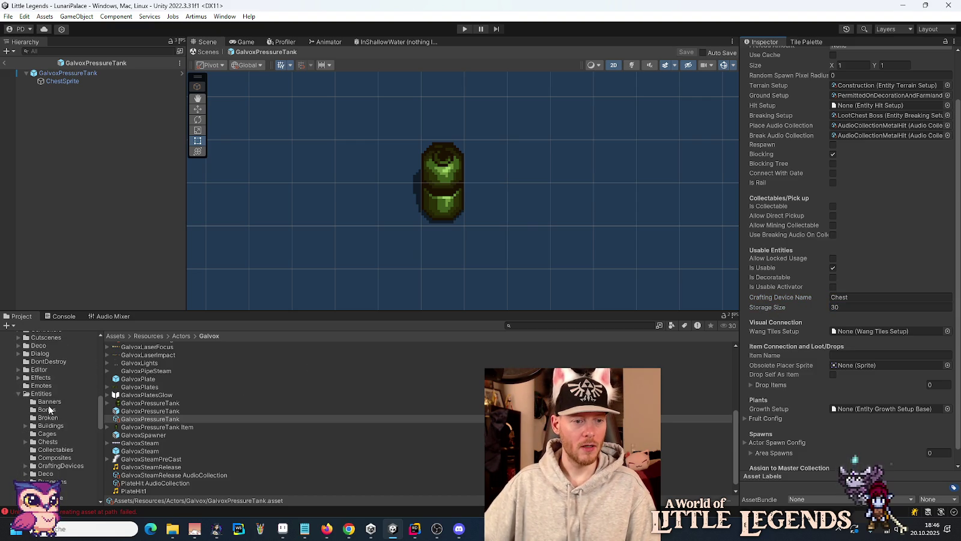
{"action": "left_click", "coordinate": [48, 442]}
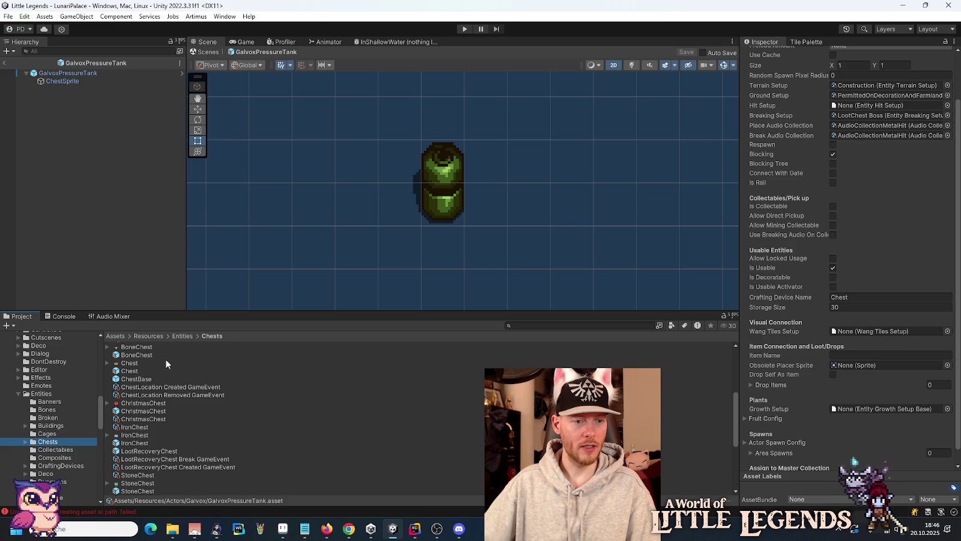
{"action": "scroll", "coordinate": [150, 434], "scroll_direction": "up", "scroll_amount": 5}
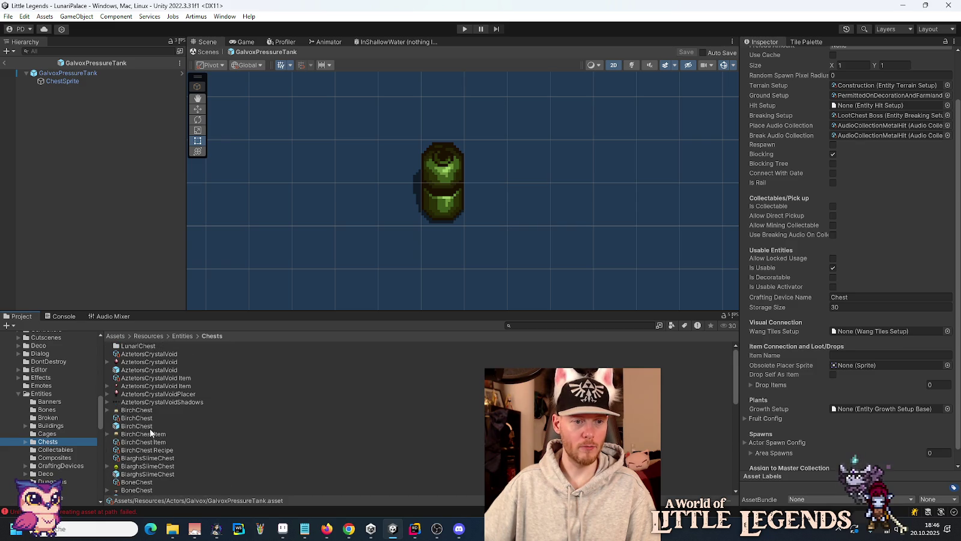
{"action": "left_click", "coordinate": [157, 370]}
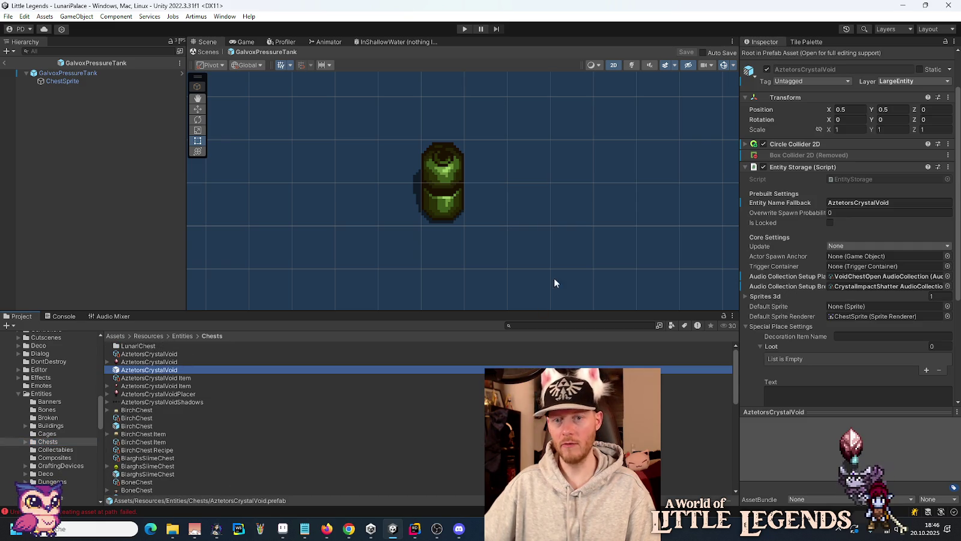
{"action": "left_click", "coordinate": [155, 354]}
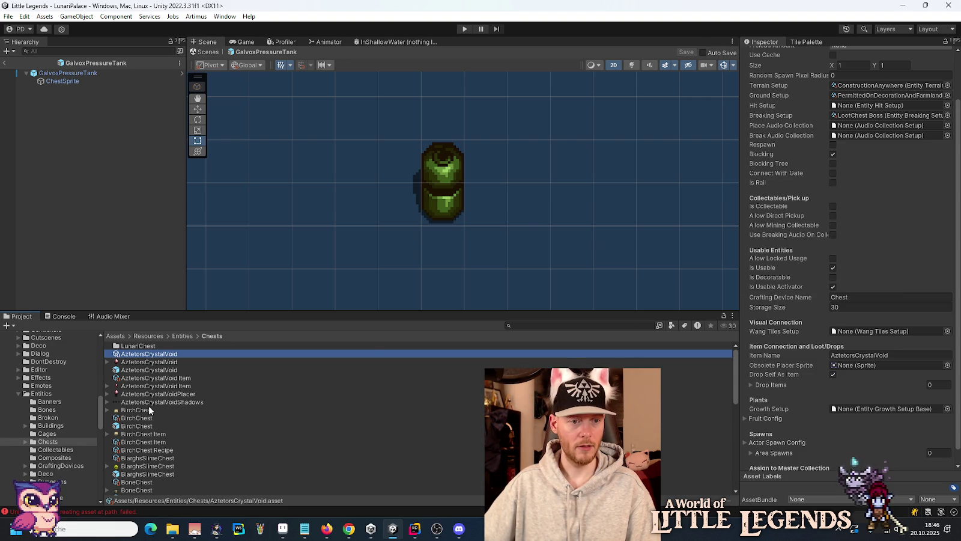
{"action": "left_click", "coordinate": [133, 418]}
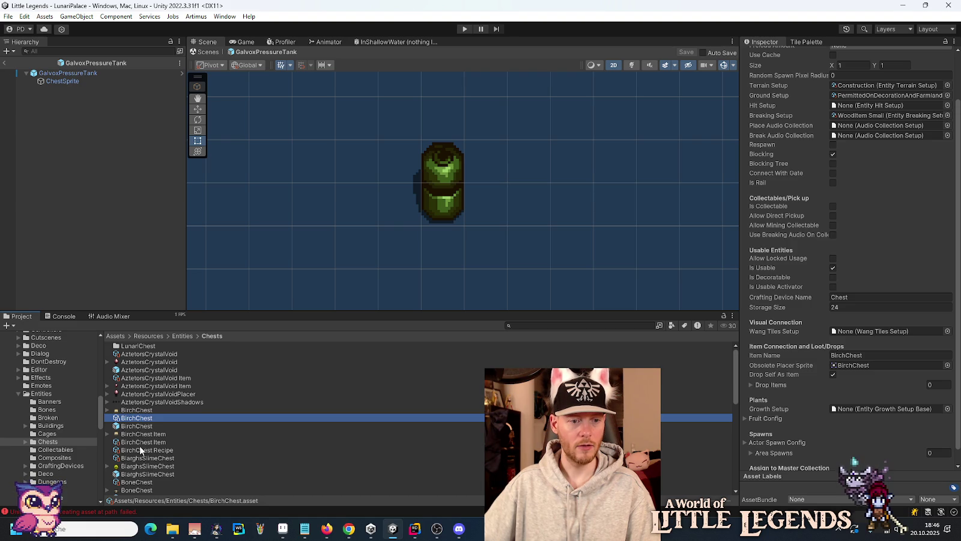
{"action": "left_click", "coordinate": [140, 483]}
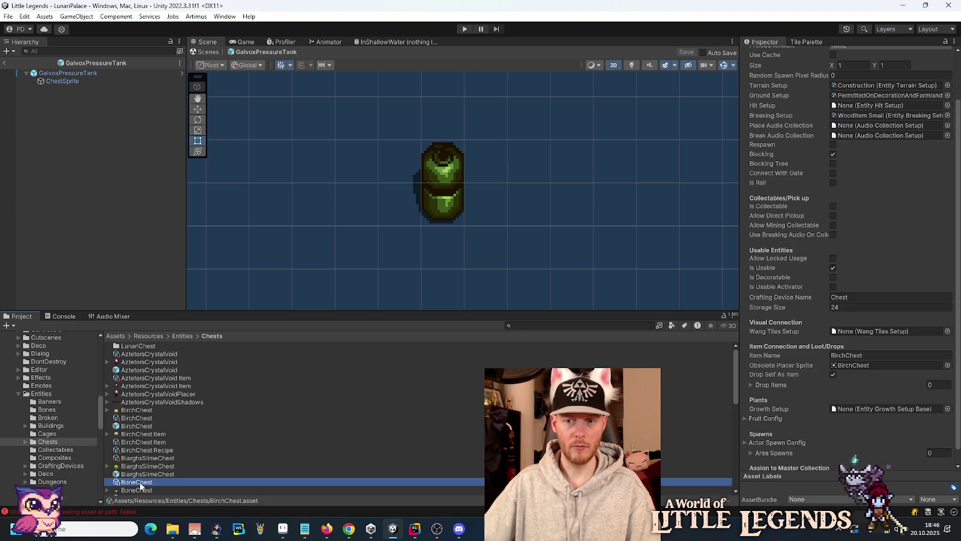
{"action": "left_click", "coordinate": [137, 356]}
{"action": "left_click", "coordinate": [835, 286]}
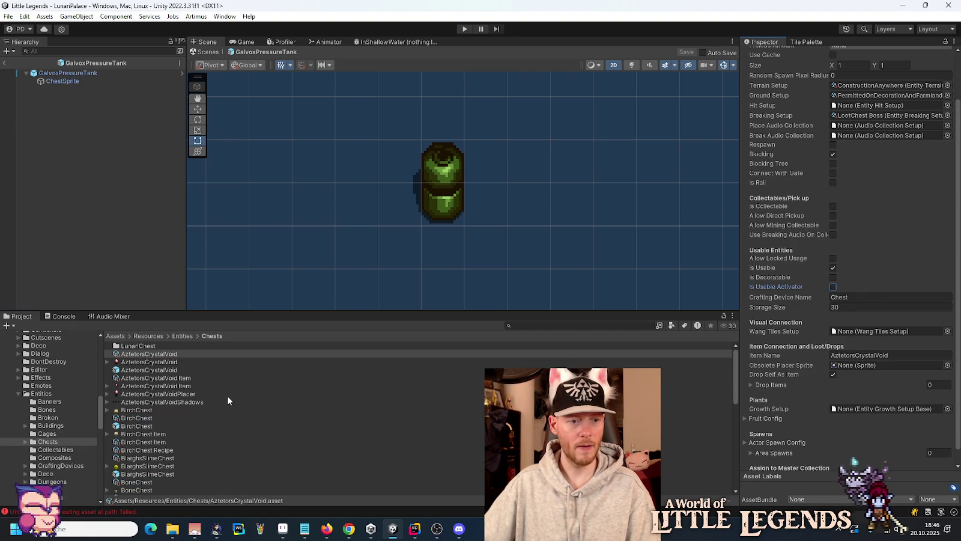
Compare the BlarghsSlimeChest and VolgodasDarkScales chest settings, then return to the Galvox folder.
{"action": "scroll", "coordinate": [149, 400], "scroll_direction": "down", "scroll_amount": 3}
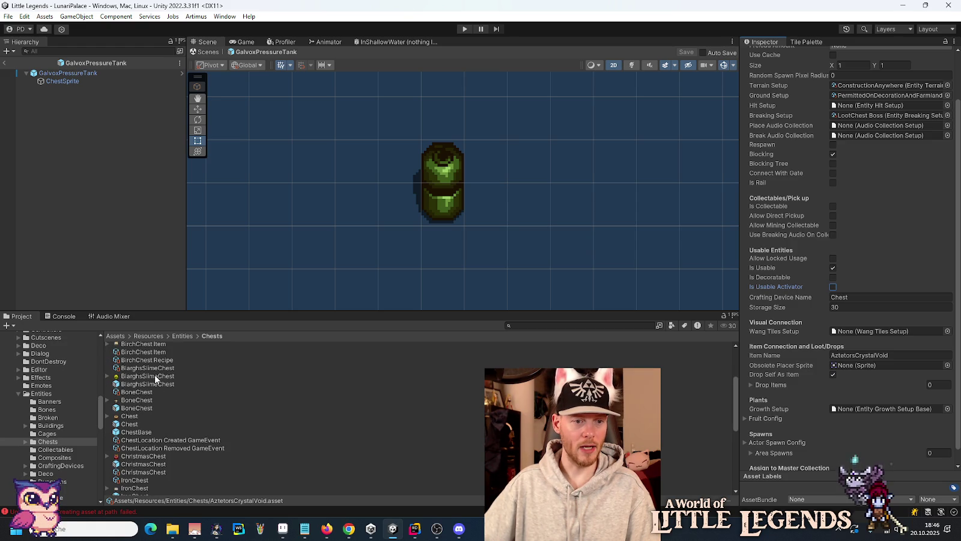
{"action": "left_click", "coordinate": [154, 369]}
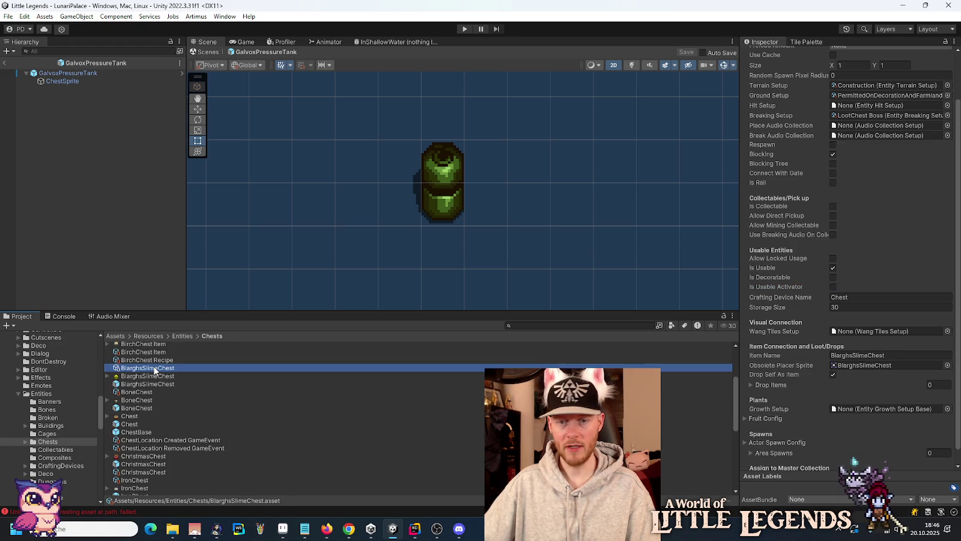
{"action": "scroll", "coordinate": [154, 370], "scroll_direction": "down", "scroll_amount": 2}
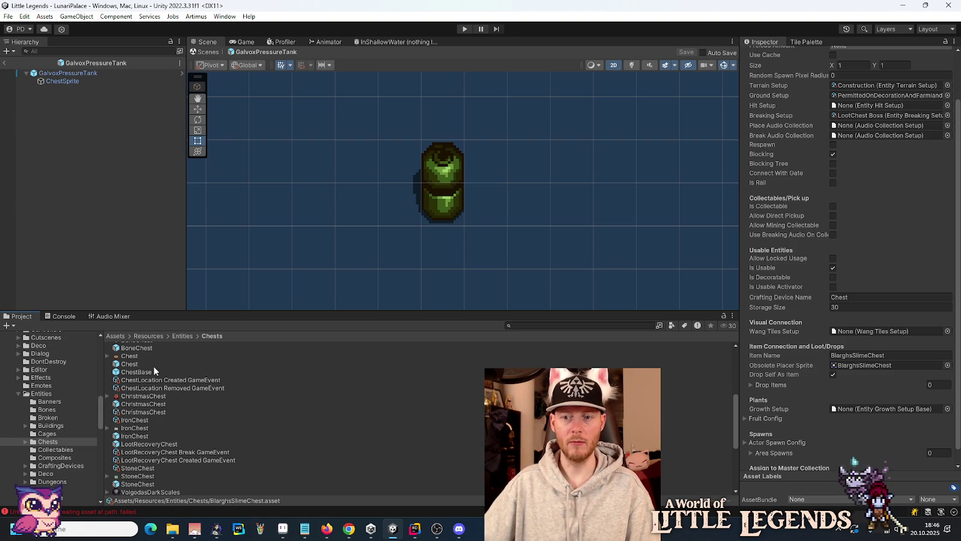
{"action": "scroll", "coordinate": [171, 474], "scroll_direction": "down", "scroll_amount": 3}
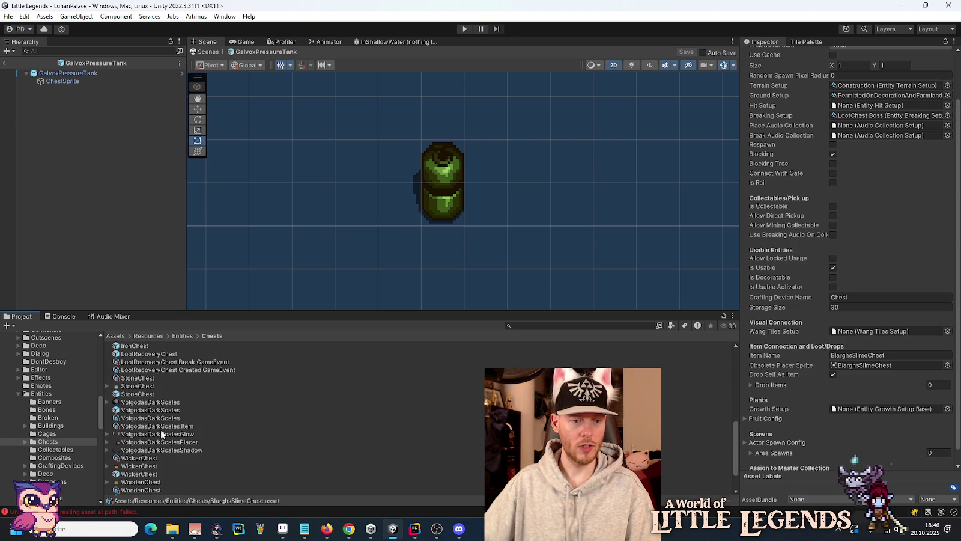
{"action": "left_click", "coordinate": [161, 419]}
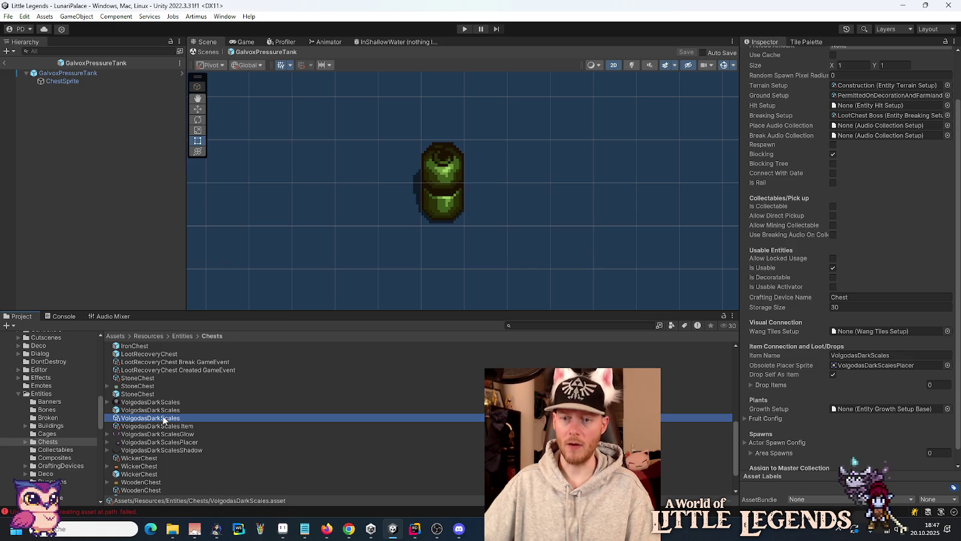
{"action": "scroll", "coordinate": [31, 395], "scroll_direction": "up", "scroll_amount": 5}
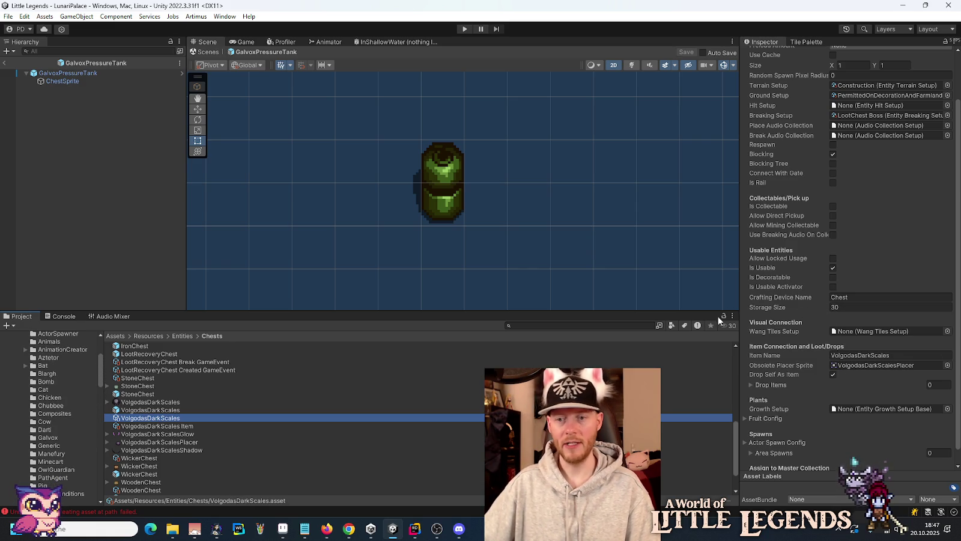
{"action": "scroll", "coordinate": [66, 394], "scroll_direction": "up", "scroll_amount": 3}
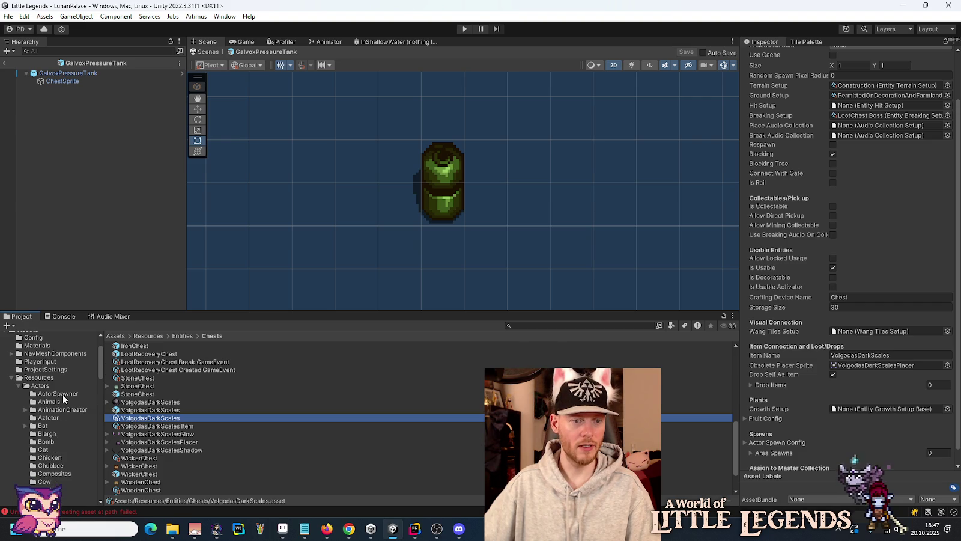
{"action": "scroll", "coordinate": [62, 394], "scroll_direction": "down", "scroll_amount": 3}
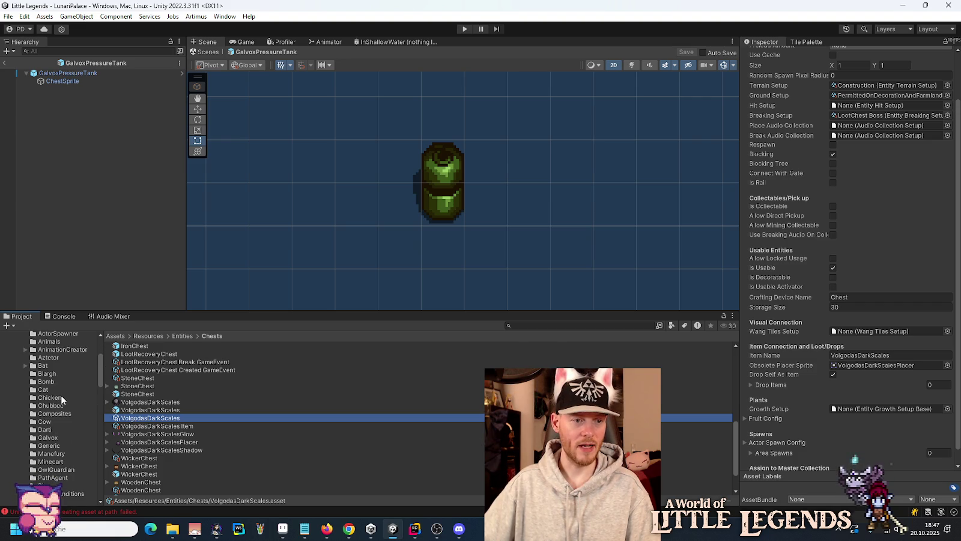
{"action": "scroll", "coordinate": [61, 395], "scroll_direction": "up", "scroll_amount": 2}
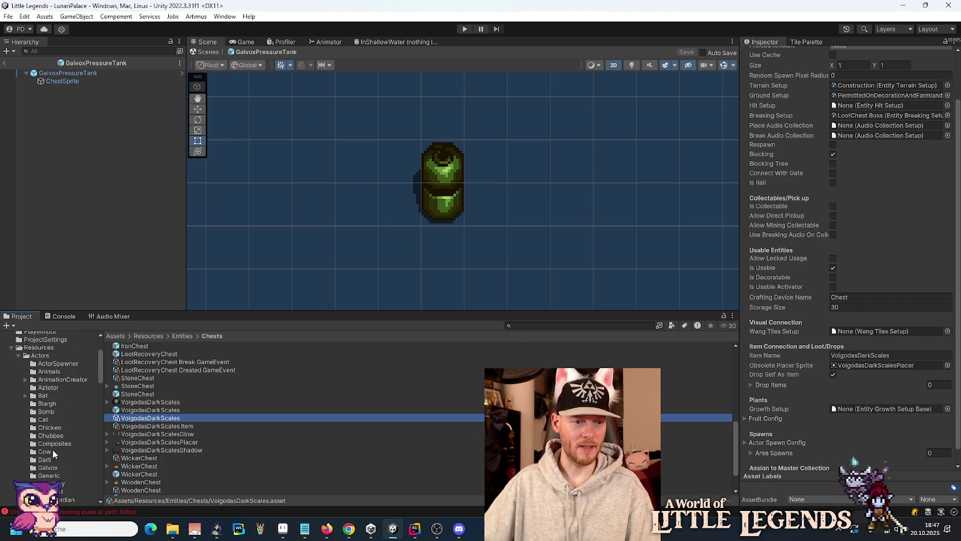
{"action": "left_click", "coordinate": [48, 467]}
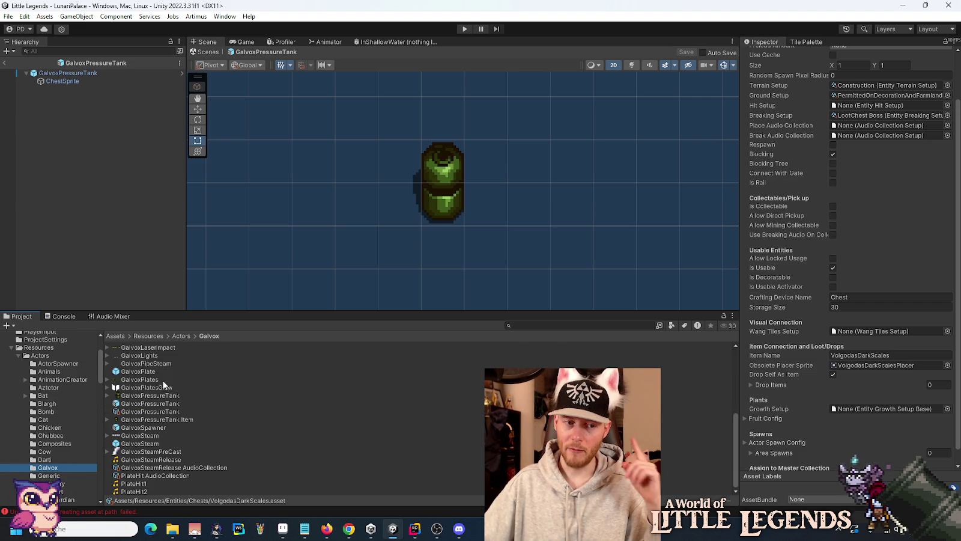
Select the GalvoxPressureTank entity setup and set its Item Name to GalvoxPressureTank.
{"action": "scroll", "coordinate": [163, 384], "scroll_direction": "up", "scroll_amount": 6}
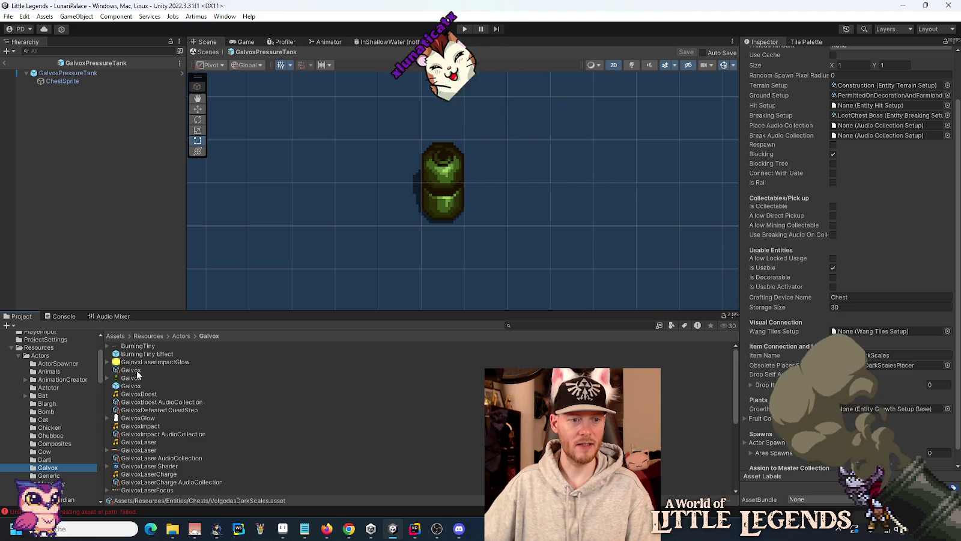
{"action": "left_click", "coordinate": [137, 370]}
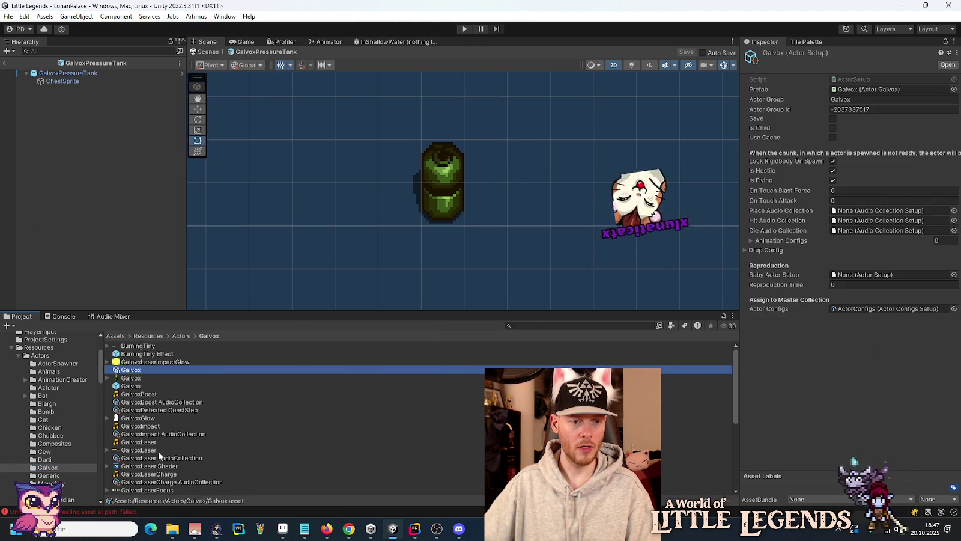
{"action": "scroll", "coordinate": [157, 452], "scroll_direction": "down", "scroll_amount": 2}
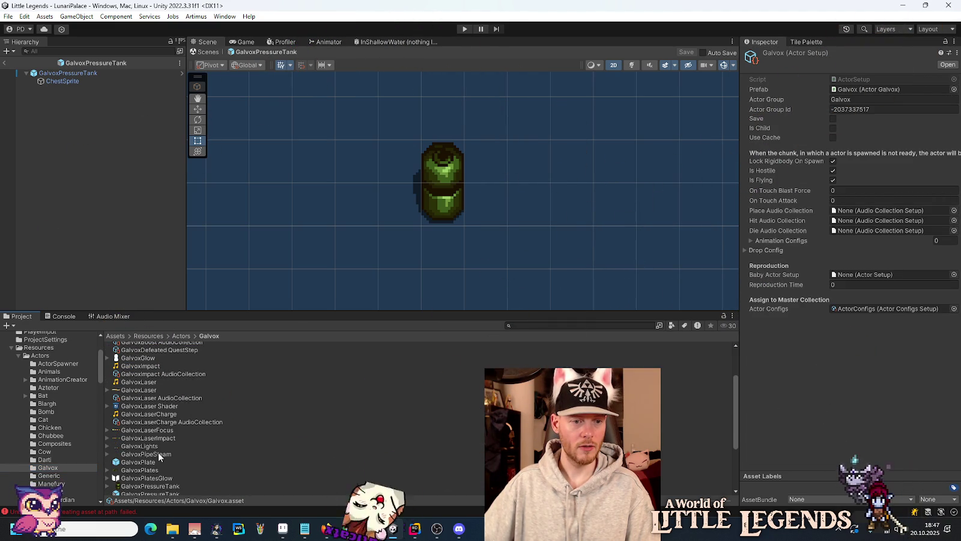
{"action": "scroll", "coordinate": [158, 452], "scroll_direction": "up", "scroll_amount": 2}
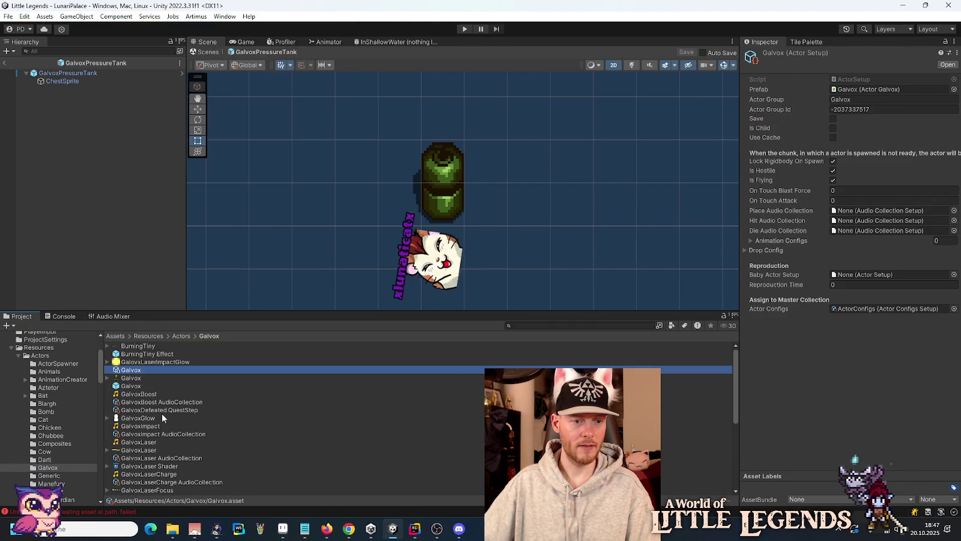
{"action": "scroll", "coordinate": [169, 460], "scroll_direction": "down", "scroll_amount": 7}
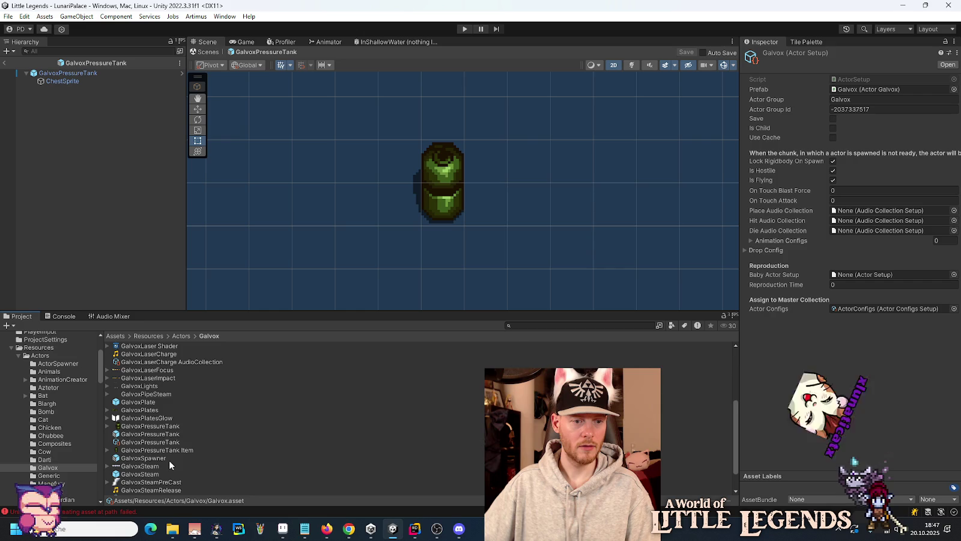
{"action": "left_click", "coordinate": [157, 443]}
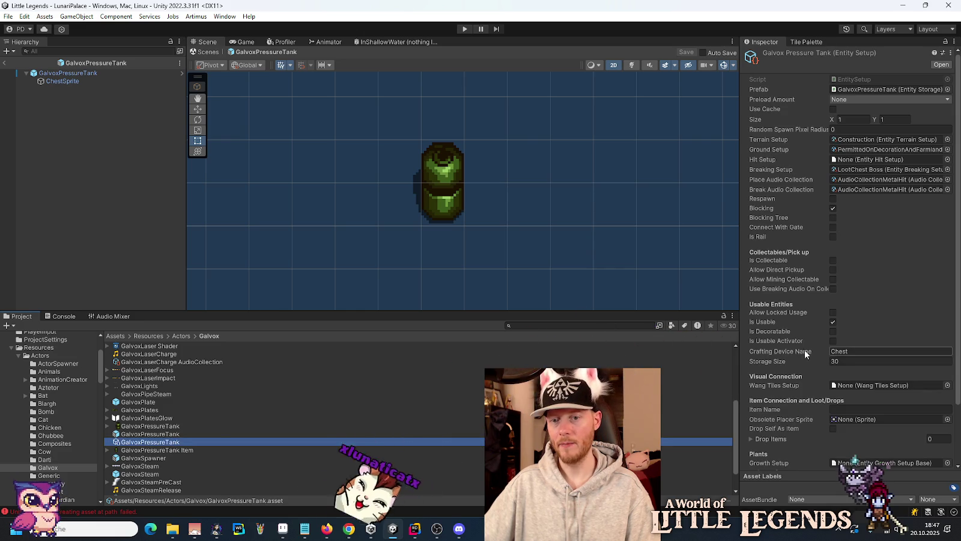
{"action": "scroll", "coordinate": [796, 343], "scroll_direction": "down", "scroll_amount": 3}
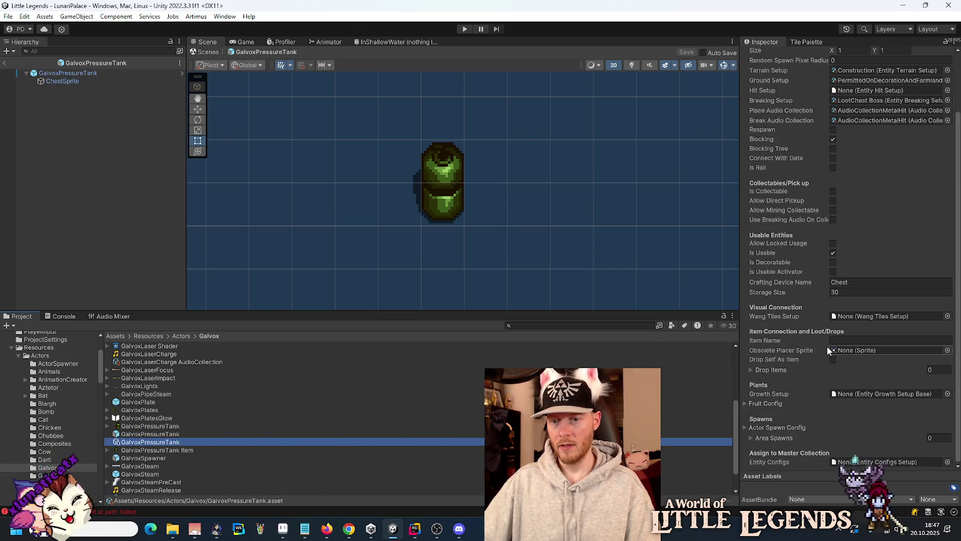
{"action": "left_click", "coordinate": [847, 340]}
{"action": "type", "text": "Gal"}
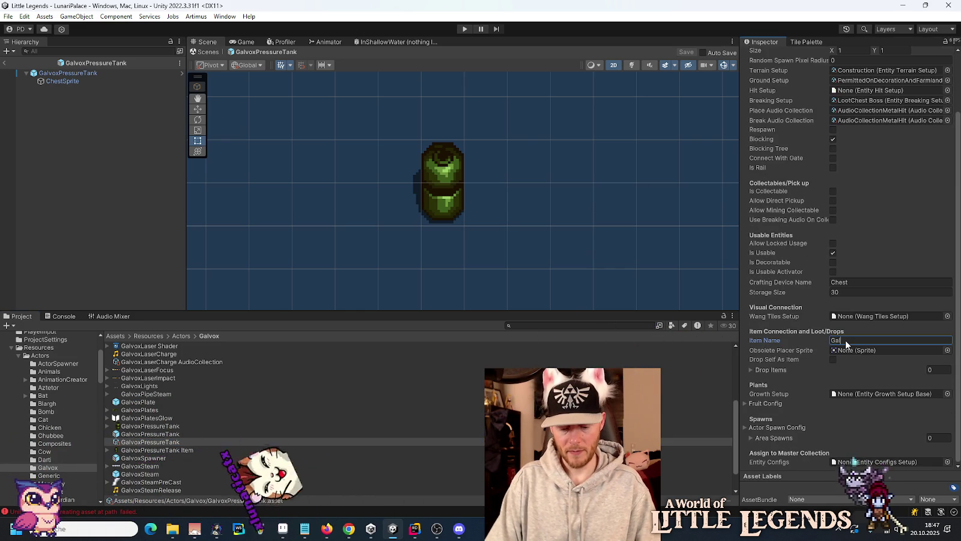
{"action": "type", "text": "vox"}
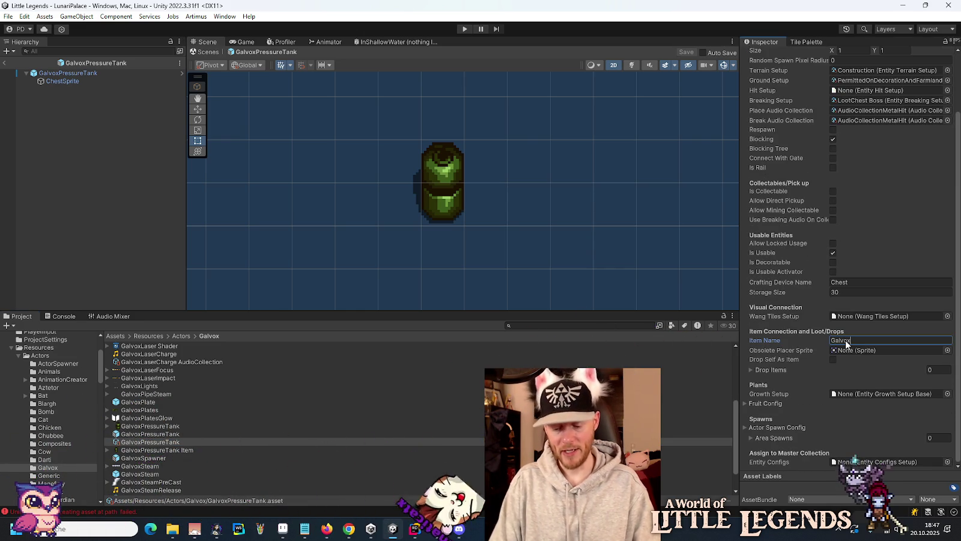
{"action": "type", "text": "PressureTank"}
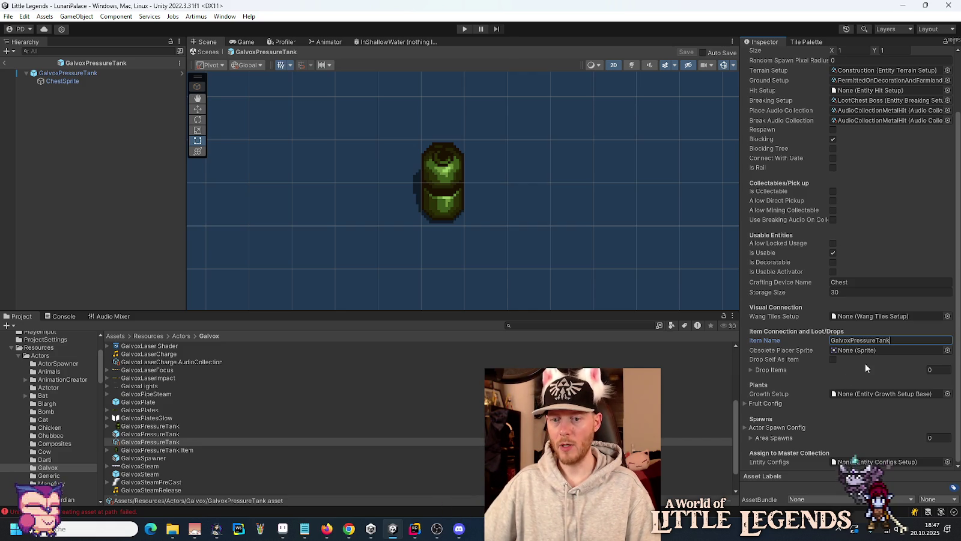
Enable Drop Self As Item and assign EntityConfigs as the tank's entity configs.
{"action": "left_click", "coordinate": [832, 359]}
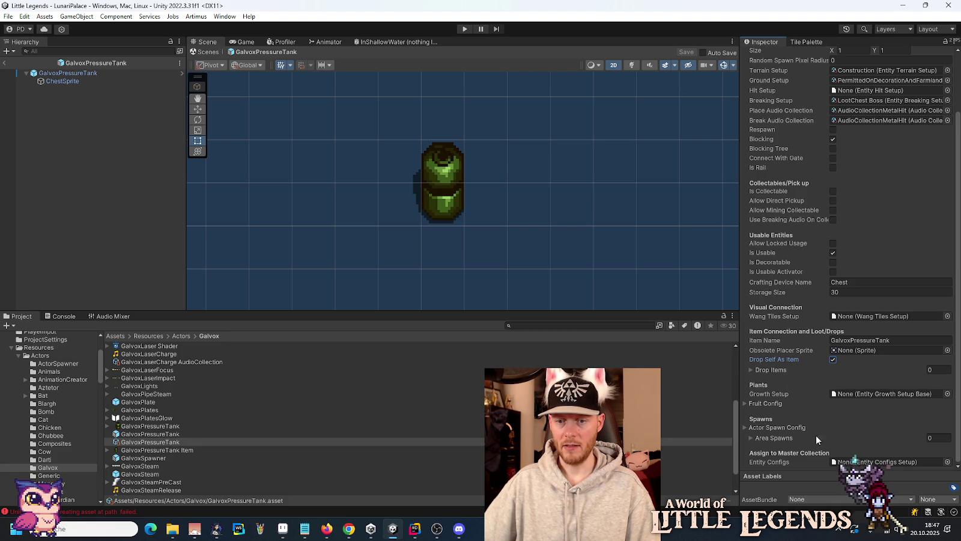
{"action": "left_click", "coordinate": [947, 461]}
{"action": "double_click", "coordinate": [469, 237]}
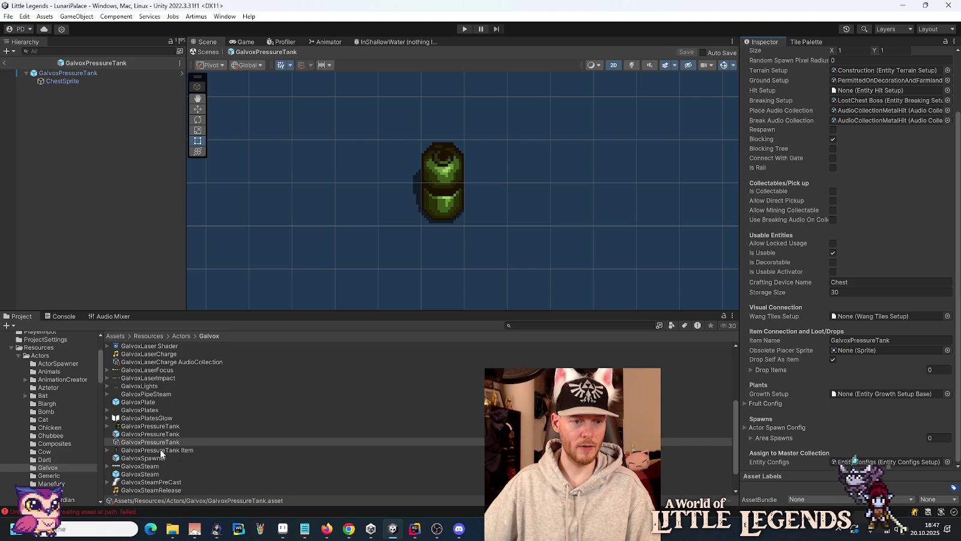
{"action": "left_click", "coordinate": [150, 434]}
{"action": "scroll", "coordinate": [781, 343], "scroll_direction": "down", "scroll_amount": 3}
Generate an item asset for the pressure tank with a stack size of 99.
{"action": "left_click", "coordinate": [816, 339]}
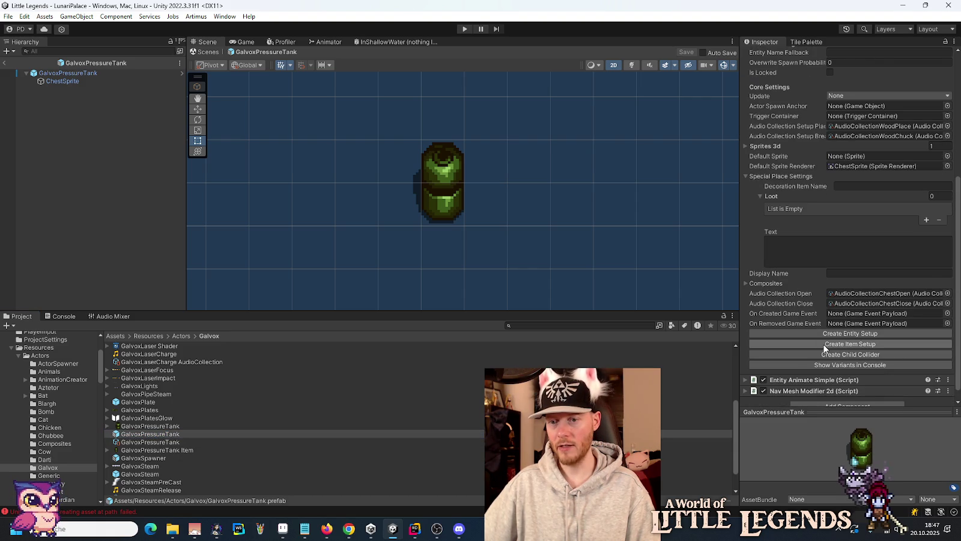
{"action": "scroll", "coordinate": [814, 345], "scroll_direction": "down", "scroll_amount": 10}
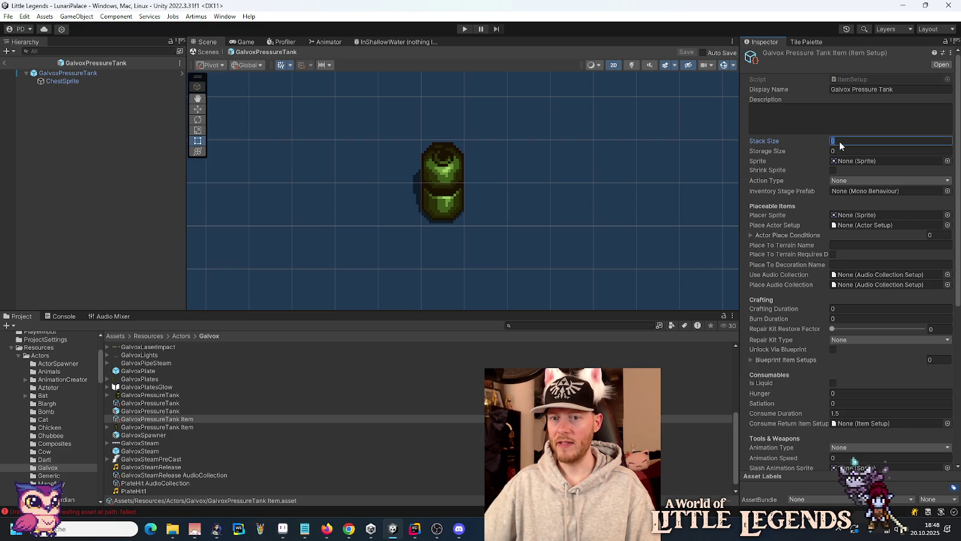
{"action": "type", "text": "99"}
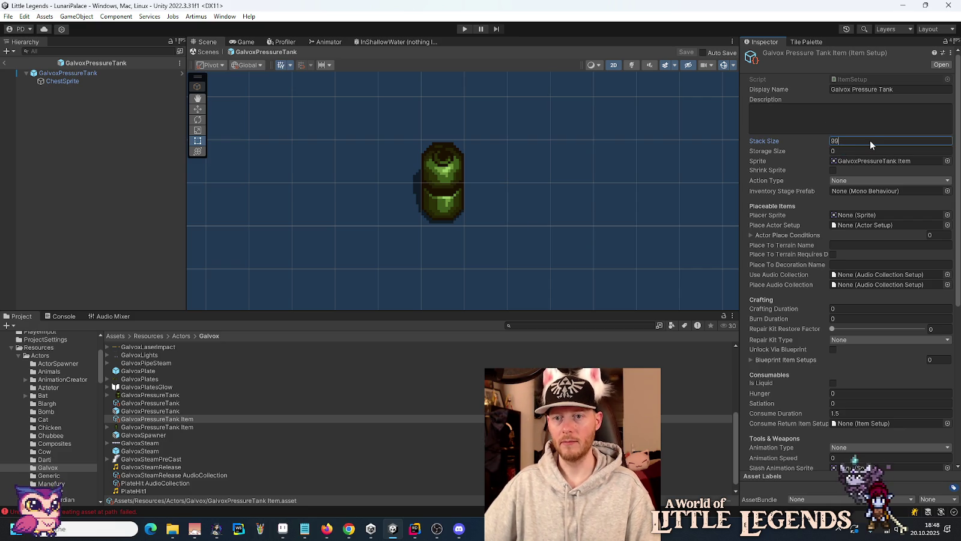
{"action": "mouse_move", "coordinate": [796, 155]}
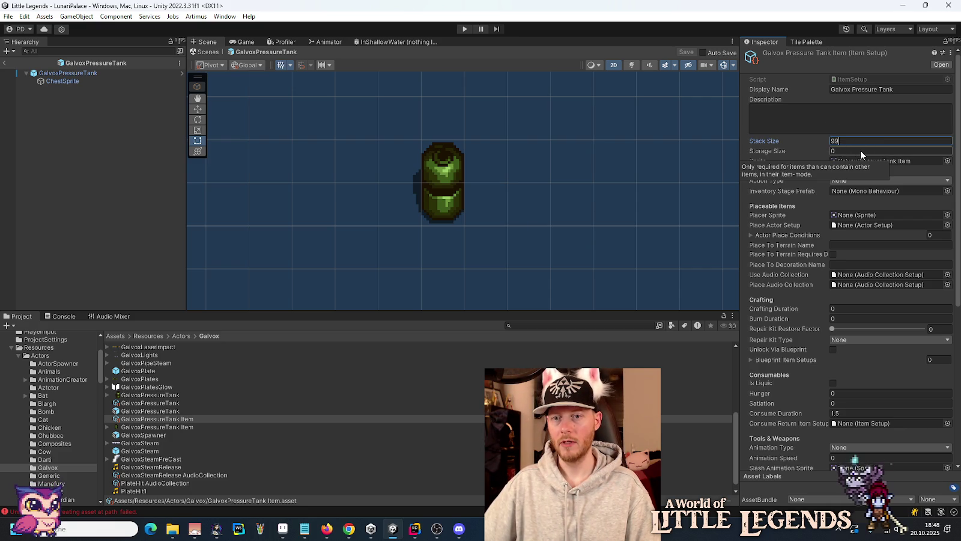
{"action": "left_click", "coordinate": [860, 150]}
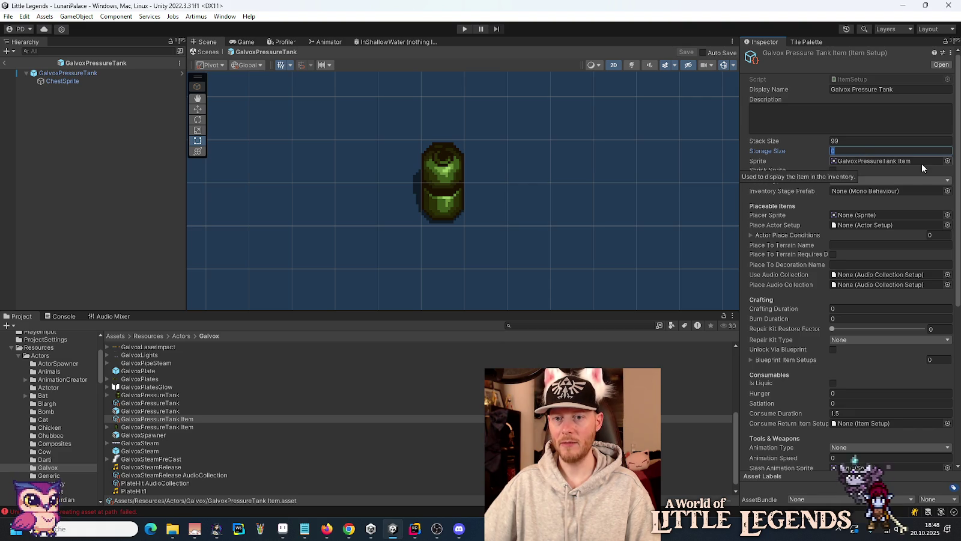
Set Action Type to Place, fill the localization keys, and use GalvoxPressureTank as placer sprite.
{"action": "left_click", "coordinate": [848, 179]}
{"action": "left_click", "coordinate": [830, 175]}
{"action": "left_click", "coordinate": [847, 181]}
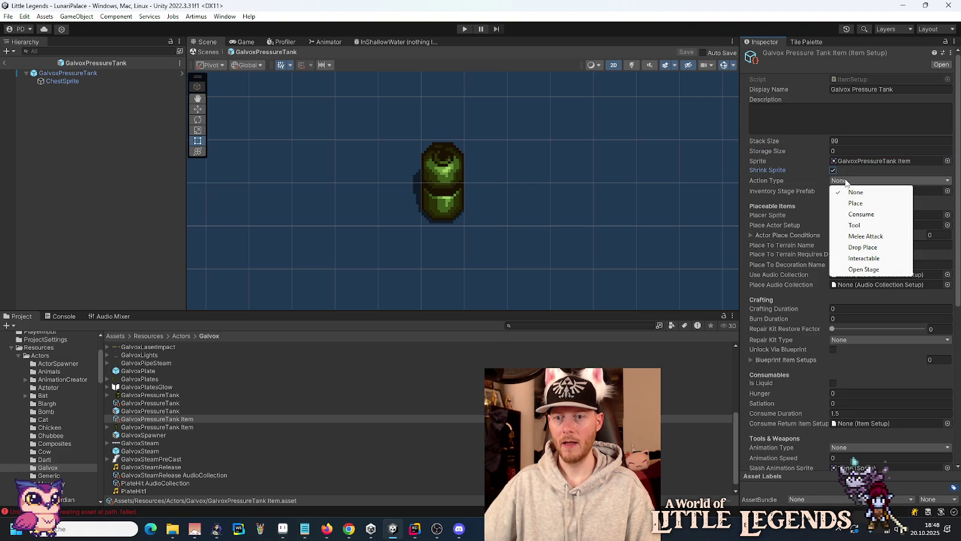
{"action": "left_click", "coordinate": [890, 204]}
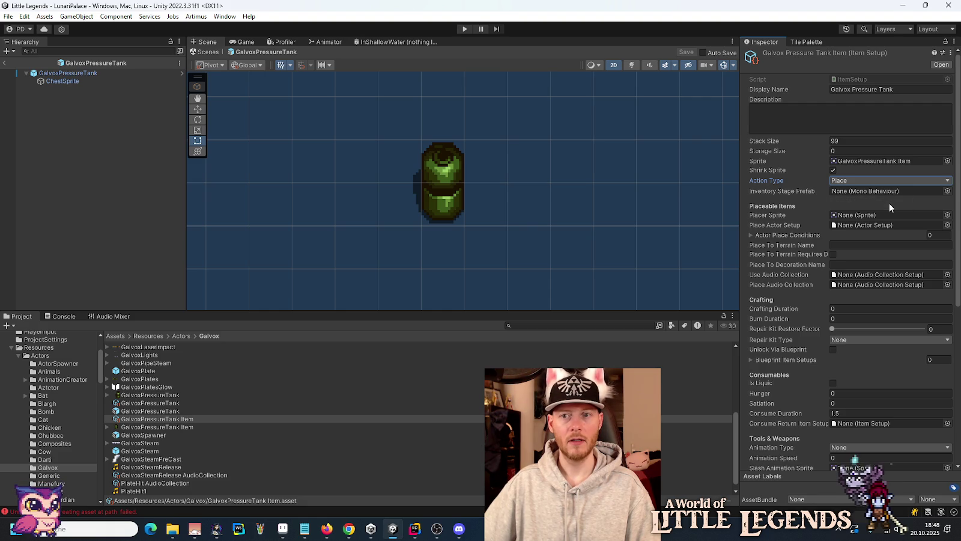
{"action": "left_click_drag", "start_coordinate": [897, 89], "coordinate": [766, 92]}
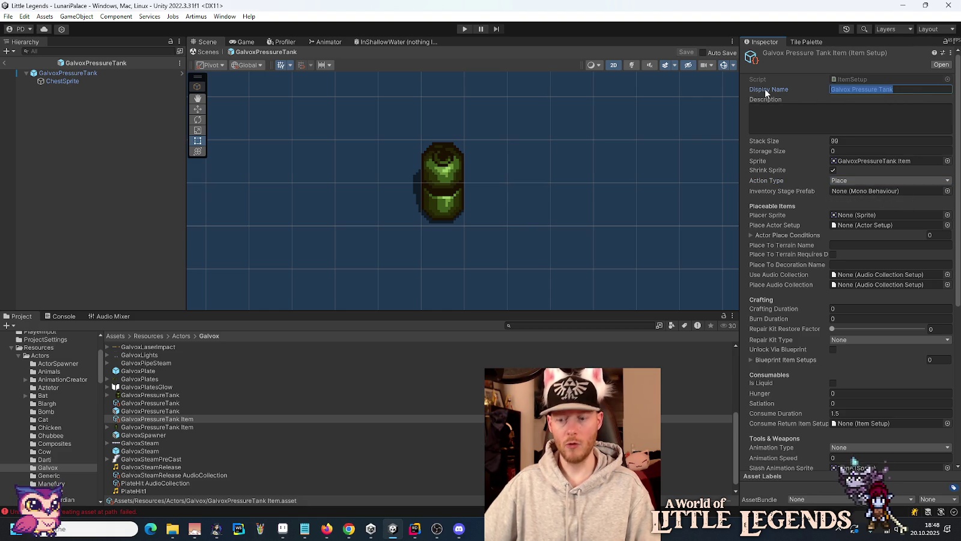
{"action": "key", "text": "ctrl+x"}
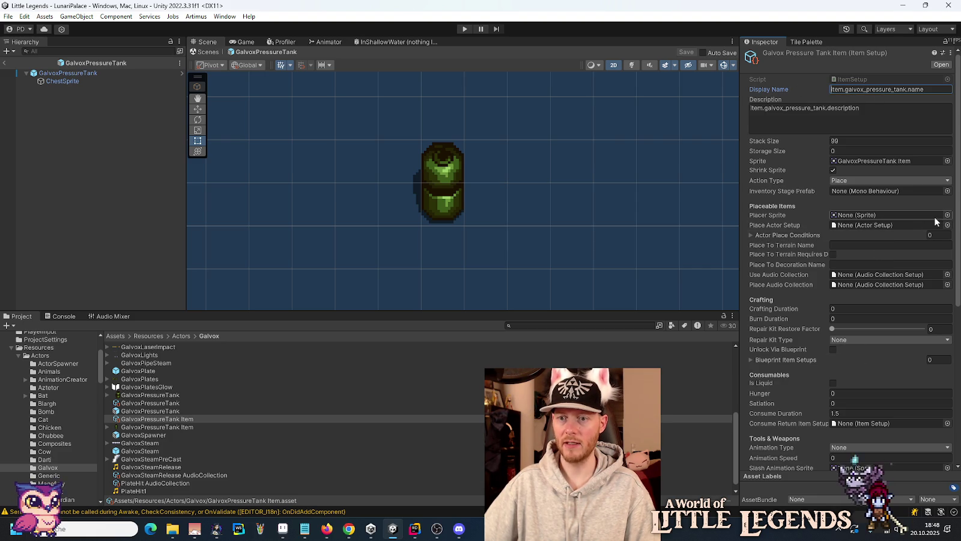
{"action": "left_click_drag", "start_coordinate": [144, 398], "coordinate": [785, 227]}
{"action": "left_click_drag", "start_coordinate": [864, 195], "coordinate": [858, 214]}
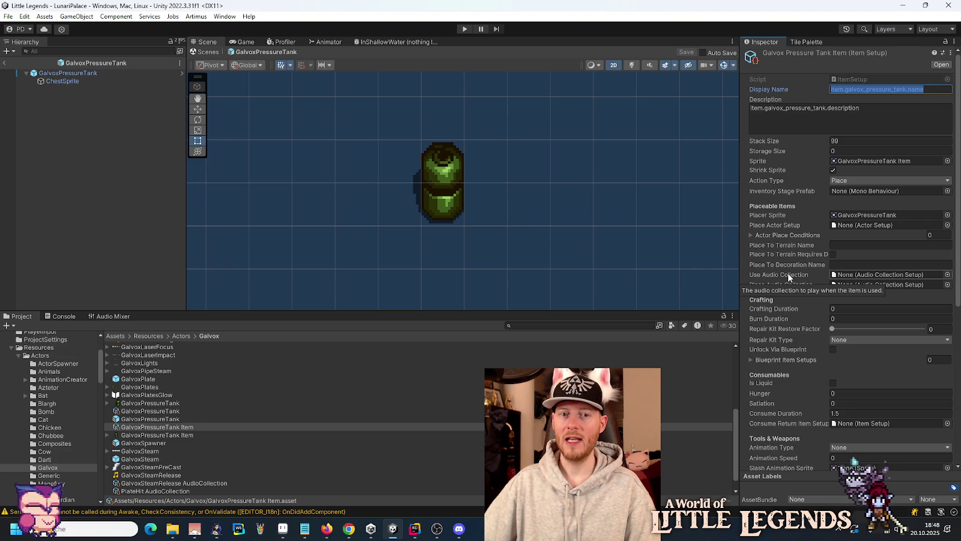
Use SteamRelease as the item's use sound, assign ItemConfigs, and exit prefab mode.
{"action": "left_click", "coordinate": [947, 275]}
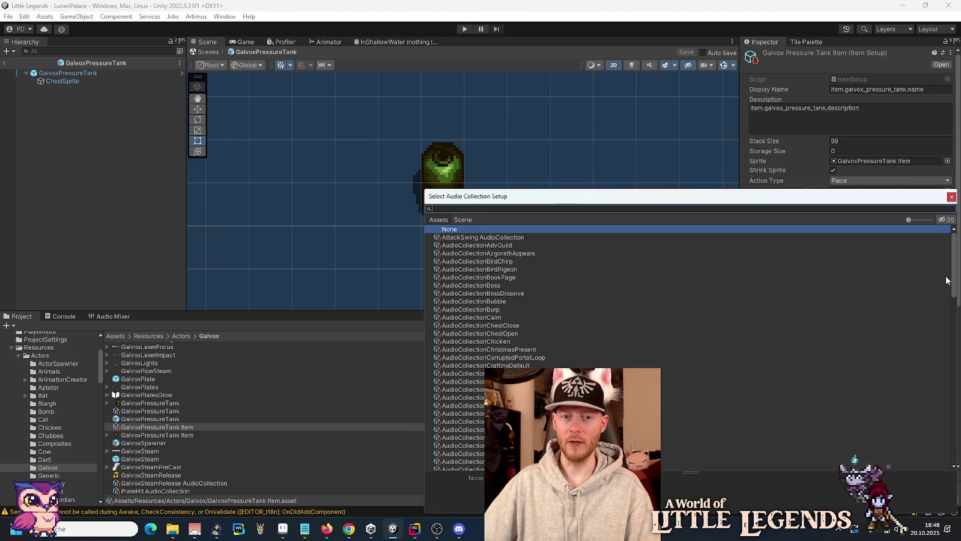
{"action": "type", "text": "stea"}
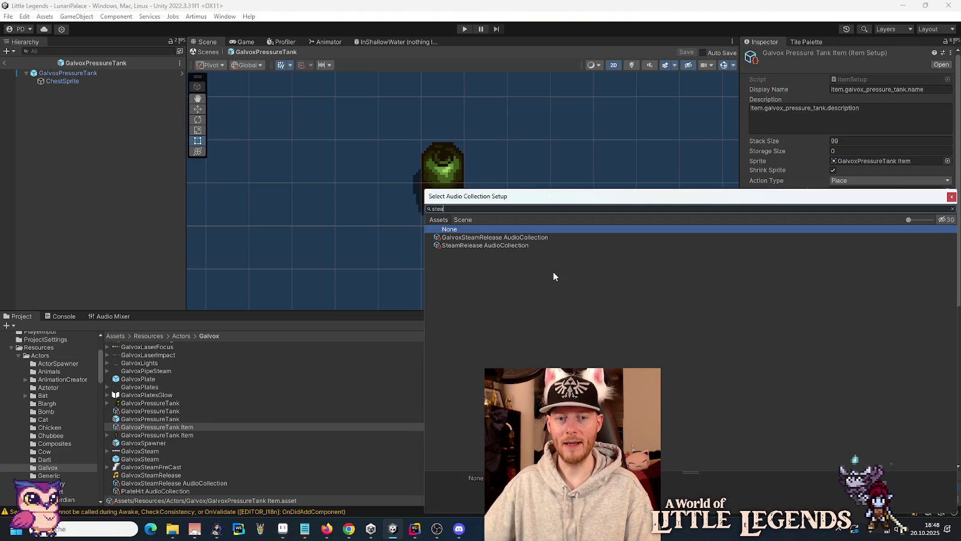
{"action": "double_click", "coordinate": [492, 246]}
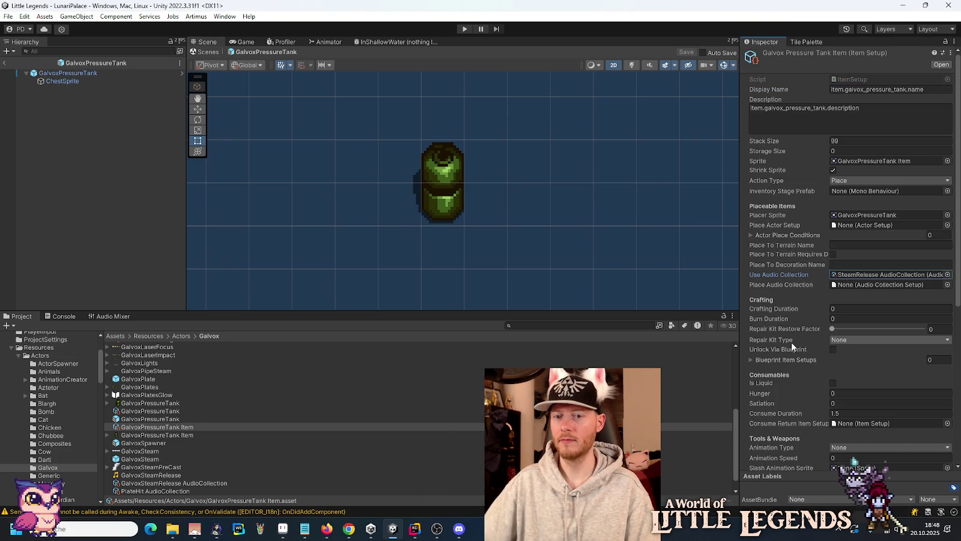
{"action": "scroll", "coordinate": [792, 341], "scroll_direction": "down", "scroll_amount": 3}
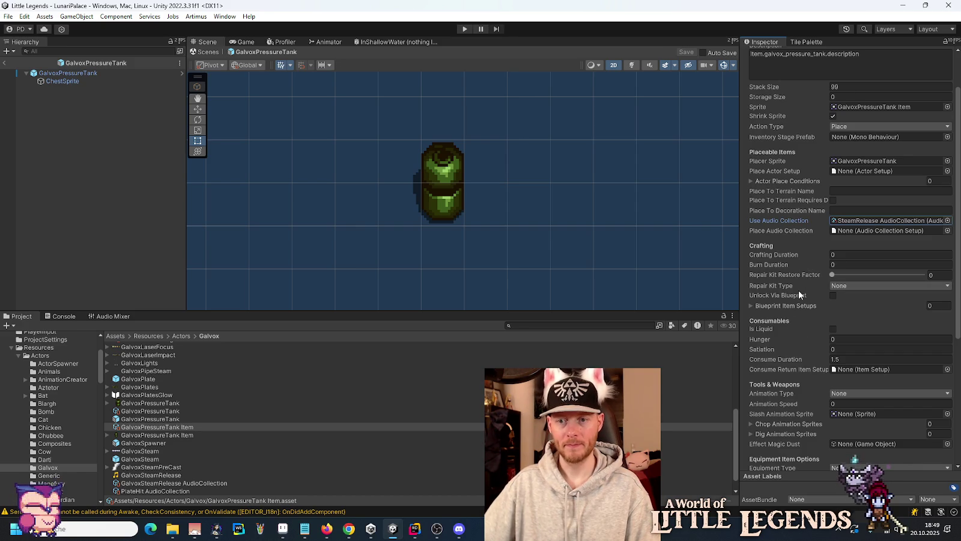
{"action": "scroll", "coordinate": [798, 290], "scroll_direction": "down", "scroll_amount": 5}
{"action": "scroll", "coordinate": [798, 289], "scroll_direction": "down", "scroll_amount": 3}
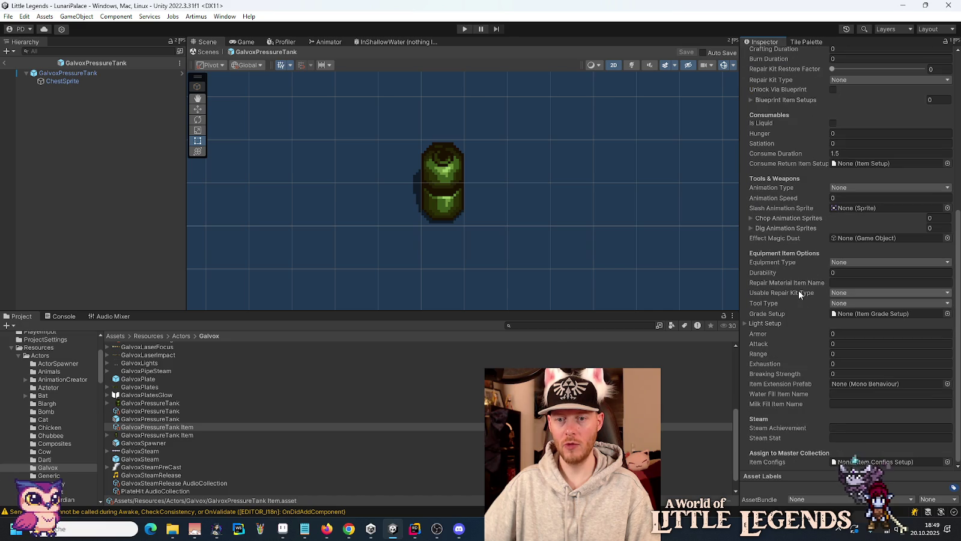
{"action": "left_click", "coordinate": [947, 462]}
{"action": "double_click", "coordinate": [470, 239]}
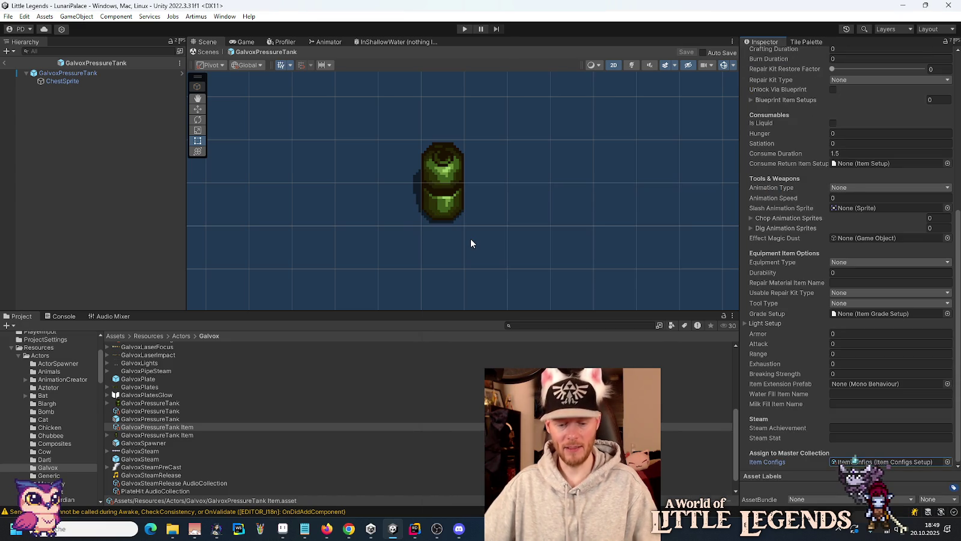
{"action": "left_click", "coordinate": [4, 63]}
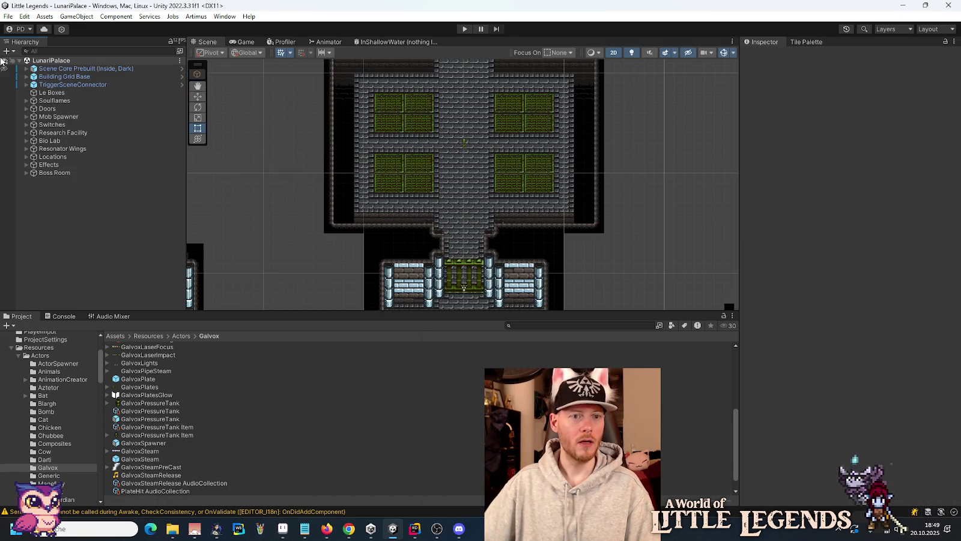
Expand Scene Core Prebuilt, toggle its scene pickability, and reveal the hidden half of the level.
{"action": "scroll", "coordinate": [414, 182], "scroll_direction": "up", "scroll_amount": 2}
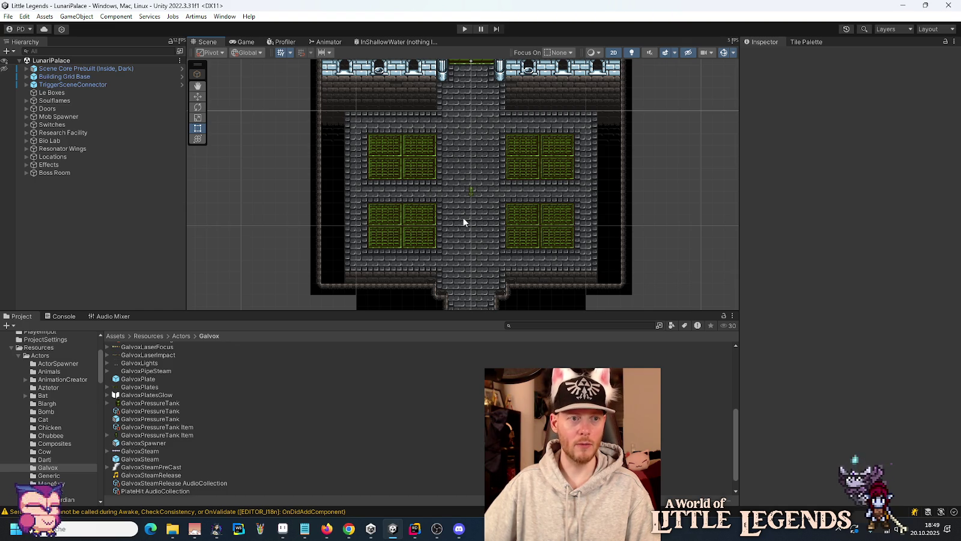
{"action": "left_click", "coordinate": [26, 68]}
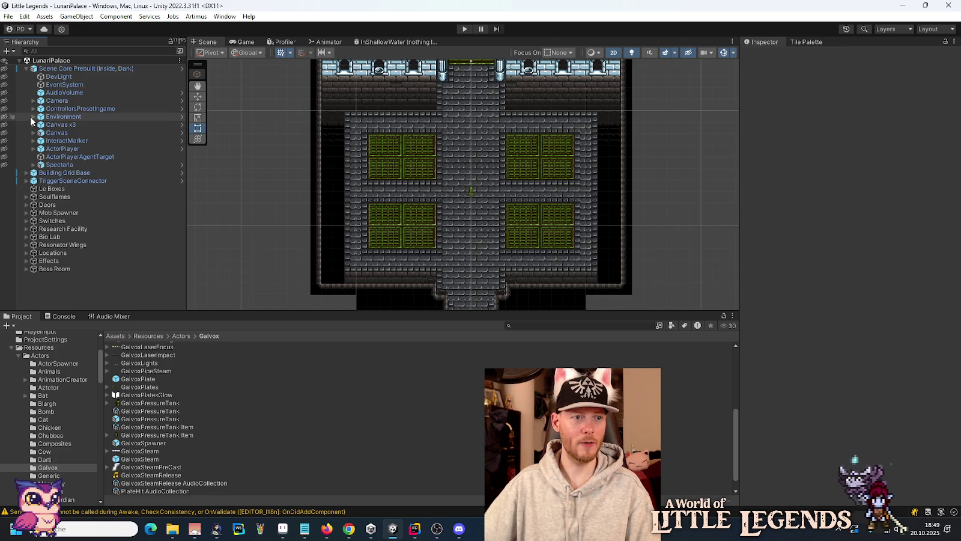
{"action": "left_click", "coordinate": [10, 69]}
{"action": "left_click", "coordinate": [11, 69]}
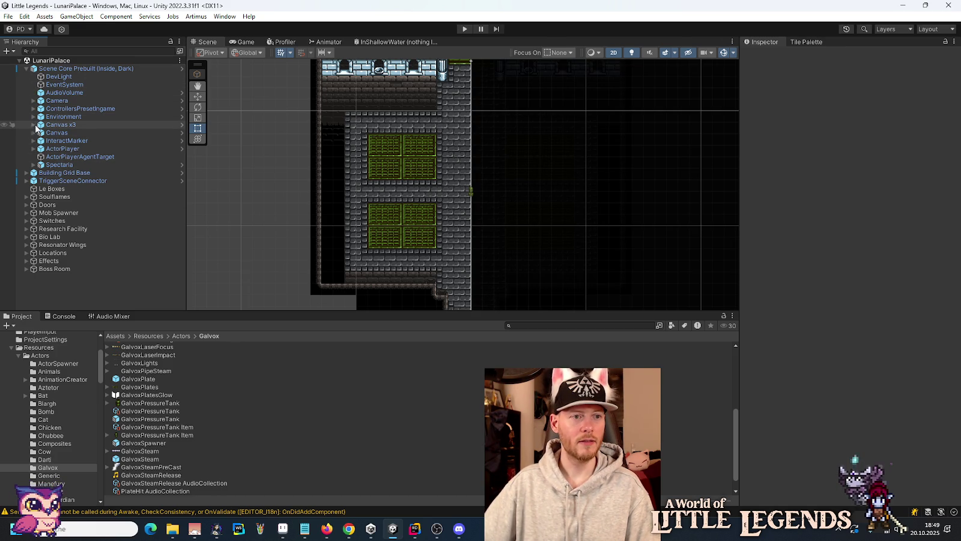
{"action": "left_click", "coordinate": [4, 133]}
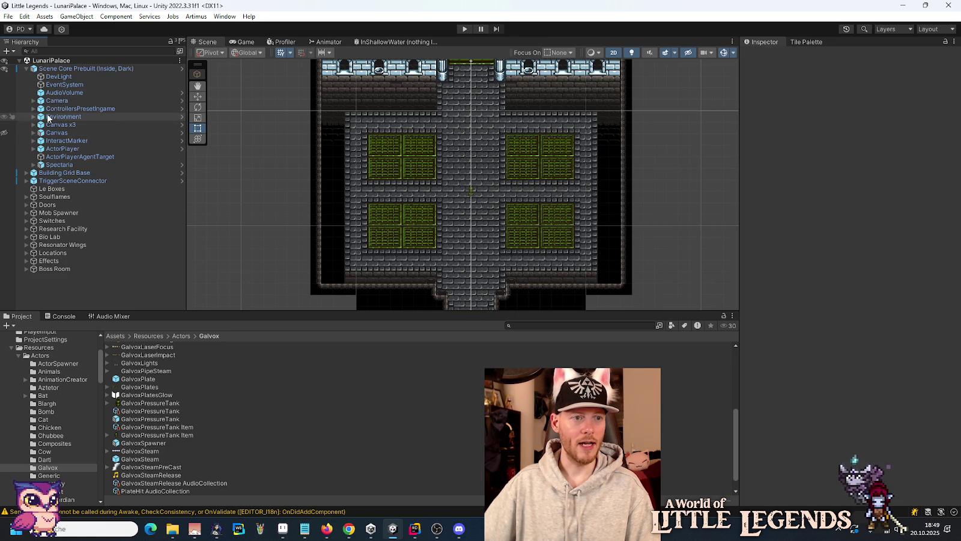
Expand ControllersPresetIngame > ControllerChunks > Grid and select Allowed Area Tilemap.
{"action": "left_click", "coordinate": [32, 117]}
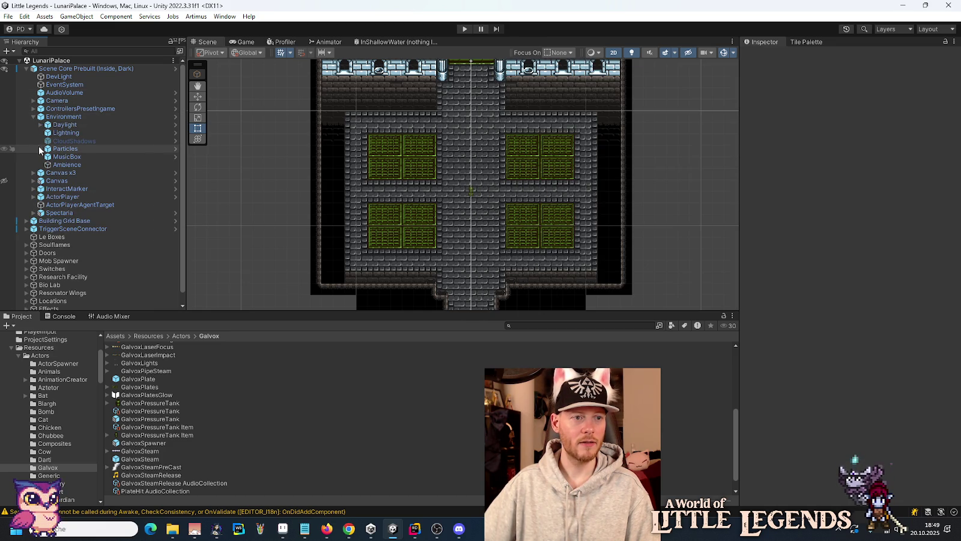
{"action": "left_click", "coordinate": [32, 116]}
{"action": "left_click", "coordinate": [33, 108]}
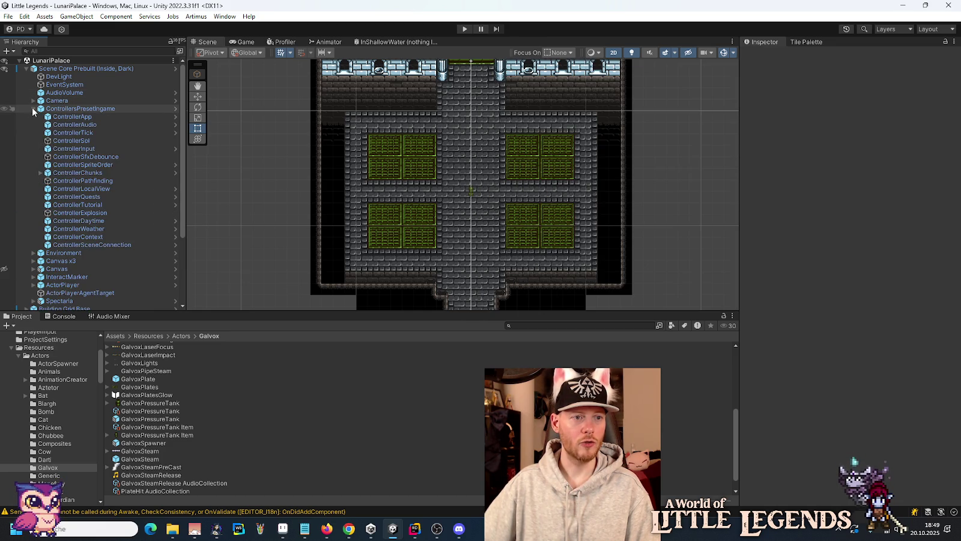
{"action": "left_click", "coordinate": [41, 172]}
{"action": "left_click", "coordinate": [65, 180]}
{"action": "left_click", "coordinate": [47, 181]}
{"action": "left_click", "coordinate": [70, 190]}
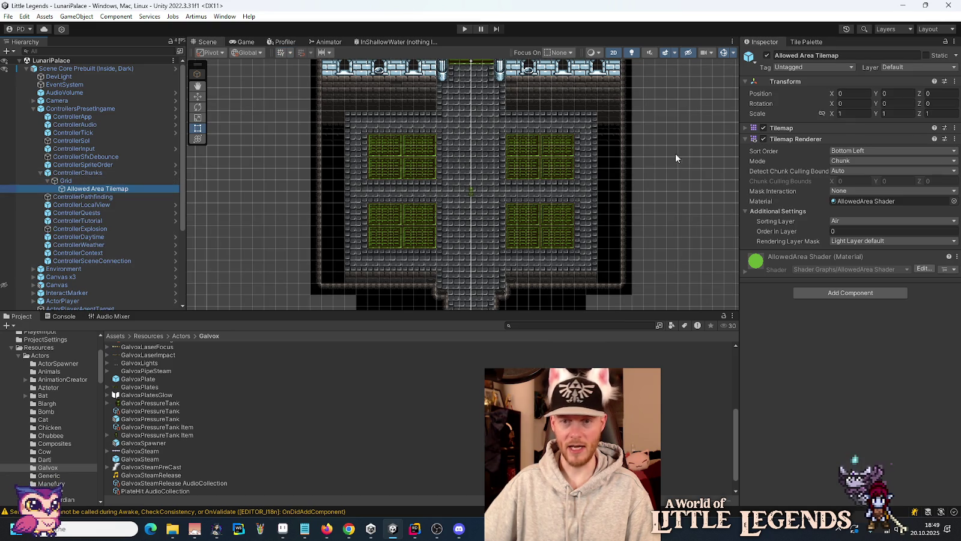
In the Tile Palette, pick the green Allowed Area tile with the Box Fill tool.
{"action": "left_click", "coordinate": [806, 42]}
{"action": "left_click", "coordinate": [795, 79]}
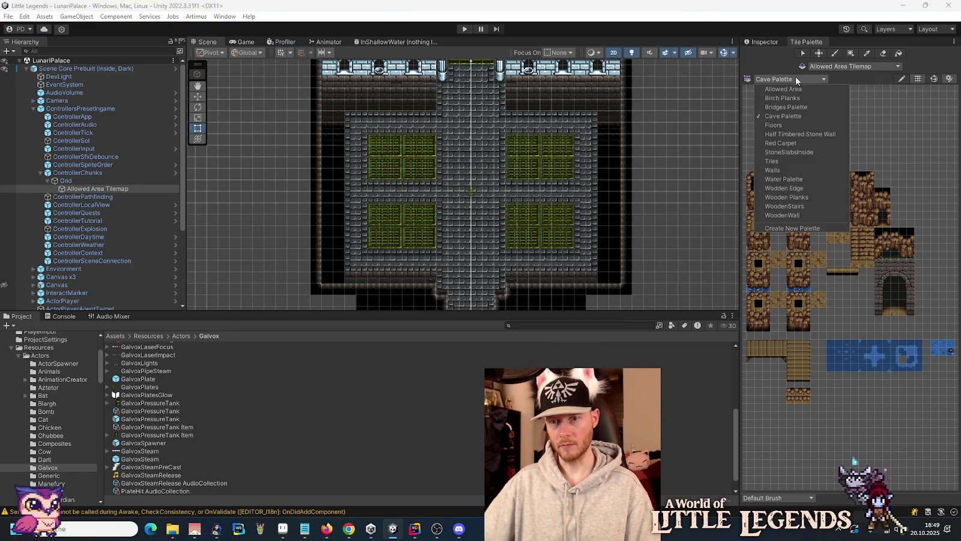
{"action": "left_click", "coordinate": [793, 88]}
{"action": "left_click", "coordinate": [856, 300]}
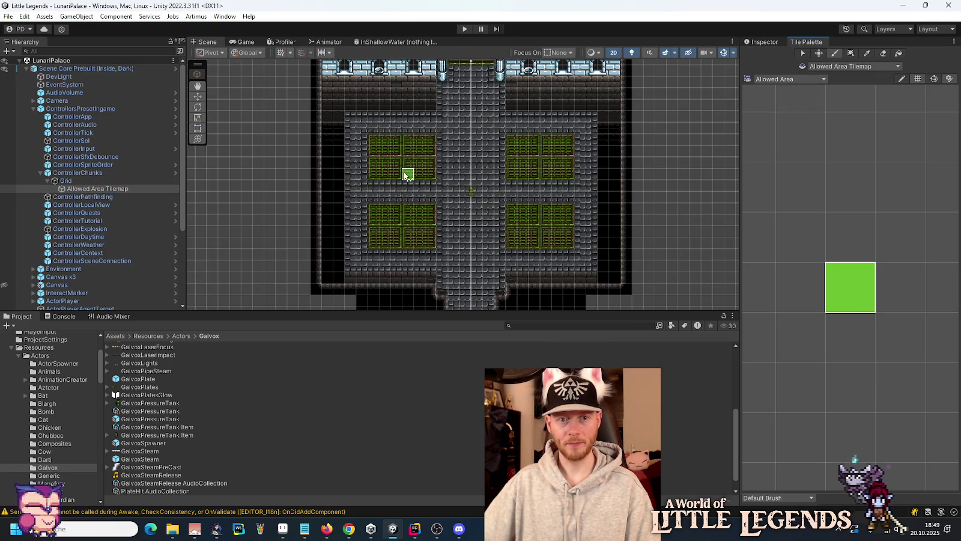
{"action": "left_click", "coordinate": [850, 54]}
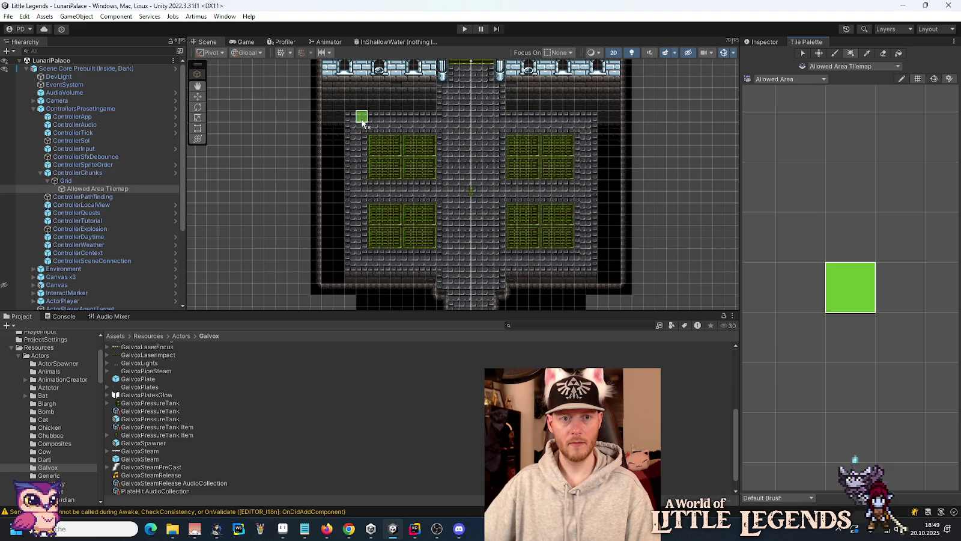
Box-fill the palace room and the corridor down to the south gate with allowed-area tiles.
{"action": "left_click_drag", "start_coordinate": [351, 124], "coordinate": [526, 251]}
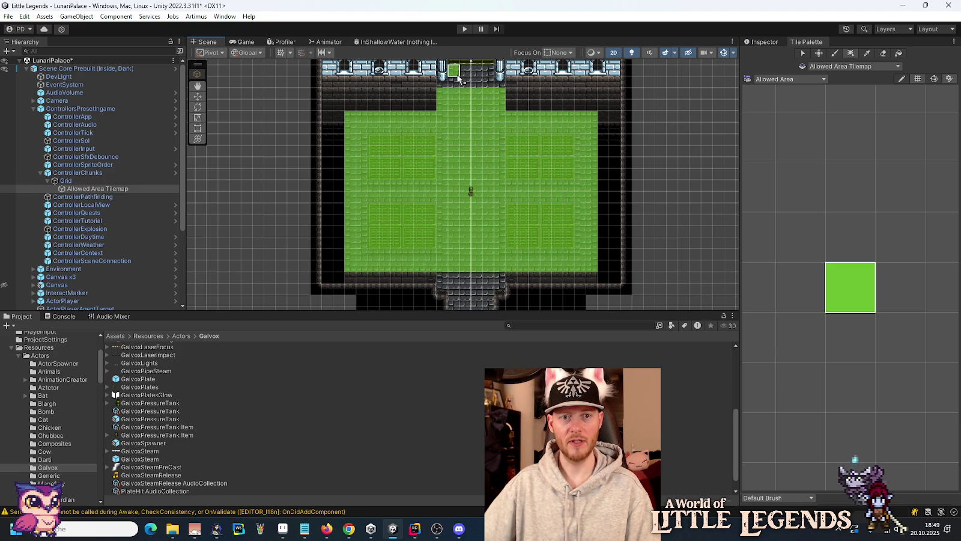
{"action": "left_click_drag", "start_coordinate": [523, 233], "coordinate": [527, 149]}
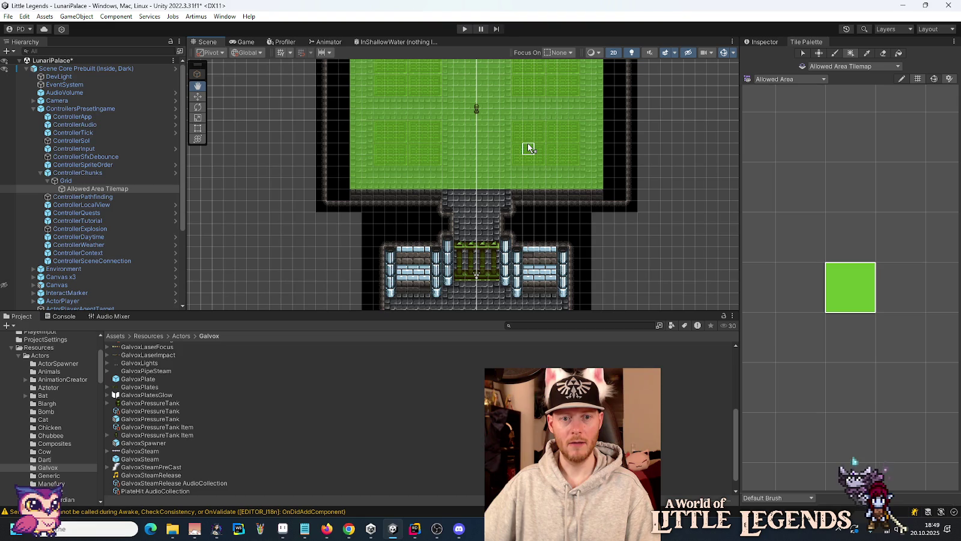
{"action": "left_click_drag", "start_coordinate": [474, 249], "coordinate": [493, 216]}
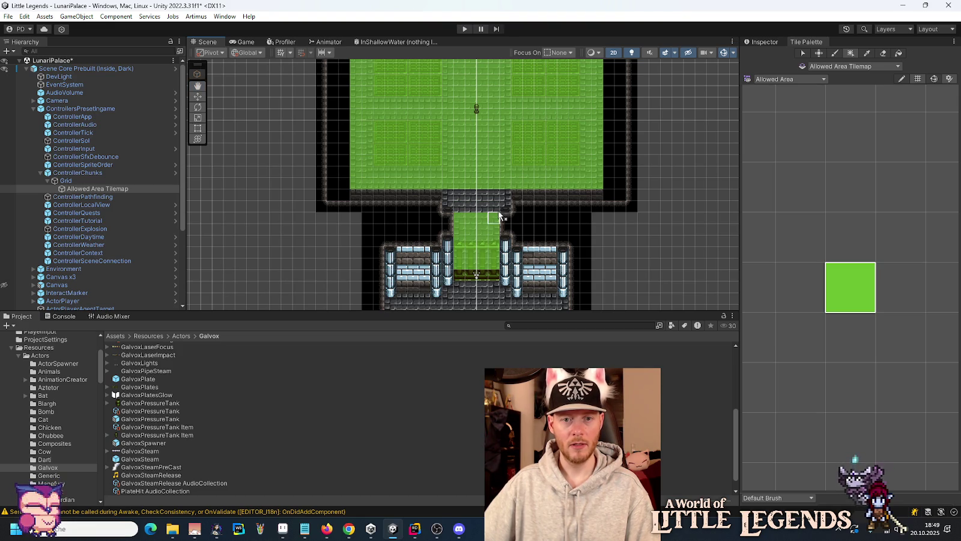
{"action": "left_click_drag", "start_coordinate": [460, 204], "coordinate": [445, 191]}
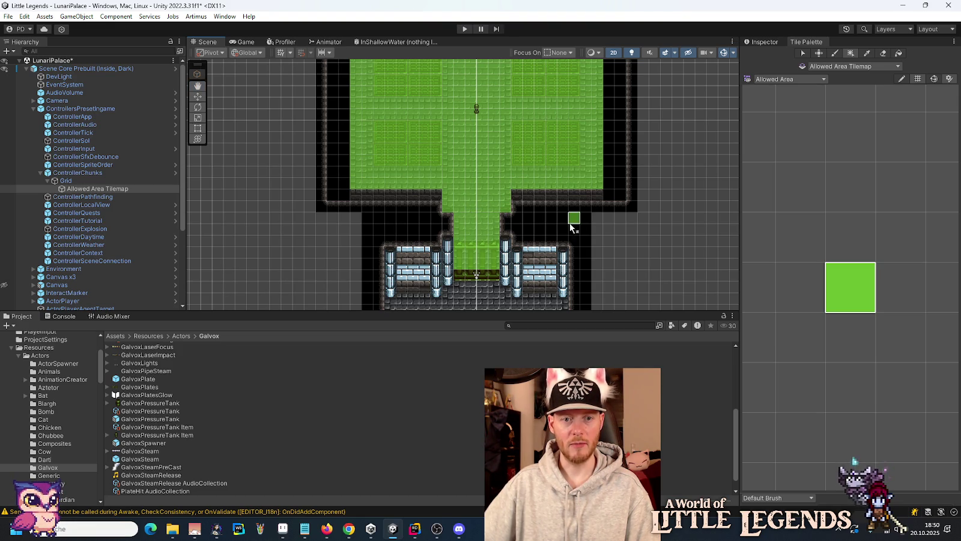
{"action": "left_click_drag", "start_coordinate": [504, 102], "coordinate": [504, 223]}
{"action": "mouse_move", "coordinate": [493, 144]}
{"action": "left_mouse_down"}
{"action": "mouse_move", "coordinate": [493, 183]}
{"action": "mouse_move", "coordinate": [496, 154]}
{"action": "mouse_move", "coordinate": [508, 158]}
{"action": "left_mouse_up"}
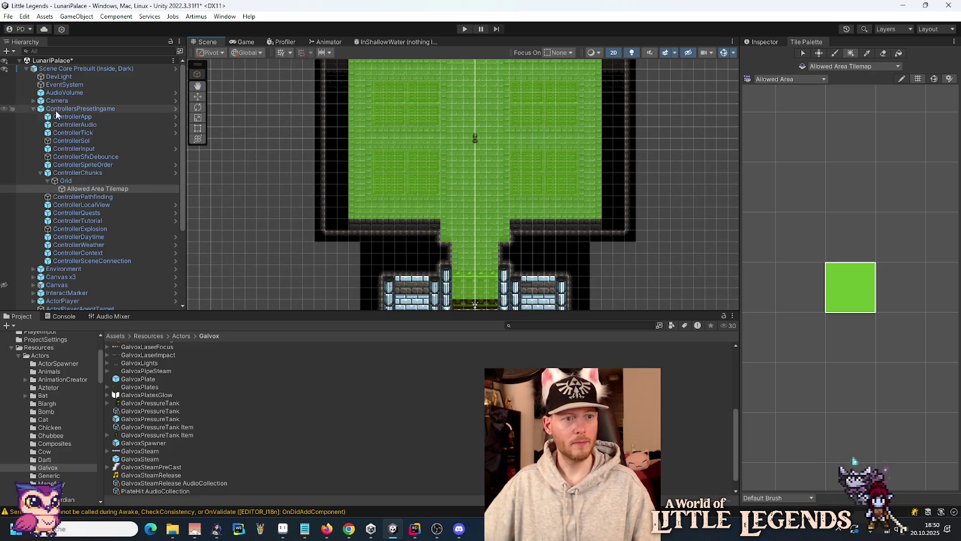
{"action": "left_click", "coordinate": [33, 109]}
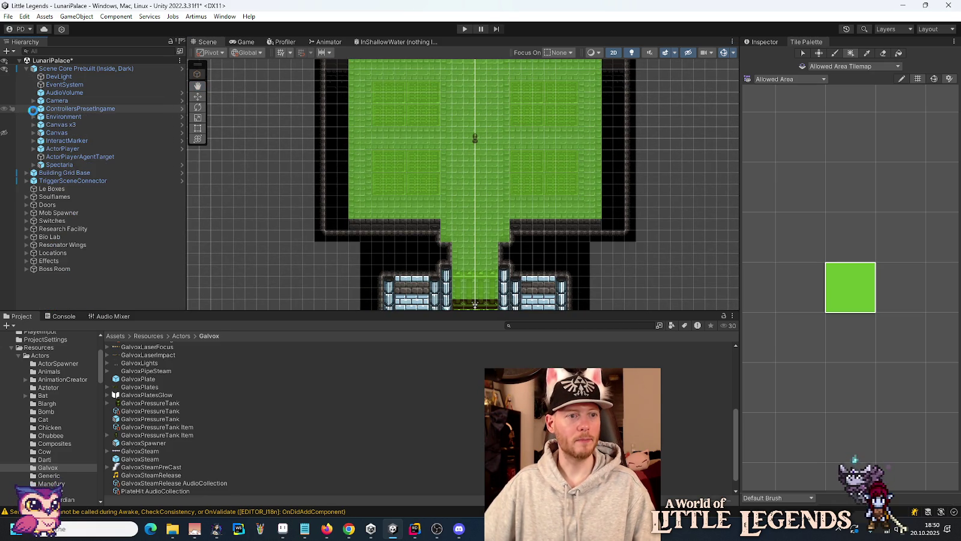
Enter Play mode, load the first save slot, and continue into the Lunari Palace.
{"action": "left_click", "coordinate": [463, 27]}
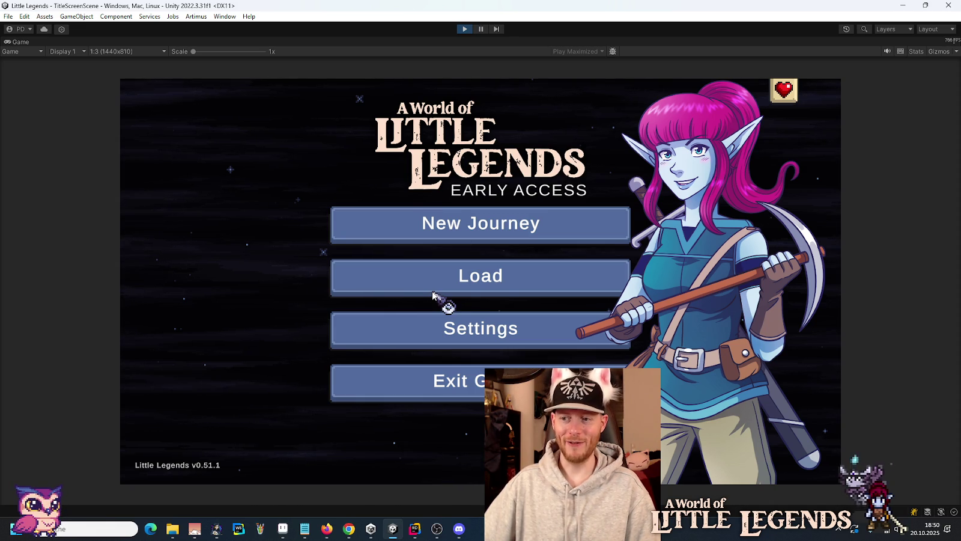
{"action": "left_click", "coordinate": [433, 291]}
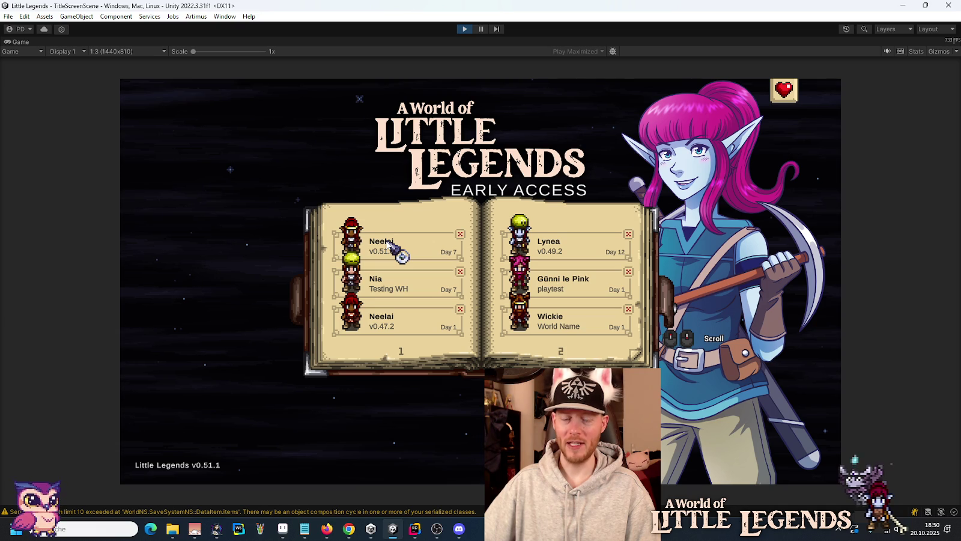
{"action": "left_click", "coordinate": [387, 243]}
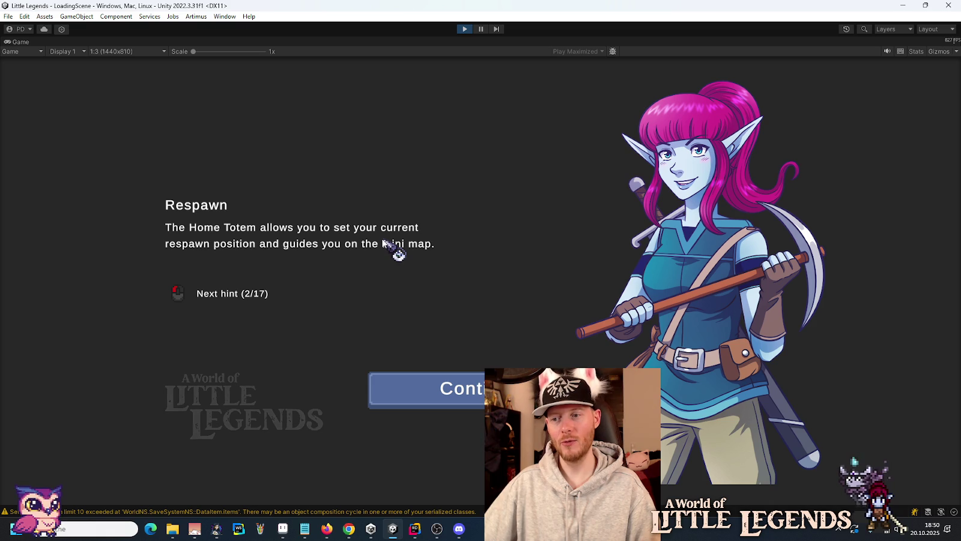
{"action": "left_click", "coordinate": [384, 397]}
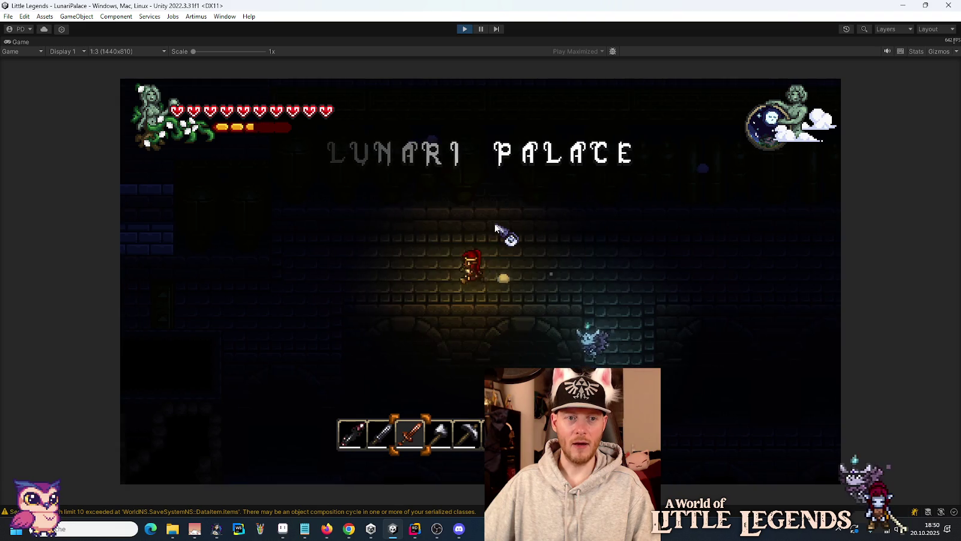
Walk the character through the palace up to the boss room, striking a ghost on the way.
{"action": "key", "text": "a"}
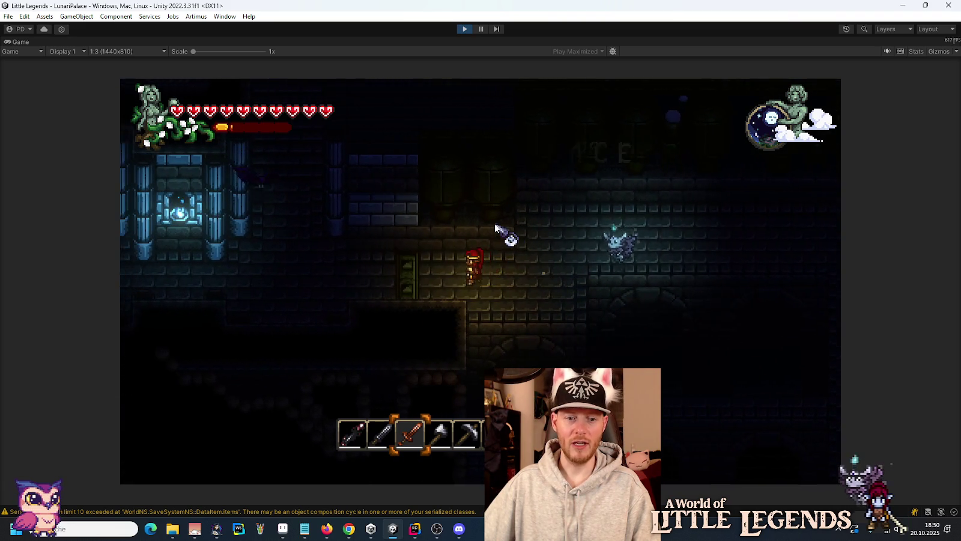
{"action": "key", "text": "a"}
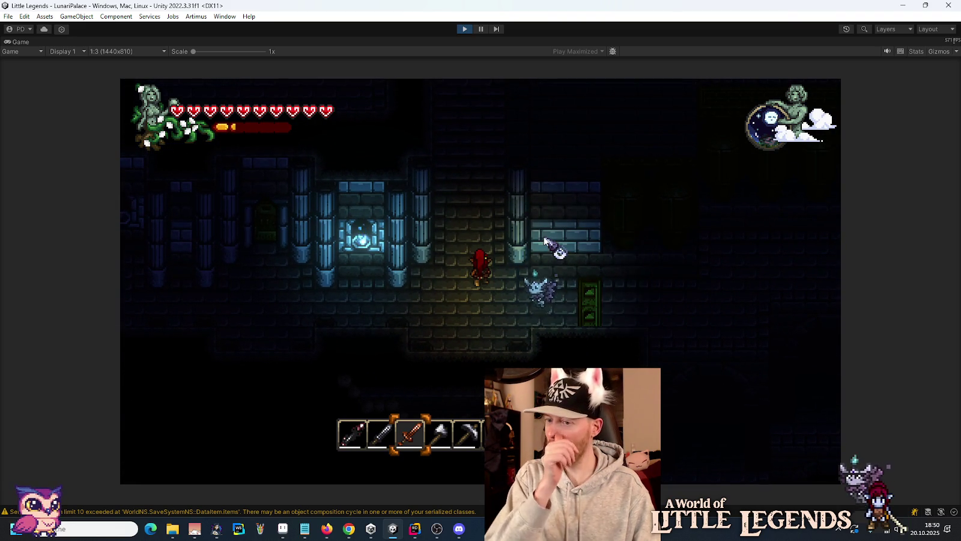
{"action": "key", "text": "w"}
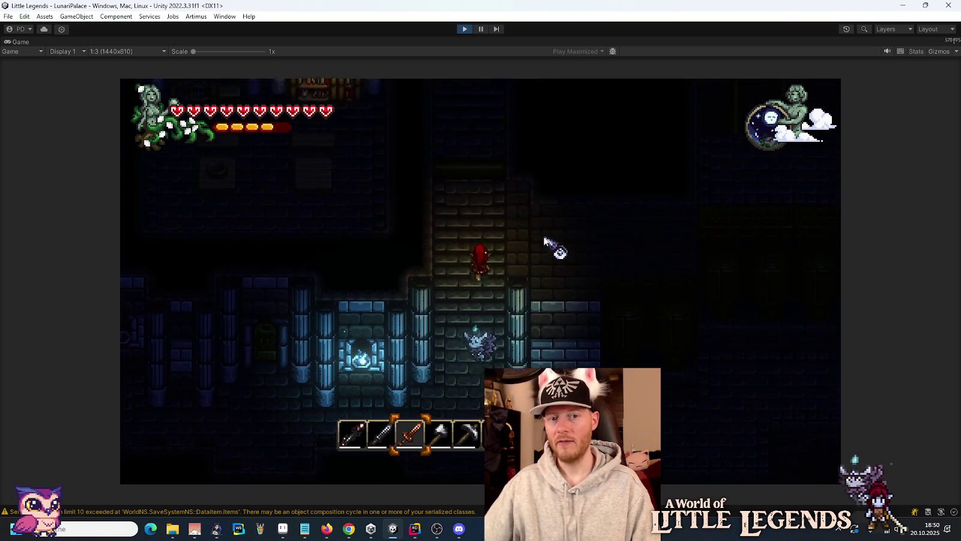
{"action": "key", "text": "w"}
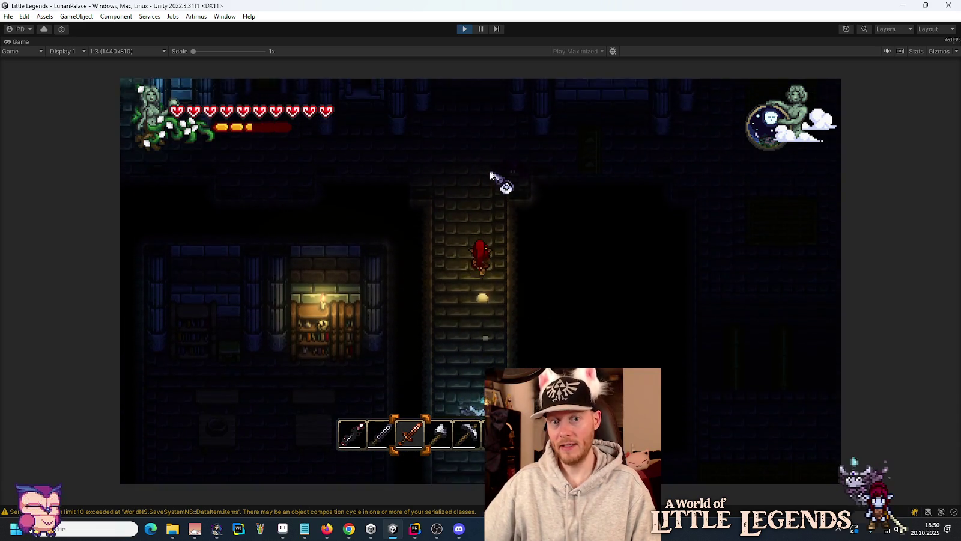
{"action": "left_click", "coordinate": [382, 256]}
{"action": "key", "text": "w"}
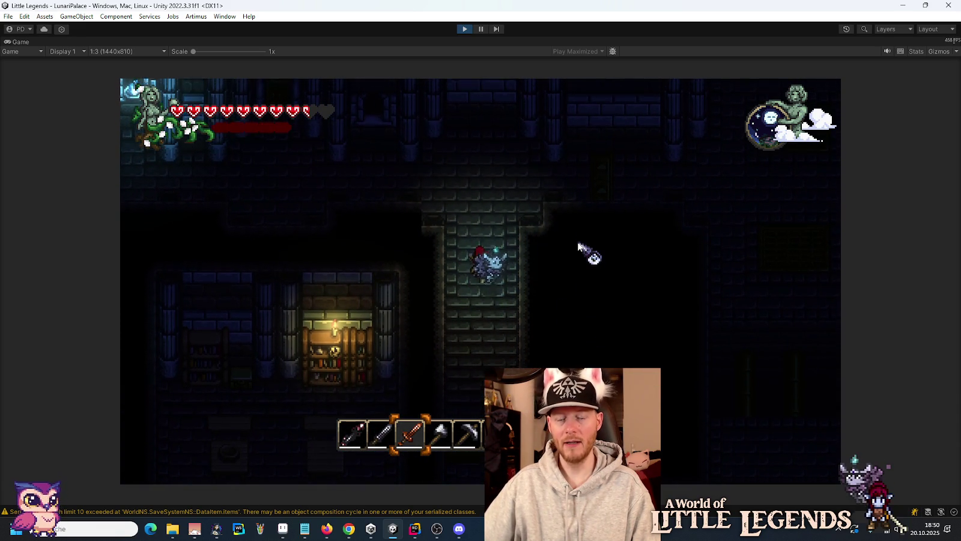
{"action": "key", "text": "d"}
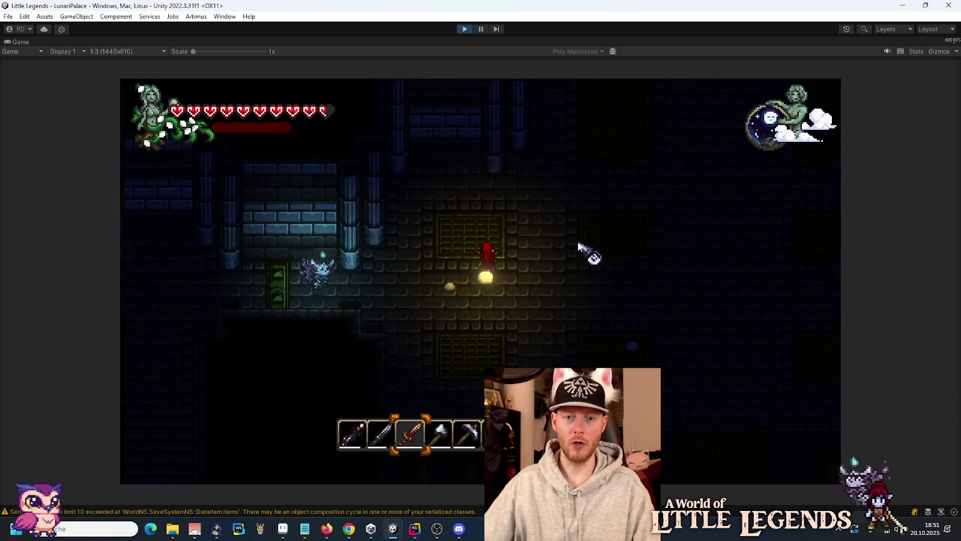
{"action": "key", "text": "w"}
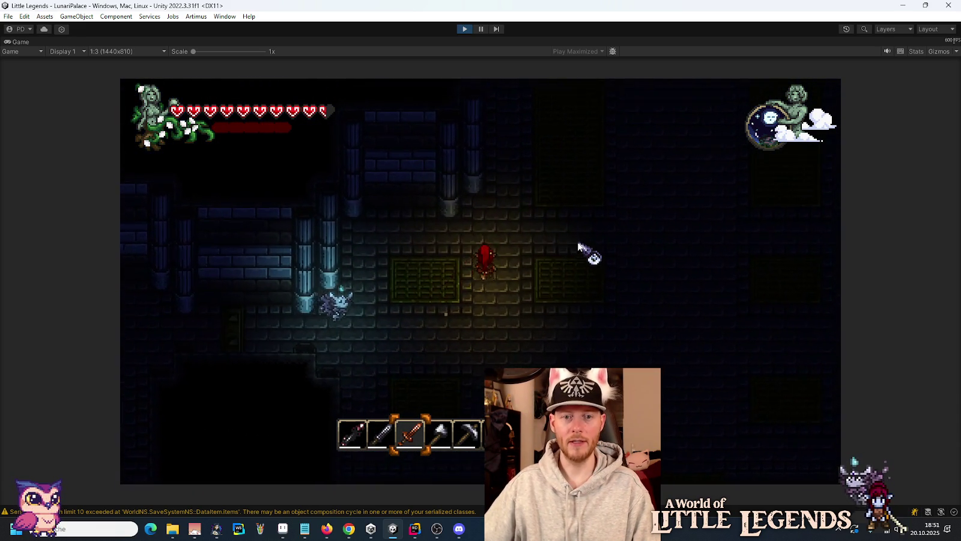
{"action": "key", "text": "w"}
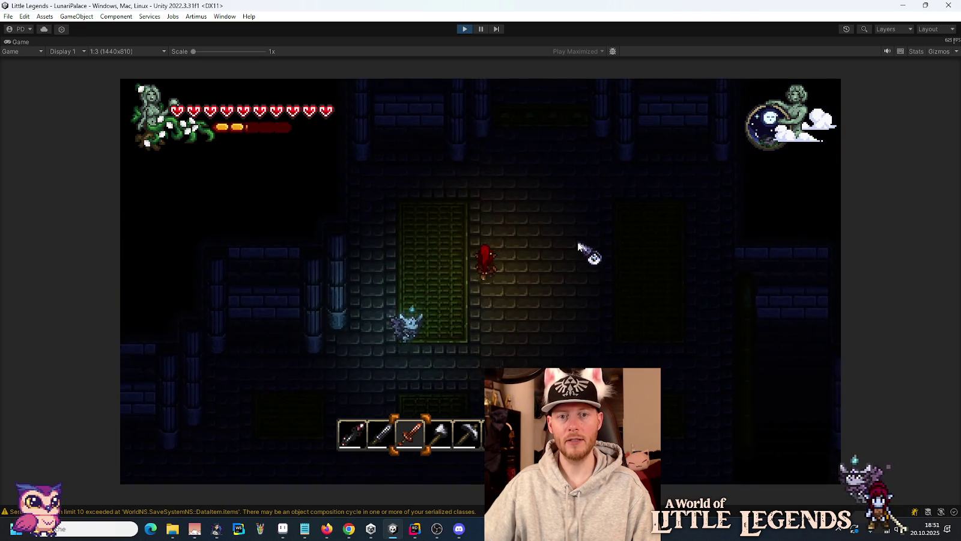
{"action": "key", "text": "w"}
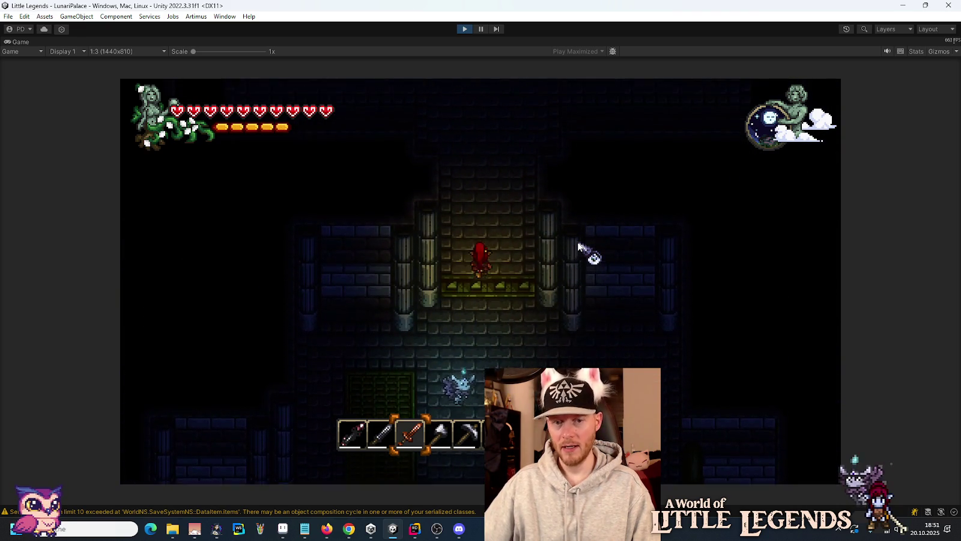
{"action": "key", "text": "w"}
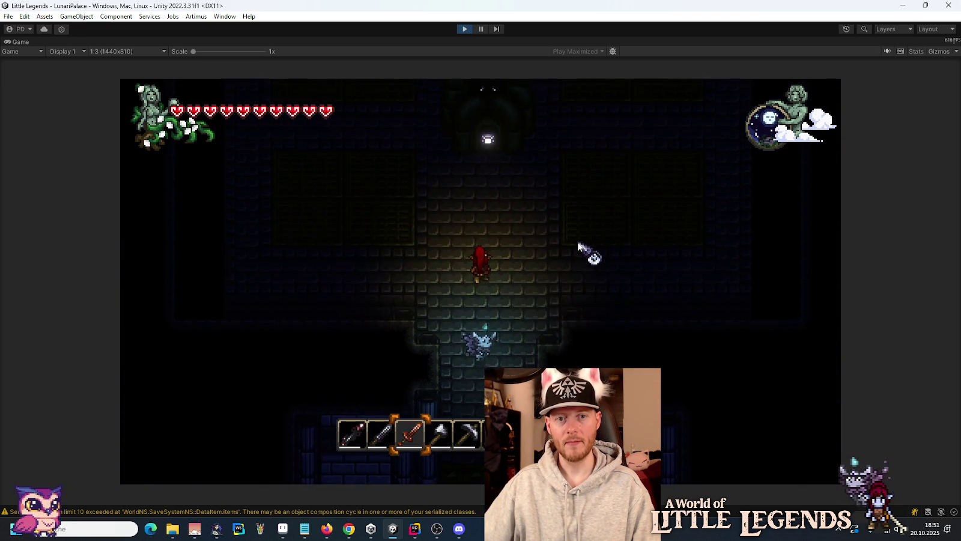
{"action": "key", "text": "w"}
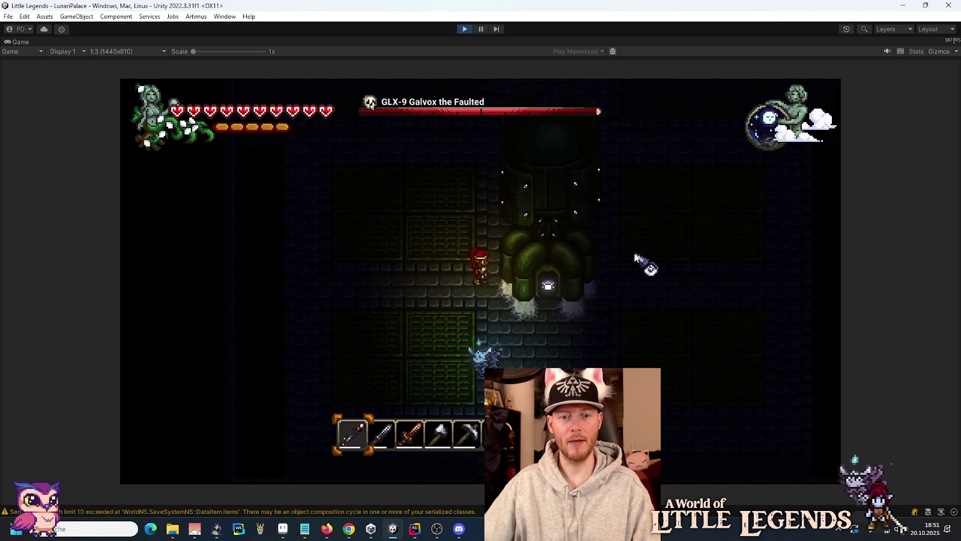
Fight Galvox with sword slashes and the staff beam, then stop Play mode.
{"action": "key", "text": "a"}
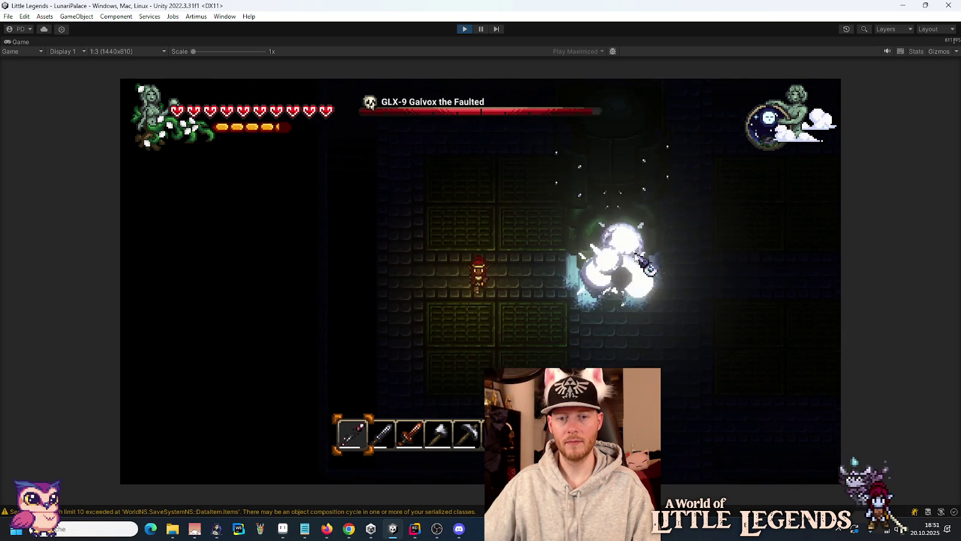
{"action": "key", "text": "s"}
{"action": "key", "text": "d"}
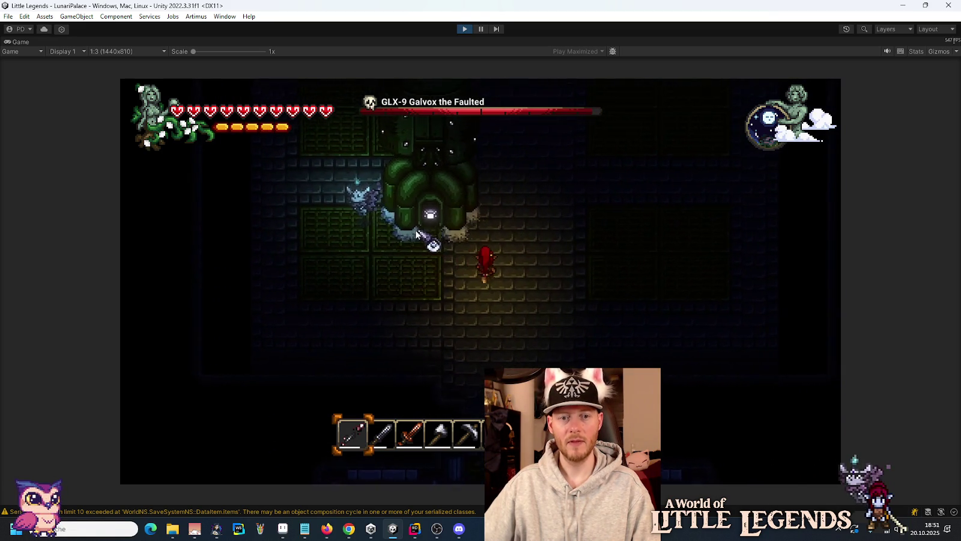
{"action": "key", "text": "d"}
{"action": "left_click", "coordinate": [355, 272]}
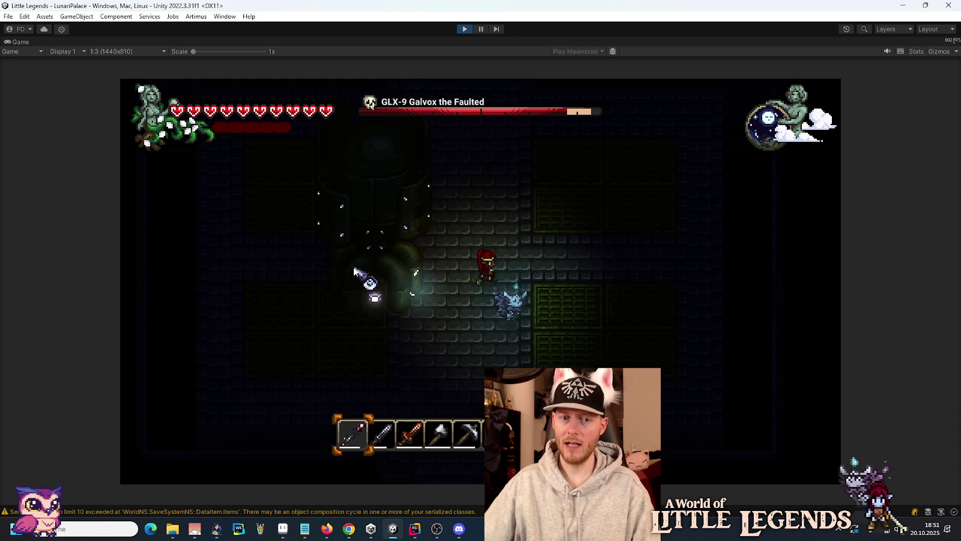
{"action": "left_click", "coordinate": [324, 278]}
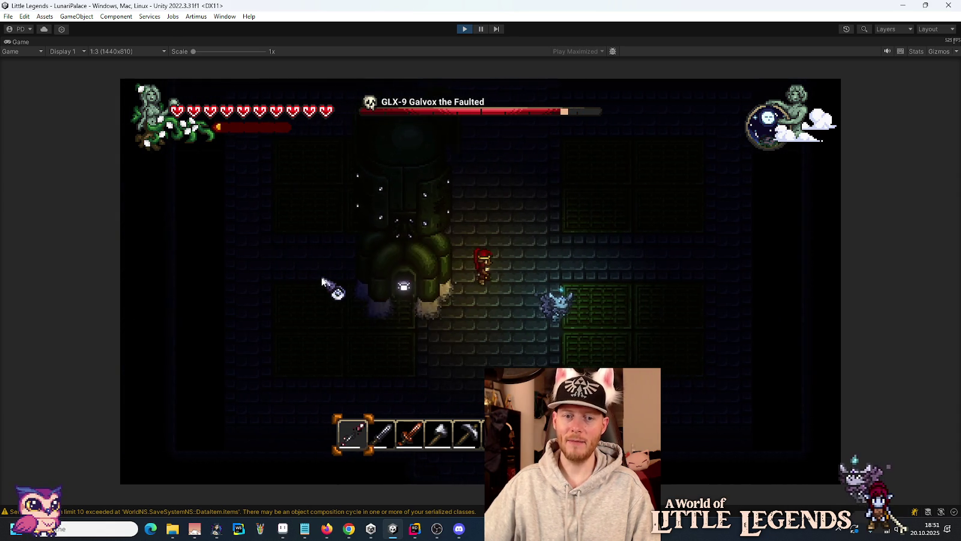
{"action": "key", "text": "w"}
{"action": "key", "text": "d"}
{"action": "key", "text": "a"}
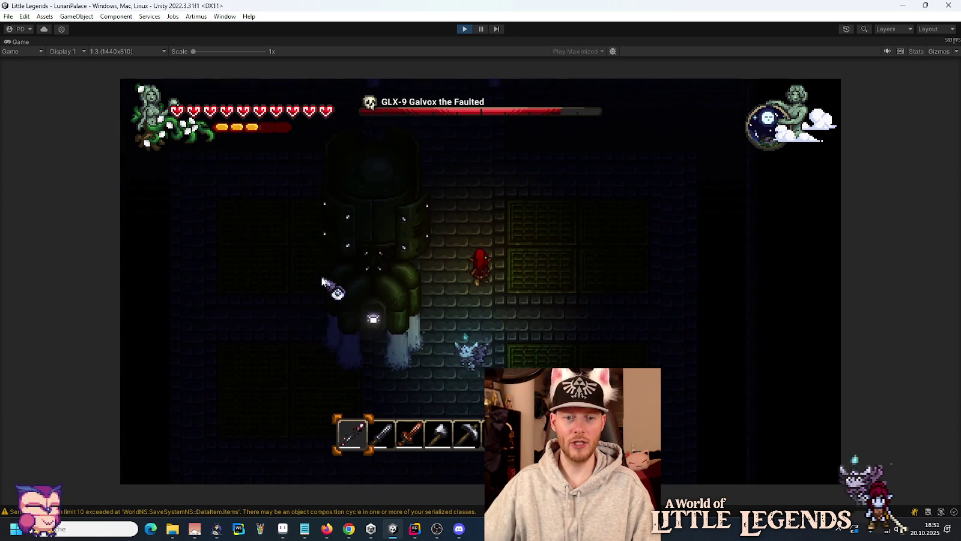
{"action": "left_click", "coordinate": [324, 279]}
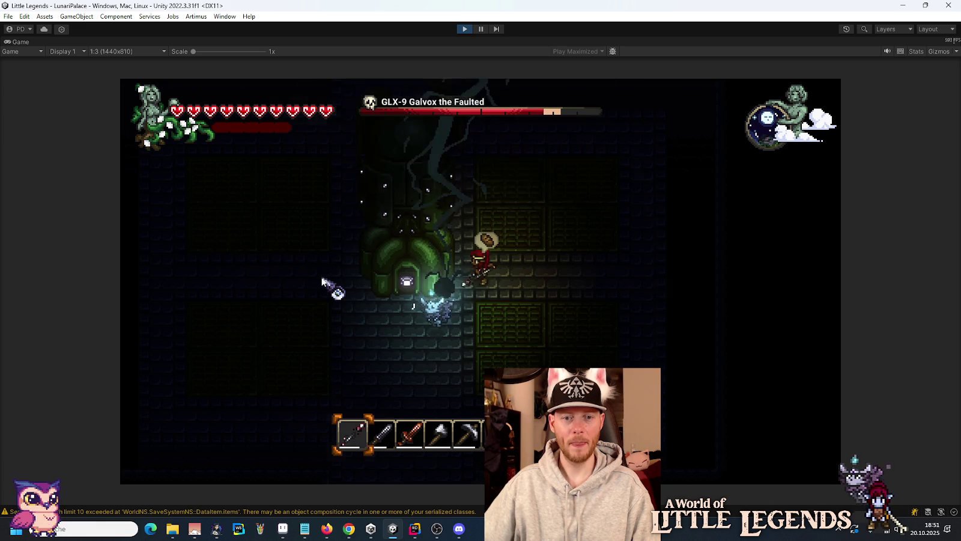
{"action": "key", "text": "s"}
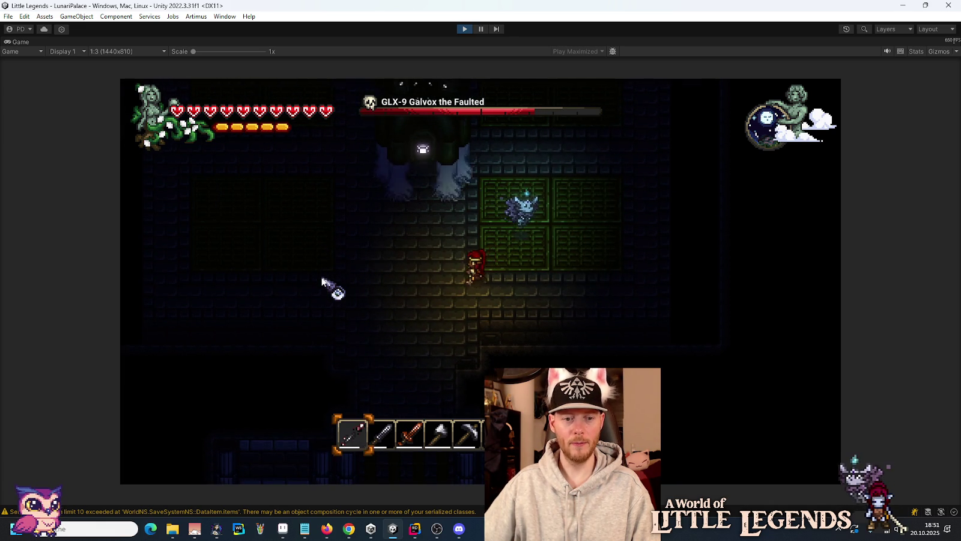
{"action": "key", "text": "1"}
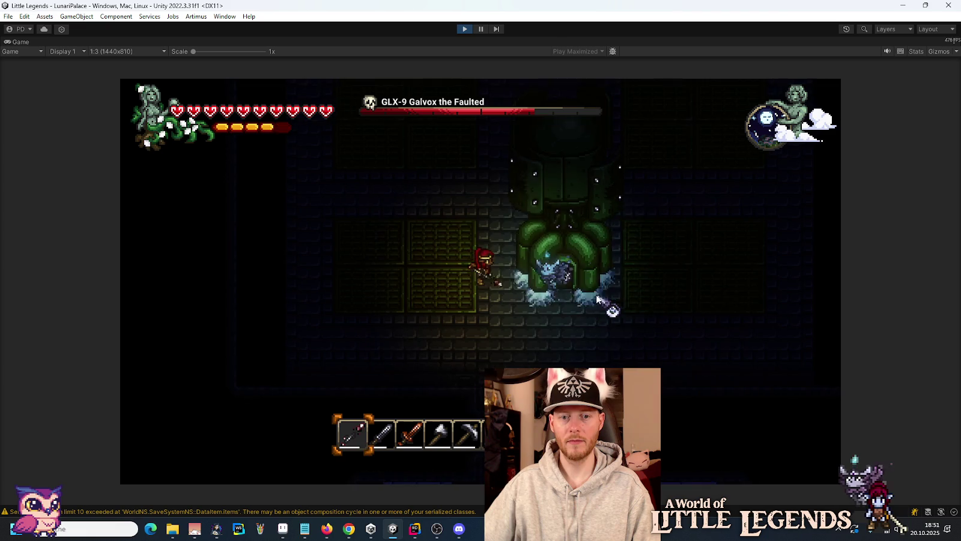
{"action": "left_click", "coordinate": [621, 285]}
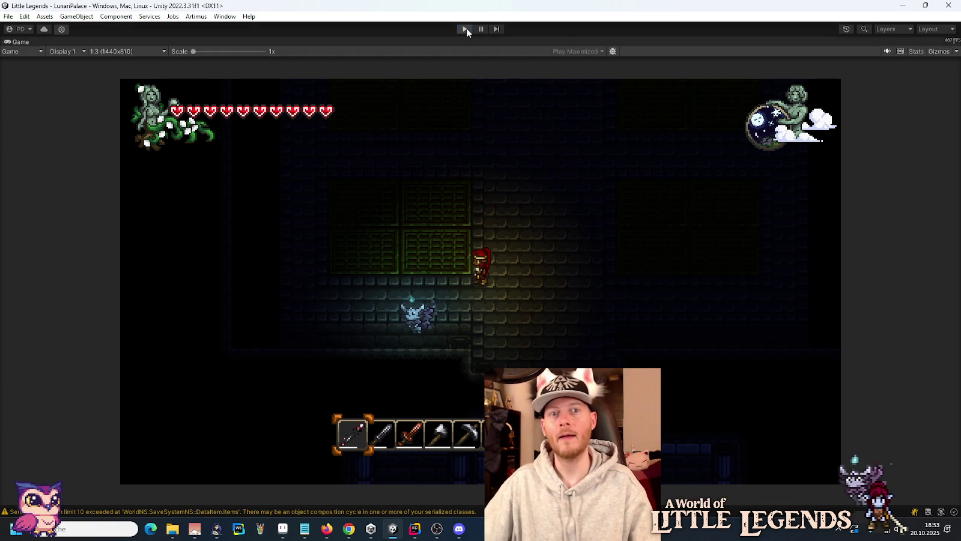
{"action": "left_click", "coordinate": [466, 29]}
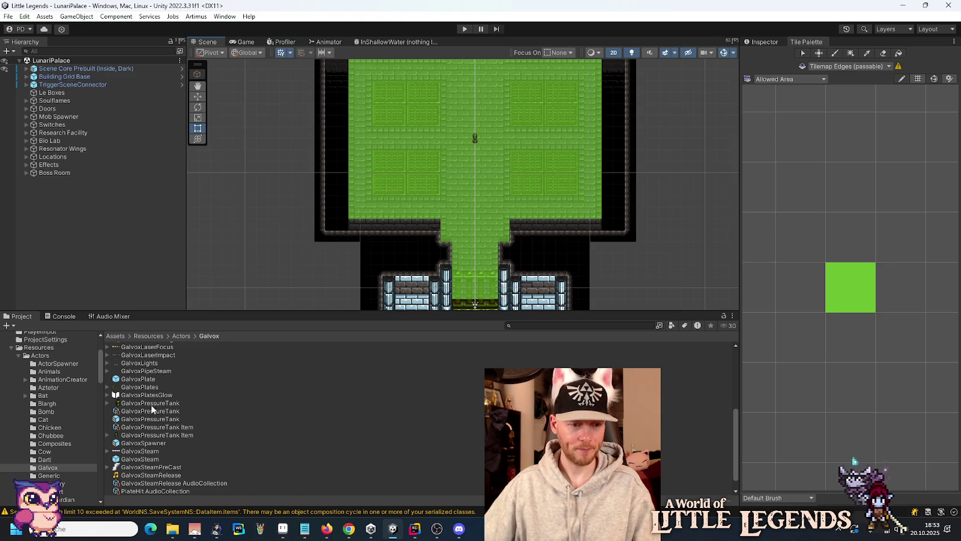
Select the Galvox actor setup asset and show its properties in the Inspector.
{"action": "scroll", "coordinate": [145, 382], "scroll_direction": "up", "scroll_amount": 6}
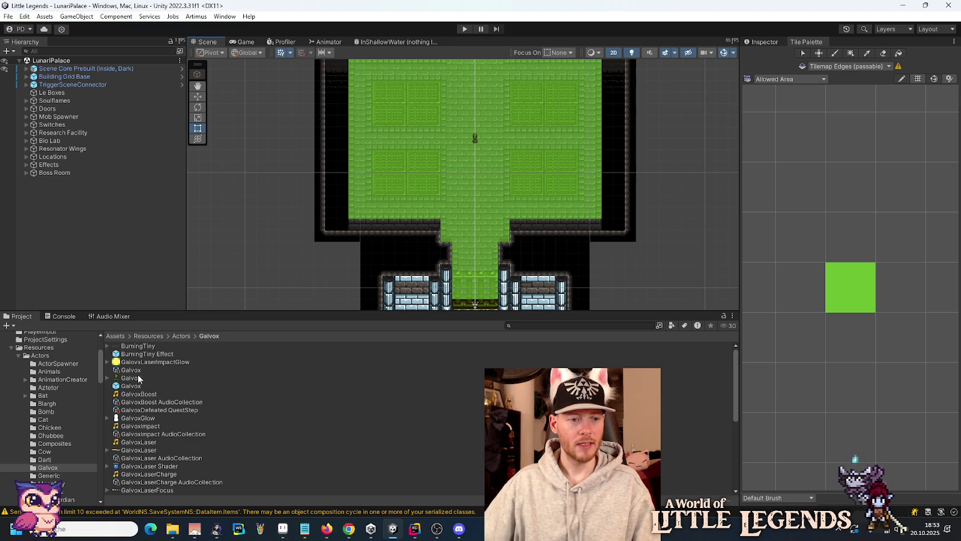
{"action": "left_click", "coordinate": [132, 370]}
{"action": "left_click", "coordinate": [761, 42]}
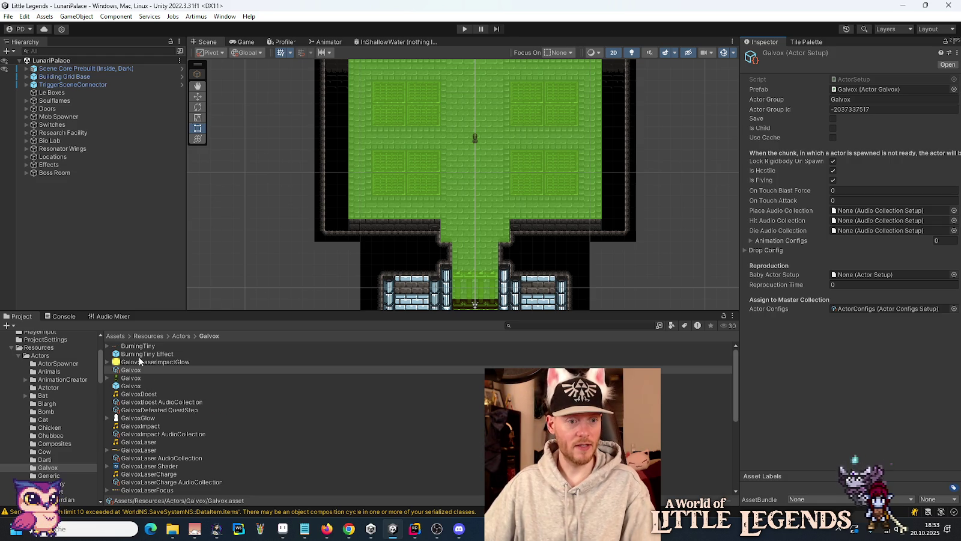
Check the Galvox prefab's Actor Galvox component, then return to the actor setup and expand Drop Config.
{"action": "left_click", "coordinate": [148, 387]}
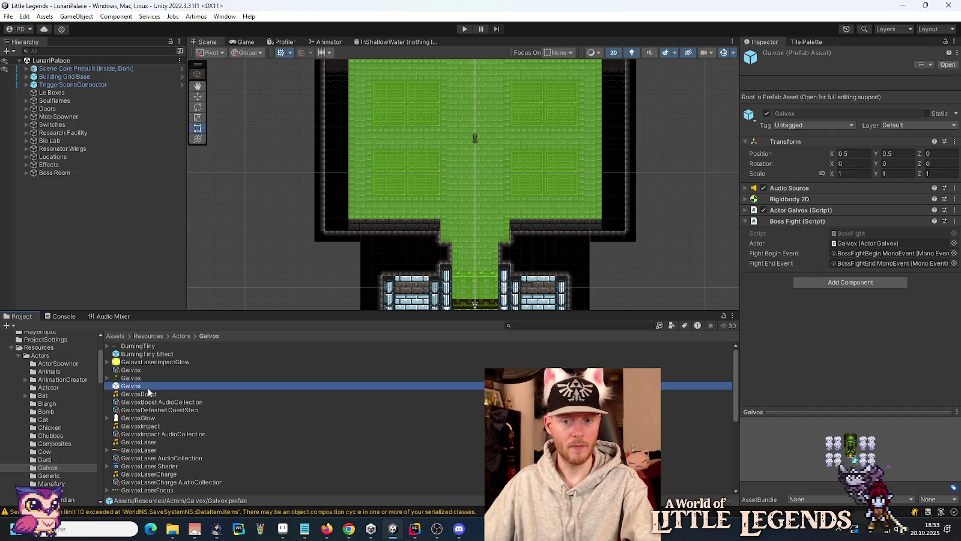
{"action": "left_click", "coordinate": [789, 215]}
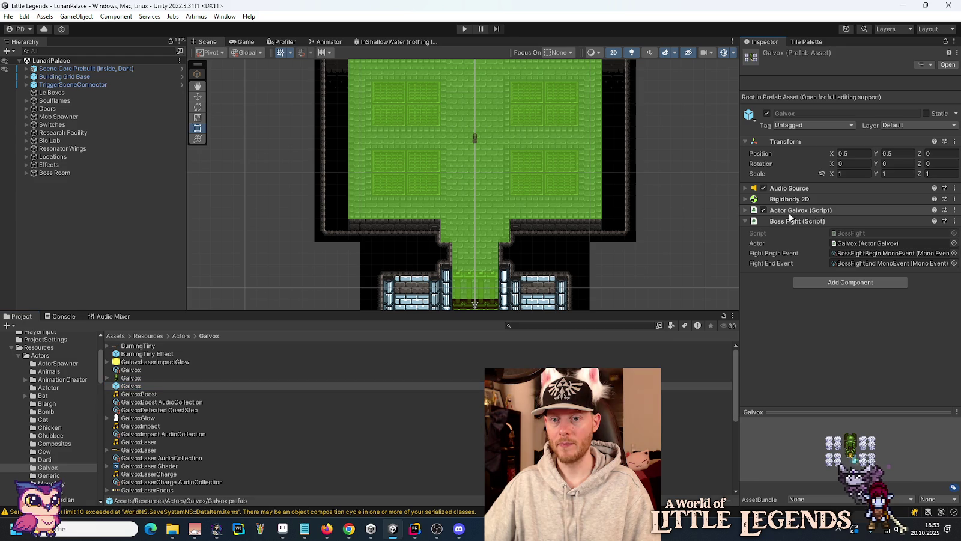
{"action": "left_click", "coordinate": [788, 210]}
{"action": "scroll", "coordinate": [800, 315], "scroll_direction": "down", "scroll_amount": 4}
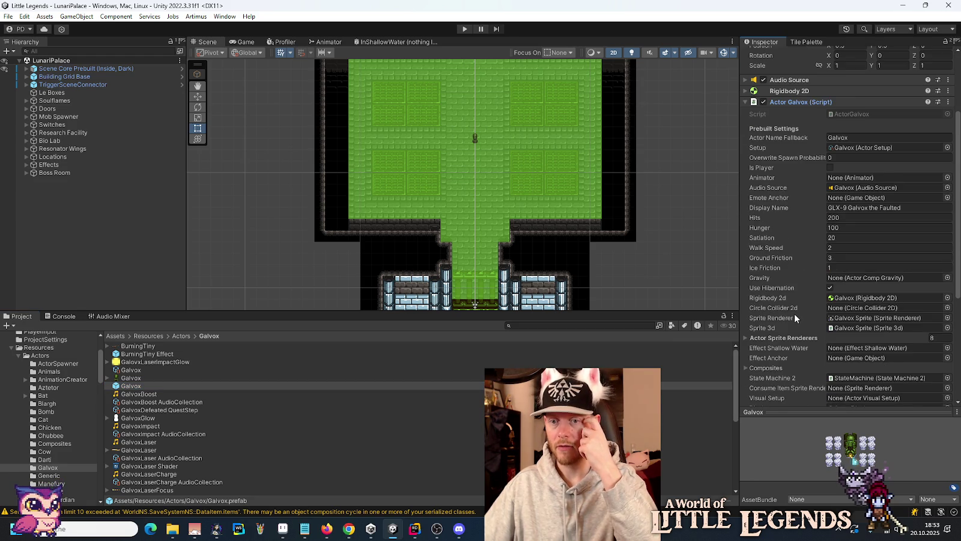
{"action": "scroll", "coordinate": [794, 317], "scroll_direction": "down", "scroll_amount": 2}
{"action": "scroll", "coordinate": [793, 153], "scroll_direction": "up", "scroll_amount": 5}
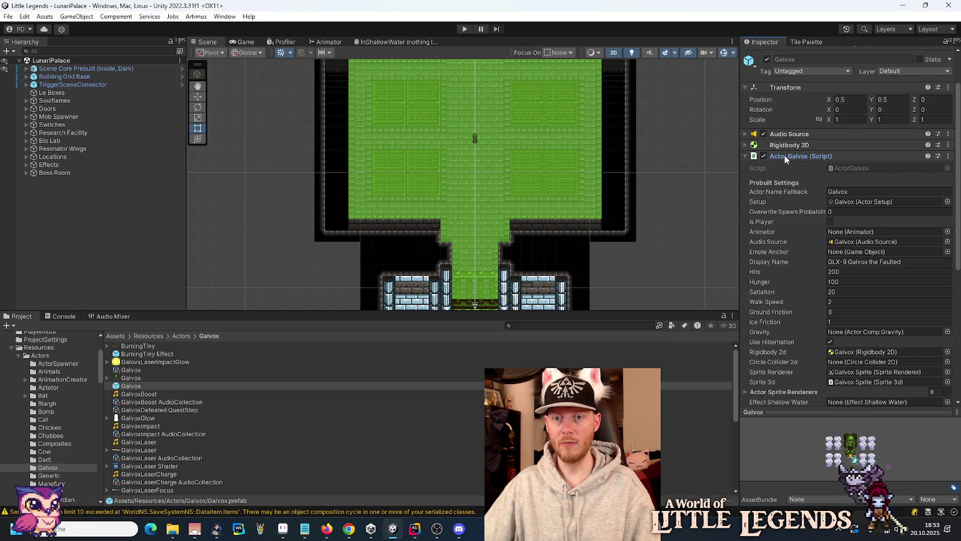
{"action": "left_click", "coordinate": [783, 156]}
{"action": "left_click", "coordinate": [131, 369]}
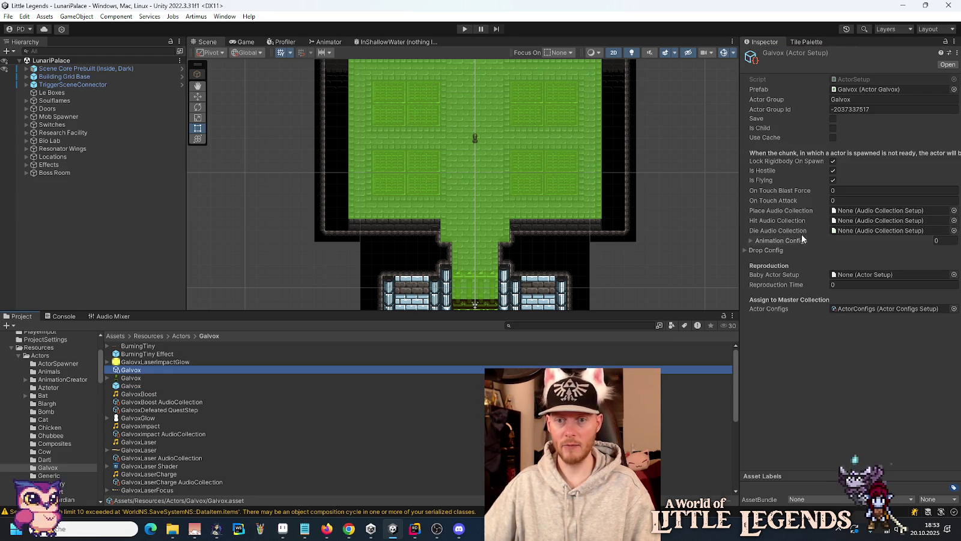
{"action": "left_click", "coordinate": [745, 251]}
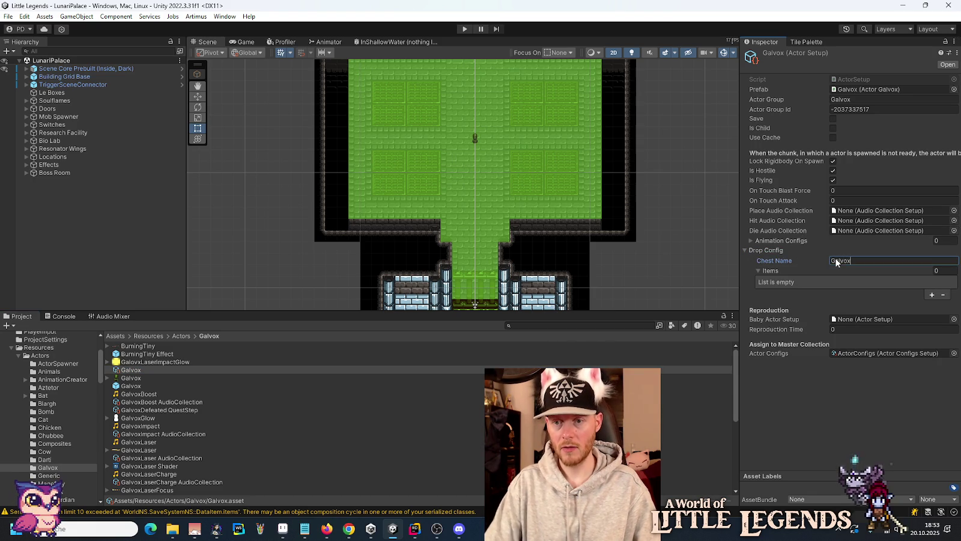
Change the Drop Config Chest Name from Galvox to GalvoxPressureTank.
{"action": "type", "text": "Pres"}
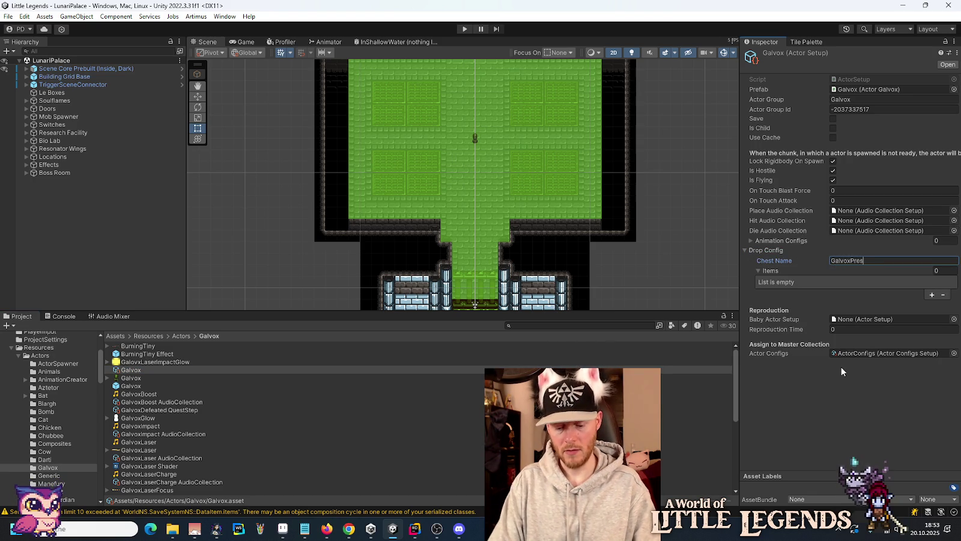
{"action": "type", "text": "sureTank"}
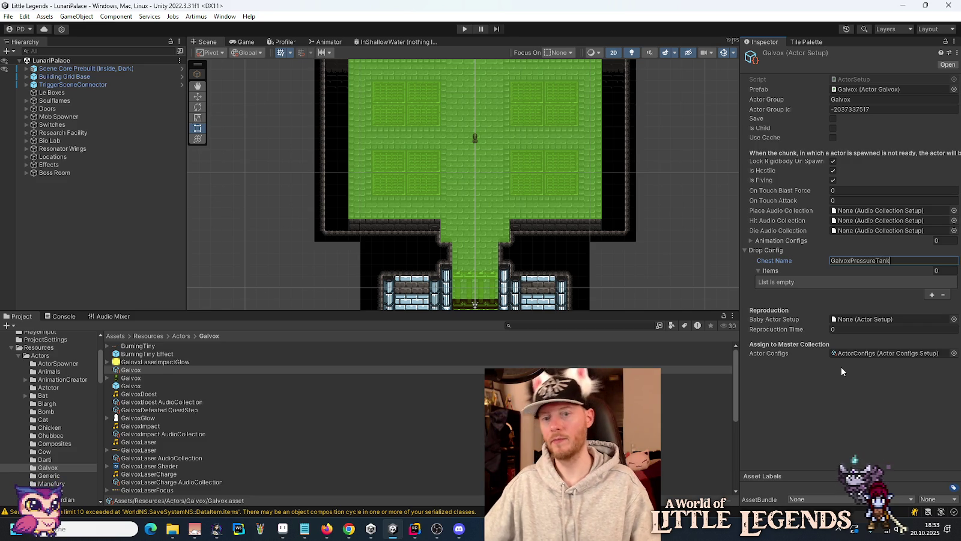
{"action": "key", "text": "Return"}
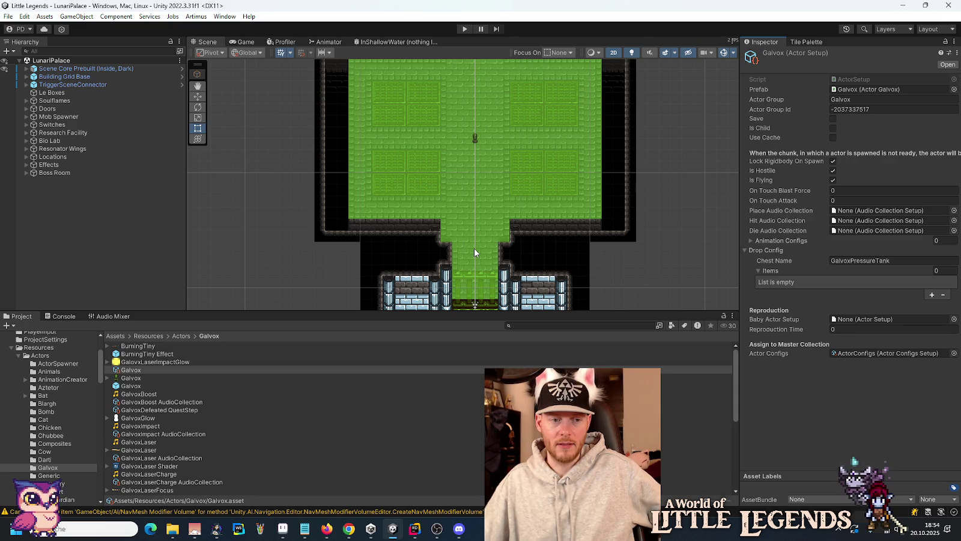
Copy the whole drop Items list from Aztetor's actor setup, starting with StormCrystalSpear.
{"action": "left_click", "coordinate": [48, 388]}
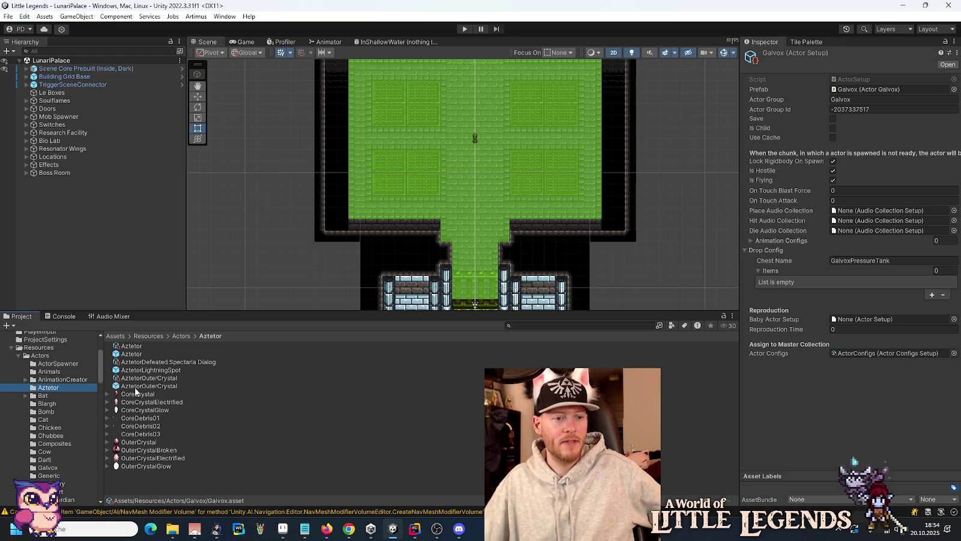
{"action": "left_click", "coordinate": [131, 346]}
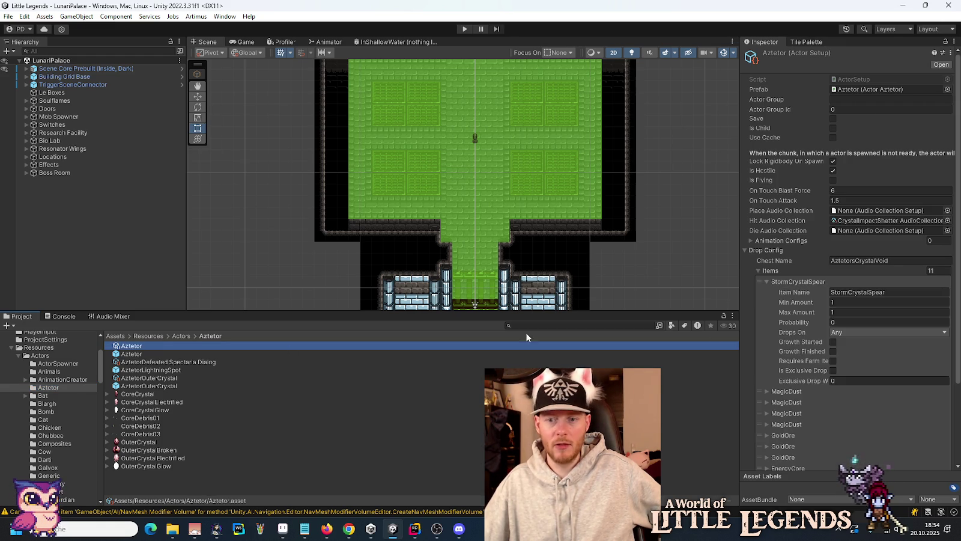
{"action": "left_click", "coordinate": [791, 281]}
{"action": "left_click", "coordinate": [792, 281]}
{"action": "left_click", "coordinate": [765, 281]}
{"action": "left_click", "coordinate": [765, 281]}
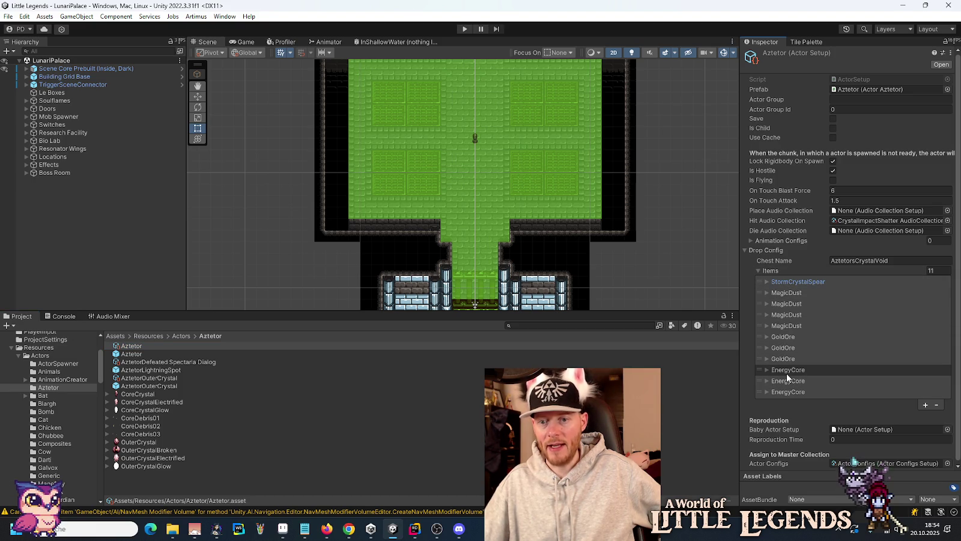
{"action": "right_click", "coordinate": [771, 272]}
{"action": "left_click", "coordinate": [794, 292]}
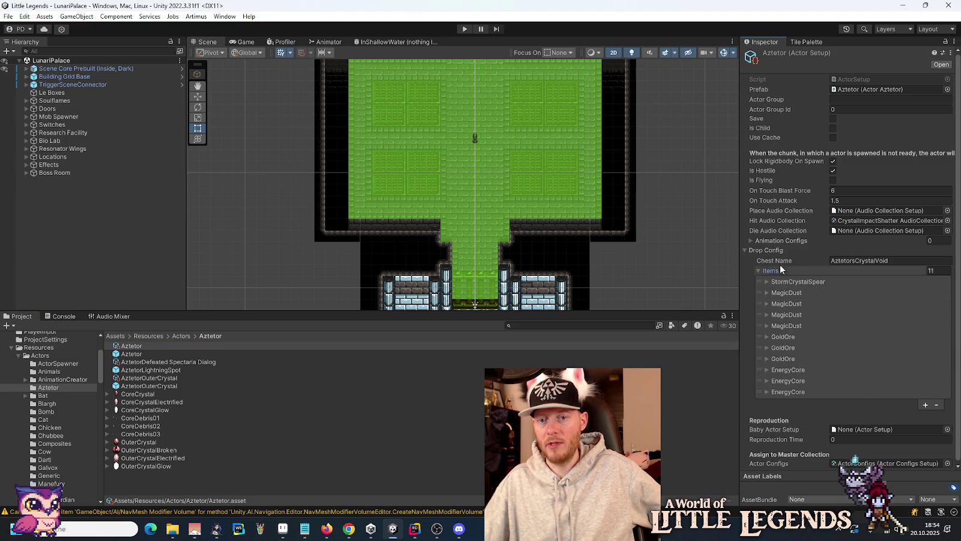
Paste the copied 11 drop items into Galvox's actor setup Items list.
{"action": "left_click", "coordinate": [49, 468]}
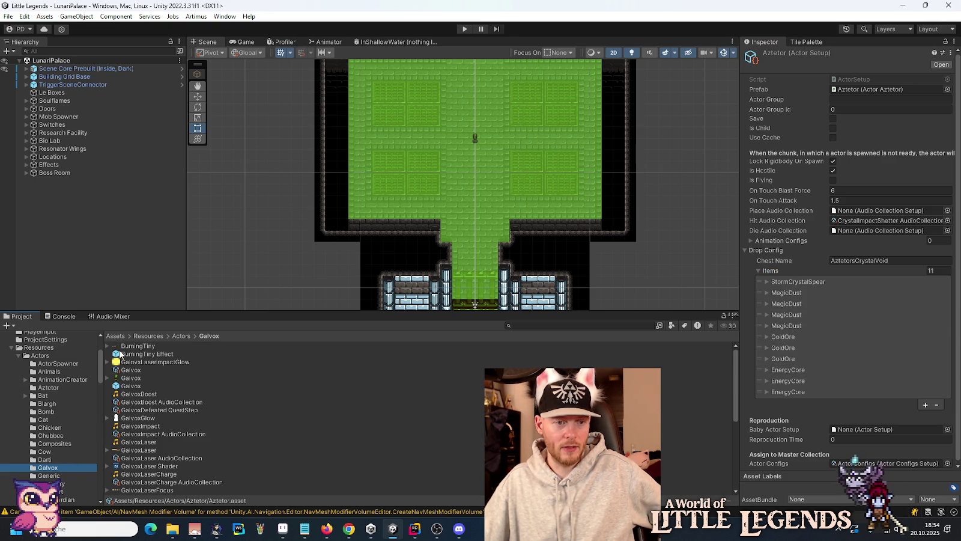
{"action": "left_click", "coordinate": [128, 373]}
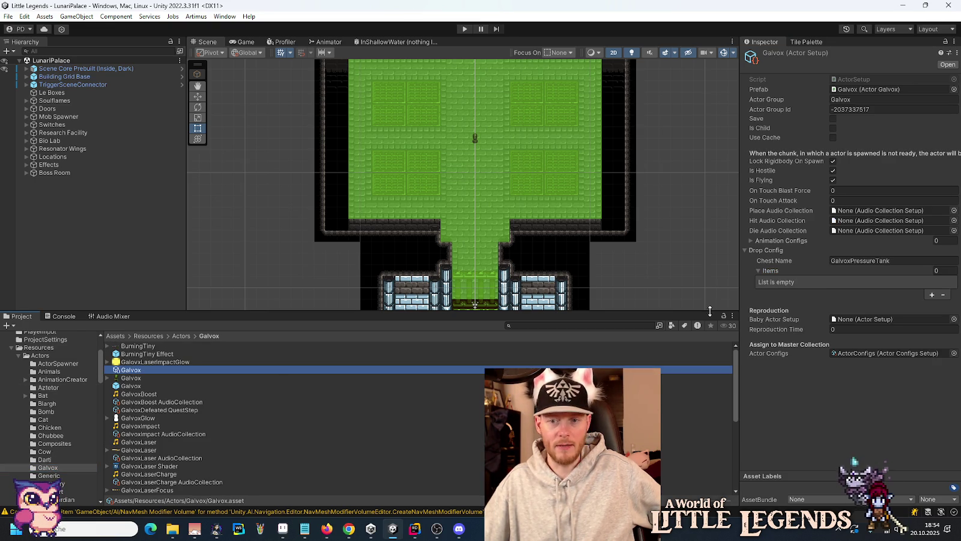
{"action": "right_click", "coordinate": [772, 271]}
{"action": "left_click", "coordinate": [793, 307]}
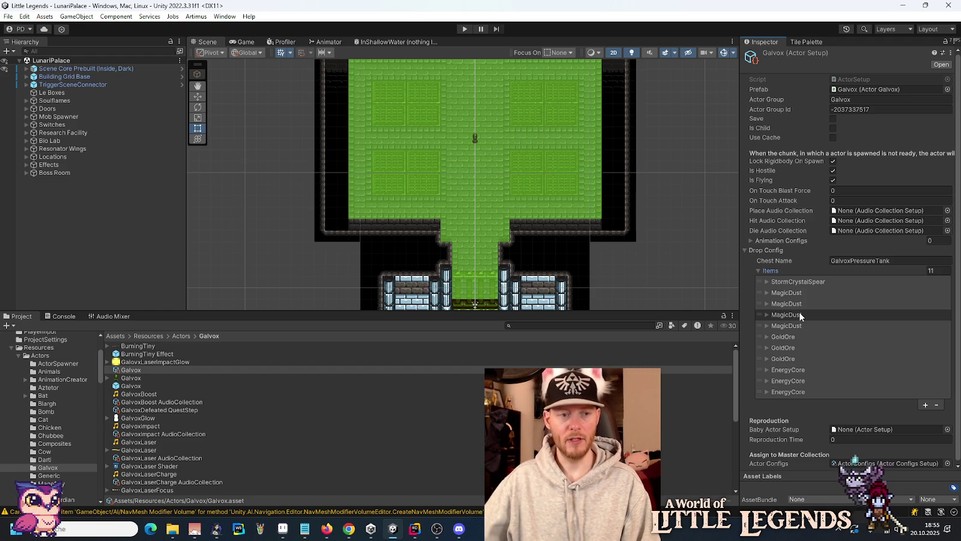
{"action": "left_click", "coordinate": [142, 248]}
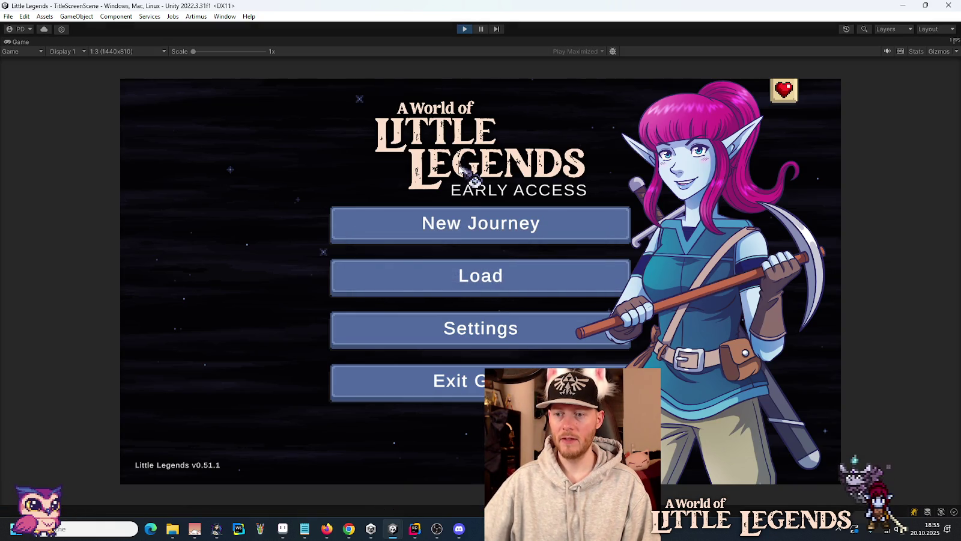
Load the existing save slot and walk the hero through the palace and up the shaft toward Galvox.
{"action": "left_click", "coordinate": [474, 279]}
{"action": "left_click", "coordinate": [400, 244]}
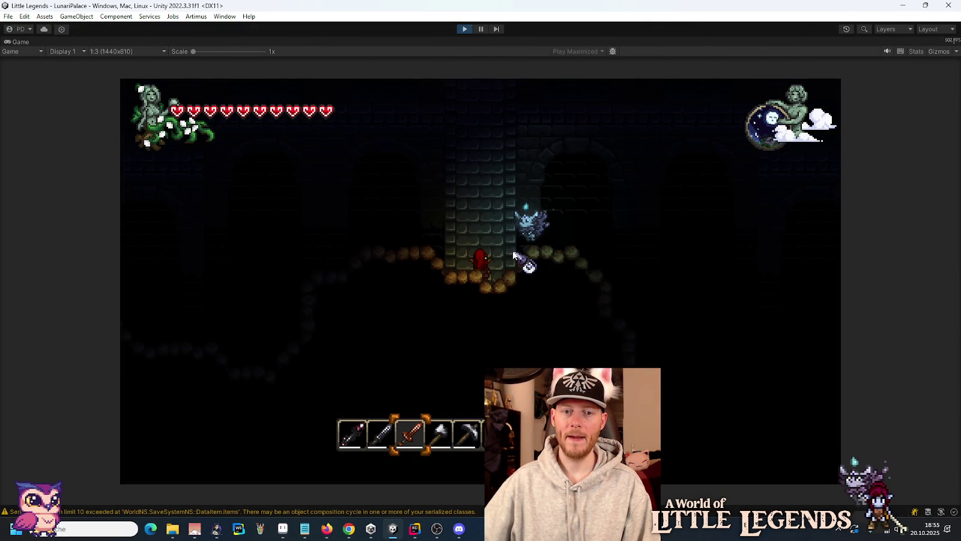
{"action": "key", "text": "s"}
{"action": "key", "text": "a"}
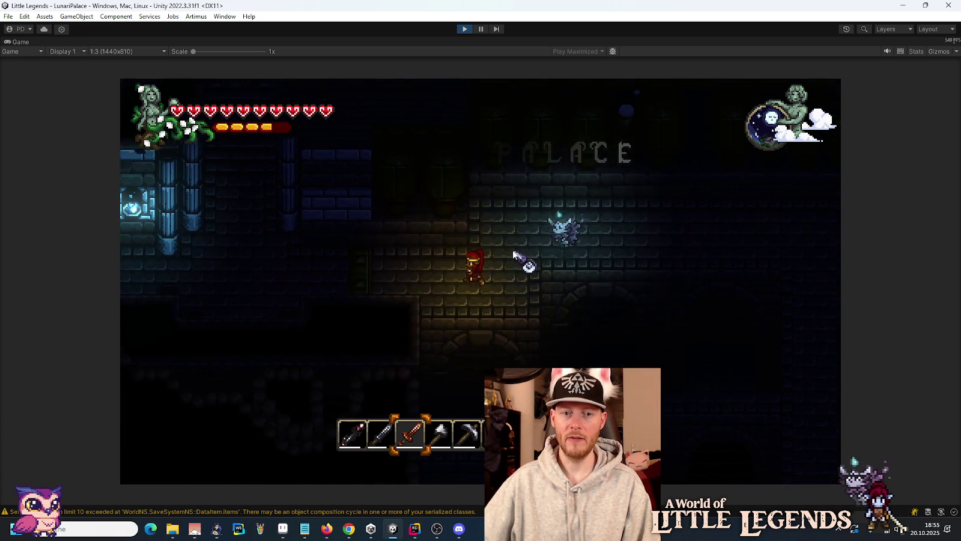
{"action": "key", "text": "a"}
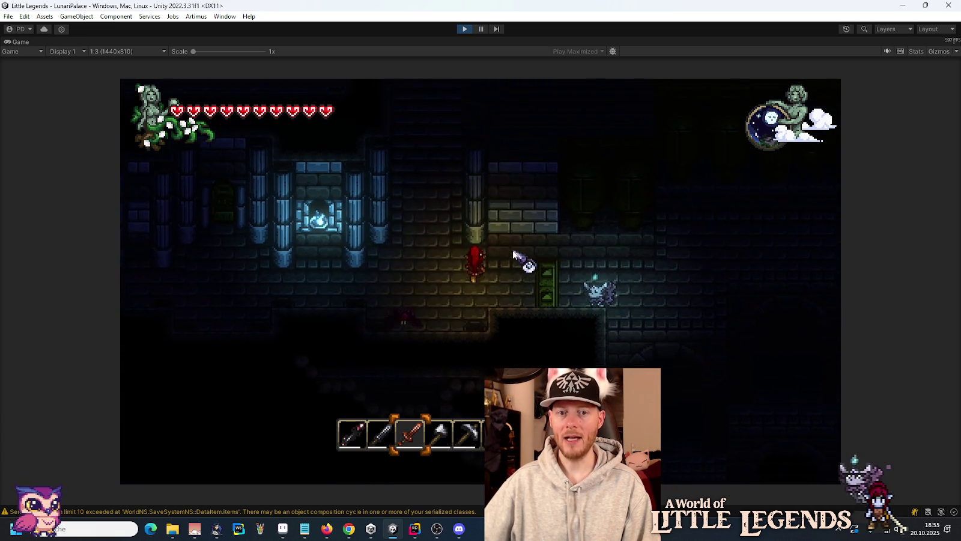
{"action": "key", "text": "w"}
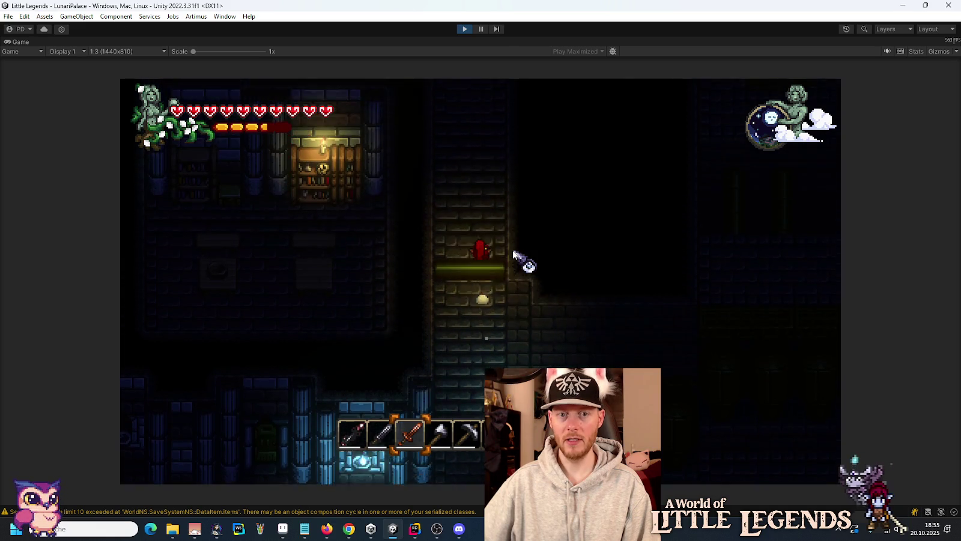
{"action": "key", "text": "w"}
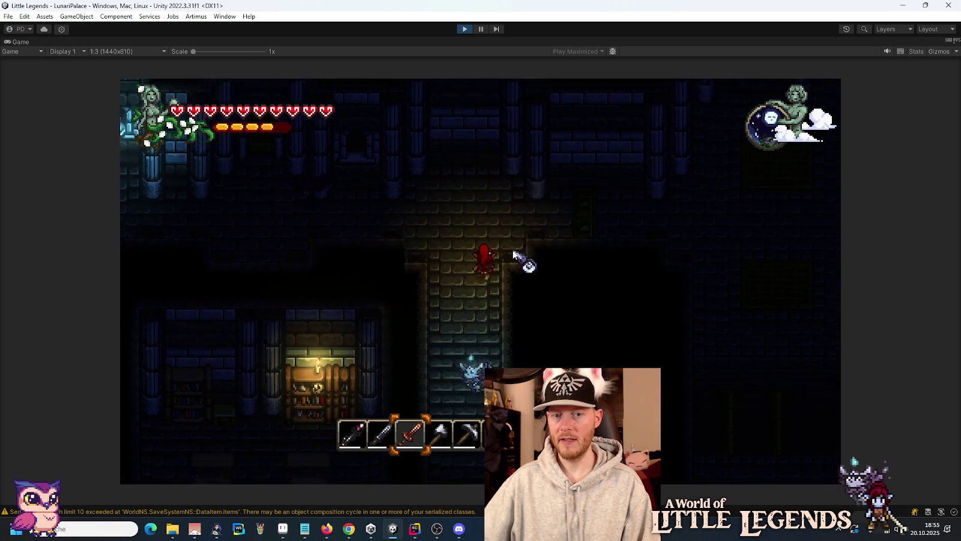
{"action": "key", "text": "w"}
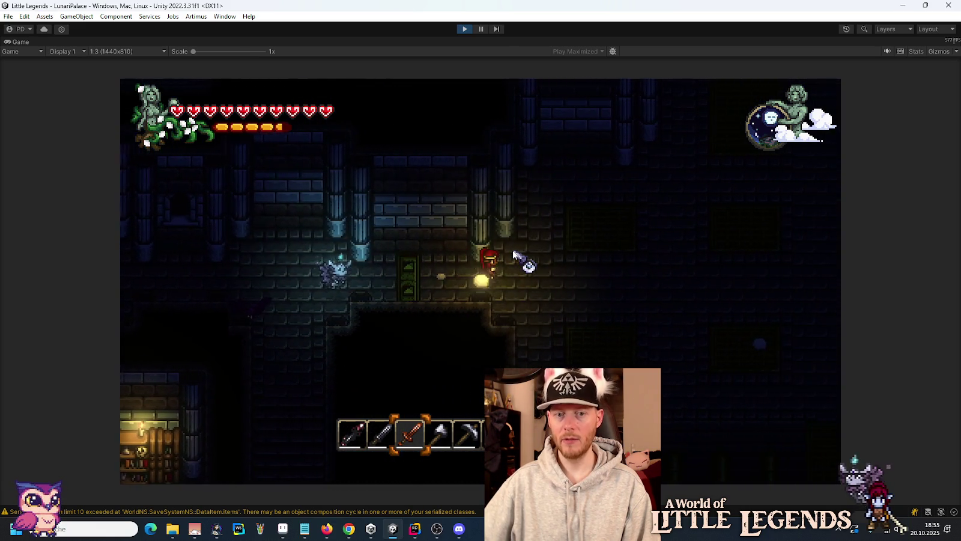
{"action": "key", "text": "w"}
{"action": "key", "text": "w"}
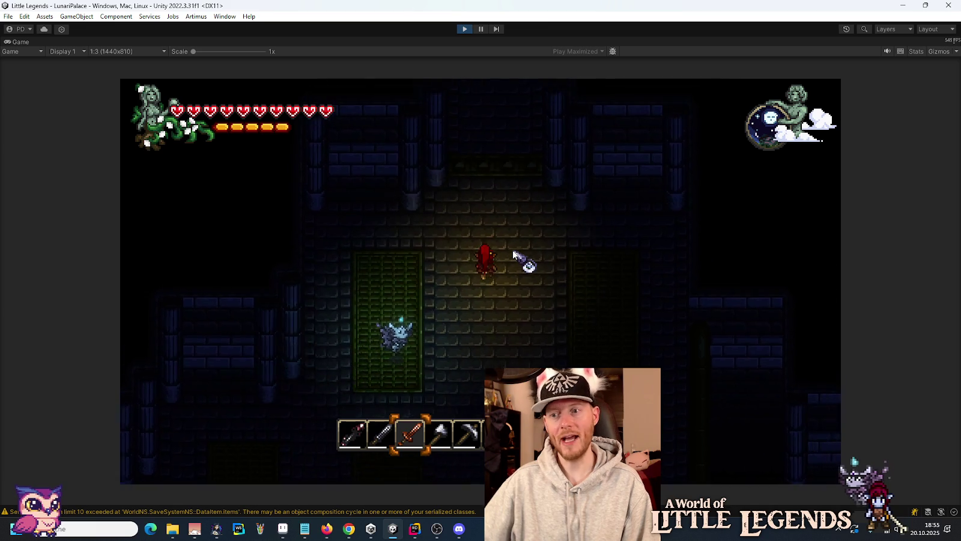
Equip the first hotbar weapon and enter the Galvox boss room.
{"action": "key", "text": "w"}
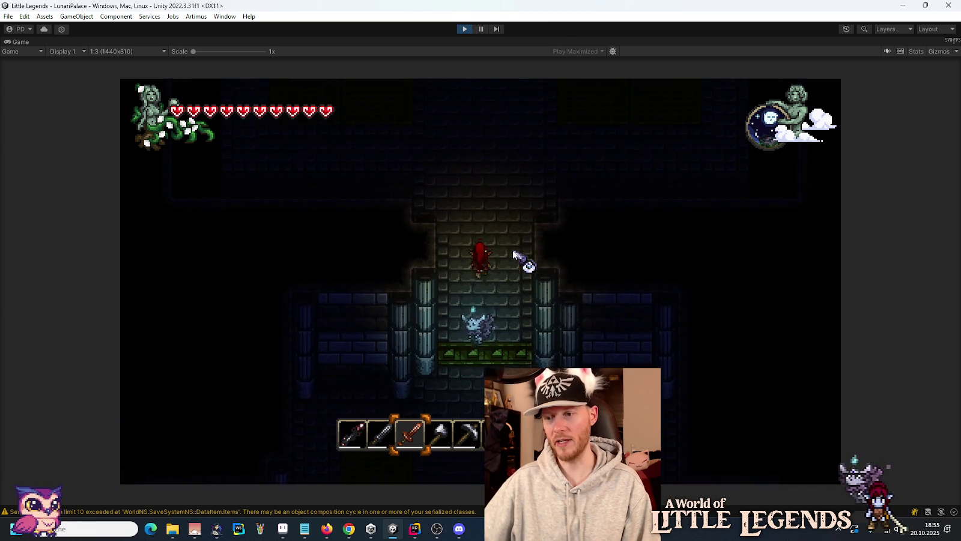
{"action": "key", "text": "w"}
{"action": "key", "text": "1"}
{"action": "key", "text": "w"}
Dodge Galvox's lightning and land spear strikes until its health drops to about a third.
{"action": "key", "text": "d"}
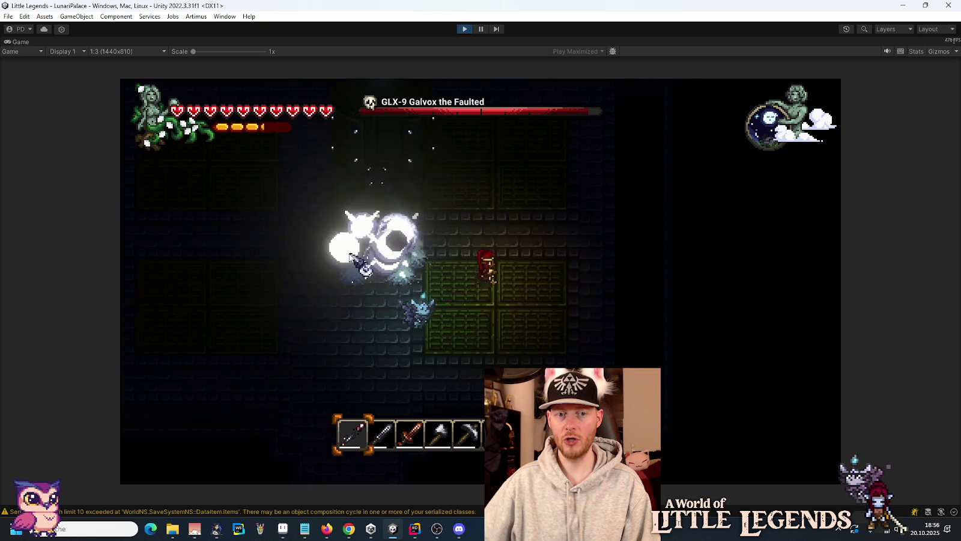
{"action": "key", "text": "d"}
{"action": "key", "text": "a"}
{"action": "key", "text": "a"}
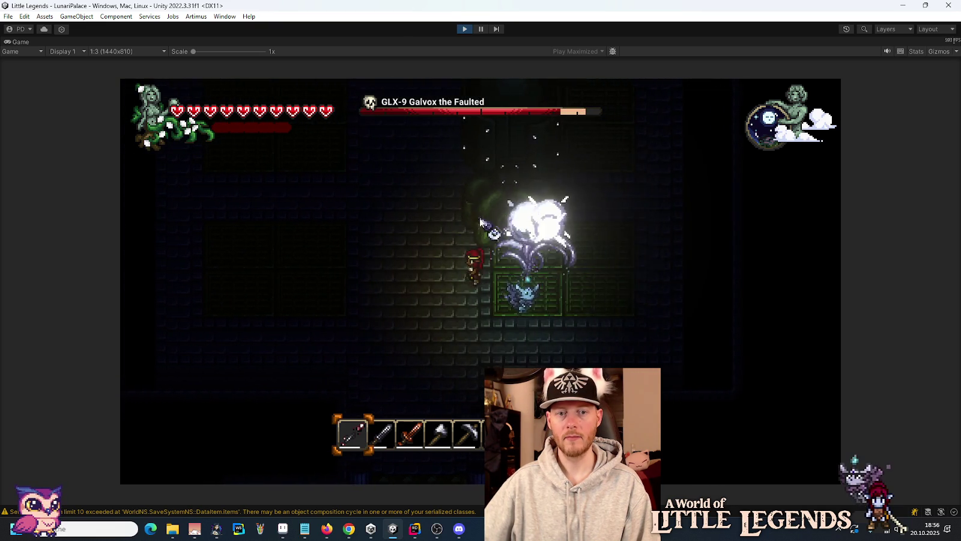
{"action": "left_click", "coordinate": [620, 256]}
{"action": "key", "text": "a"}
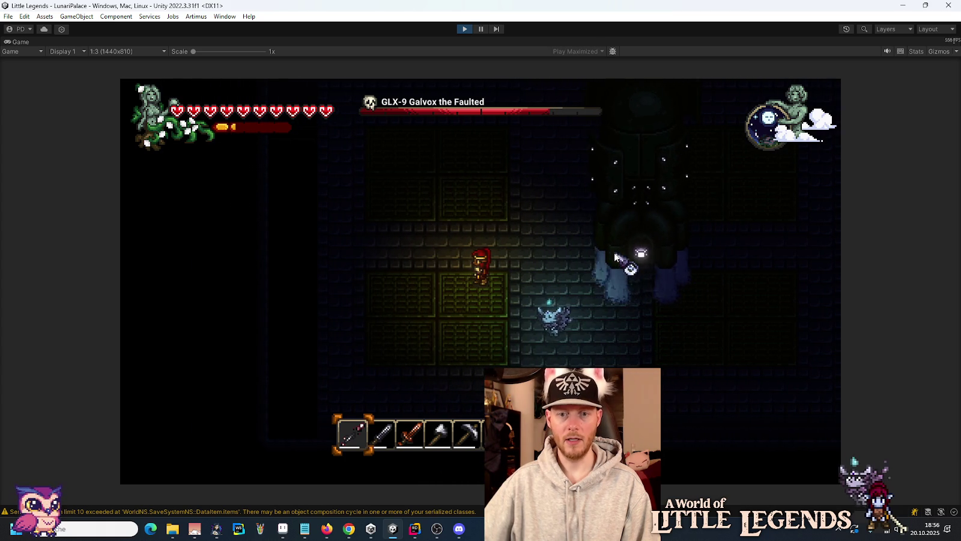
{"action": "key", "text": "a"}
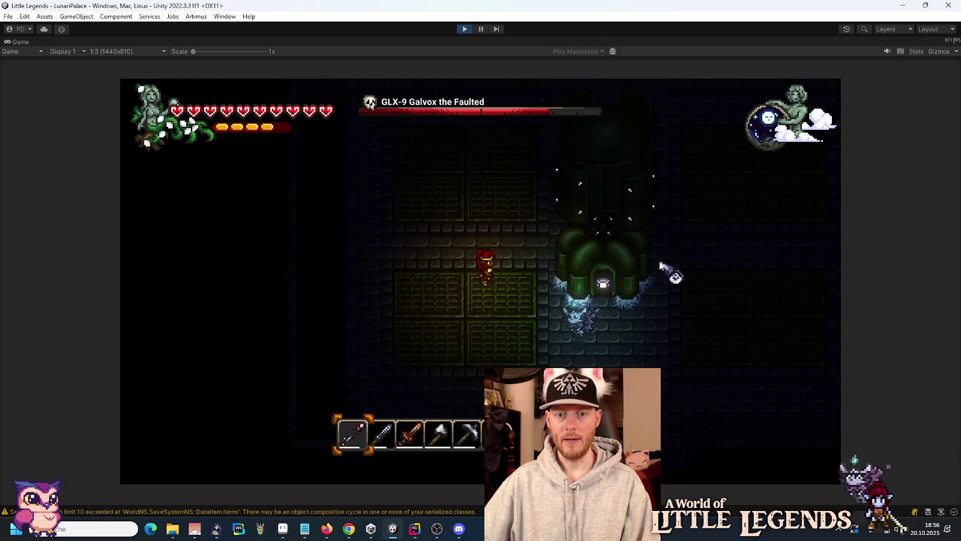
{"action": "key", "text": "d"}
{"action": "left_click", "coordinate": [664, 286]}
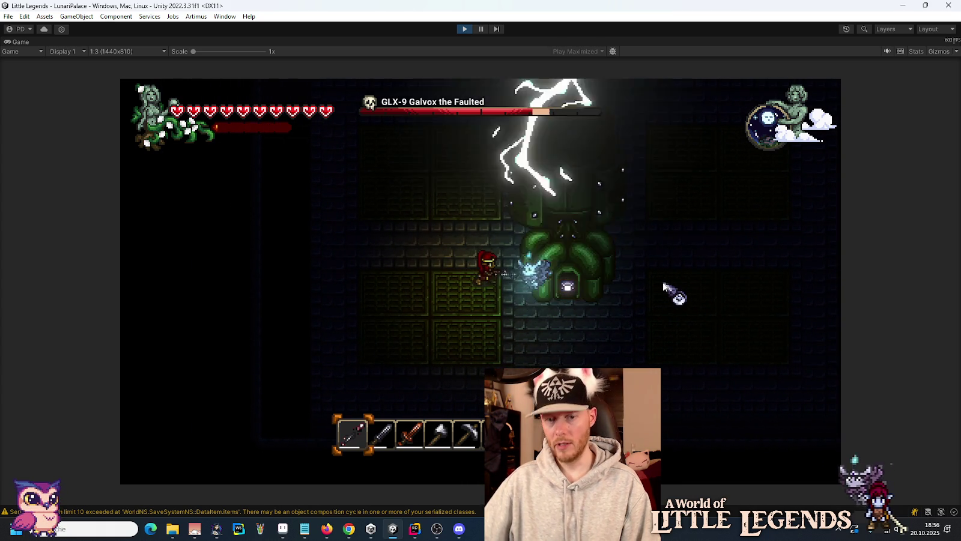
{"action": "key", "text": "a"}
{"action": "left_click", "coordinate": [664, 285]}
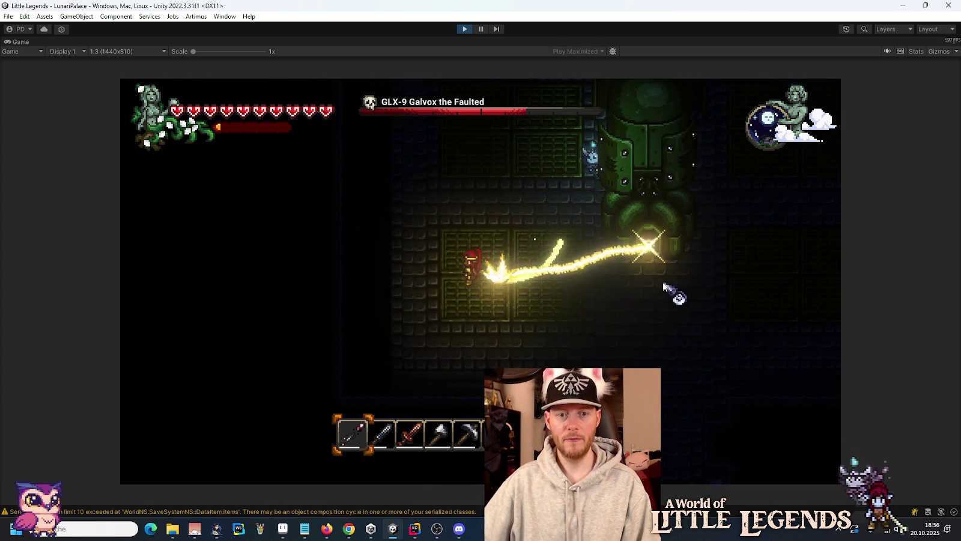
{"action": "key", "text": "w"}
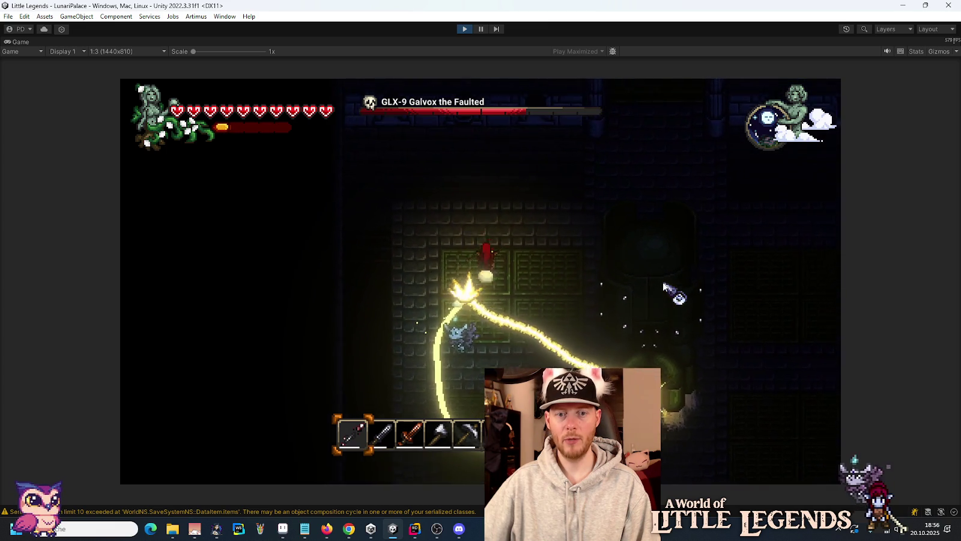
{"action": "key", "text": "d"}
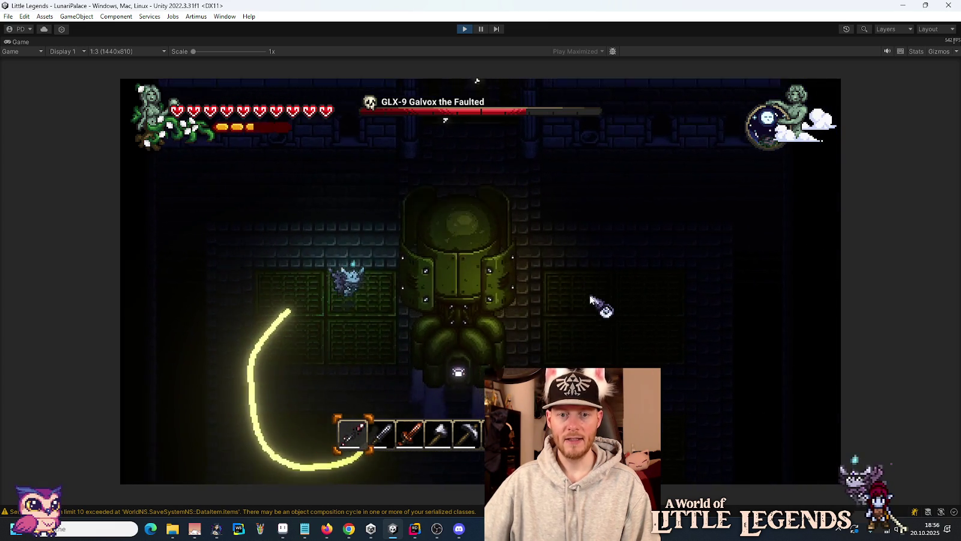
{"action": "key", "text": "d"}
{"action": "key", "text": "s"}
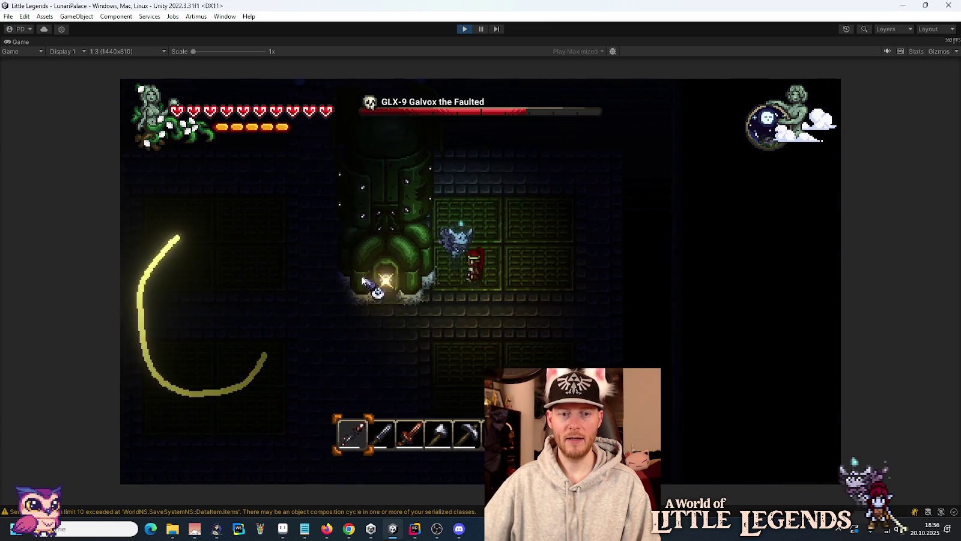
{"action": "key", "text": "d"}
{"action": "key", "text": "s"}
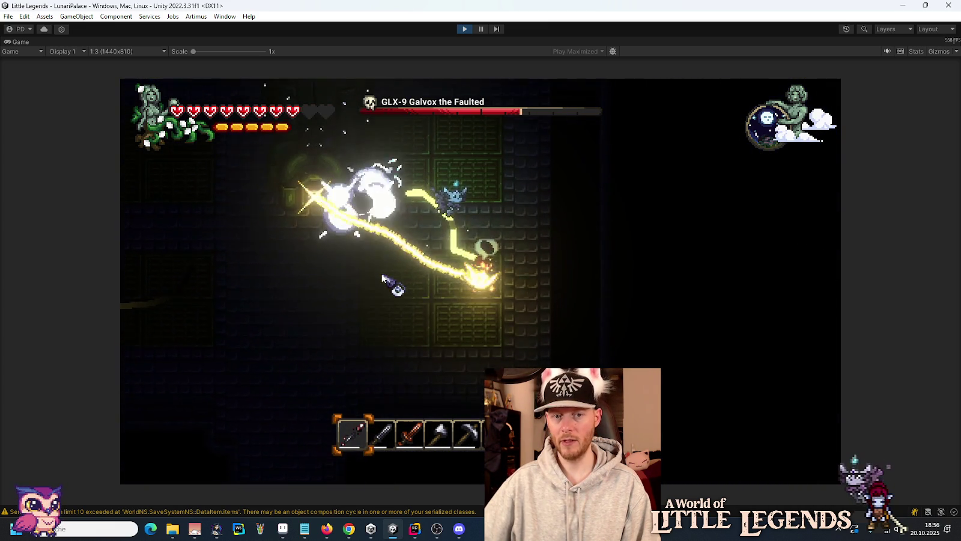
{"action": "key", "text": "a"}
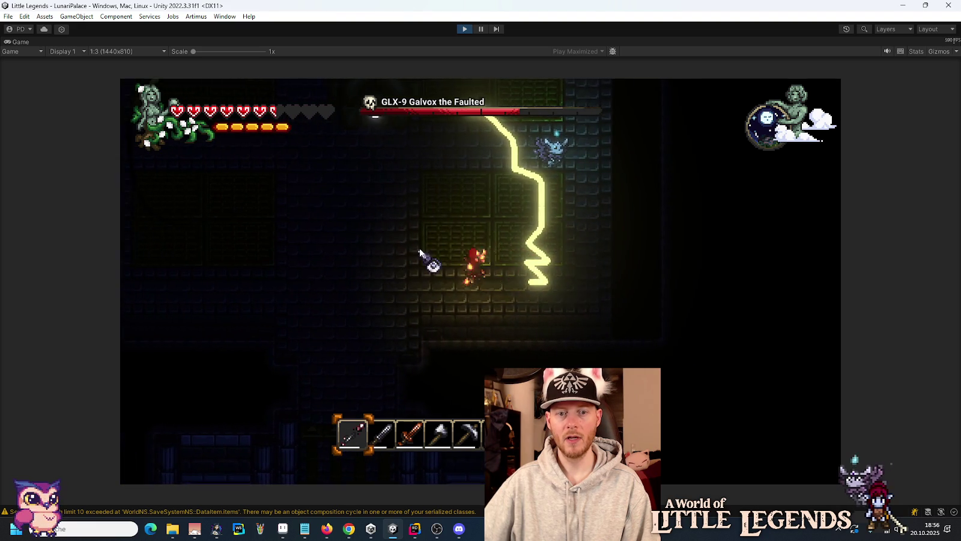
{"action": "key", "text": "a"}
{"action": "key", "text": "w"}
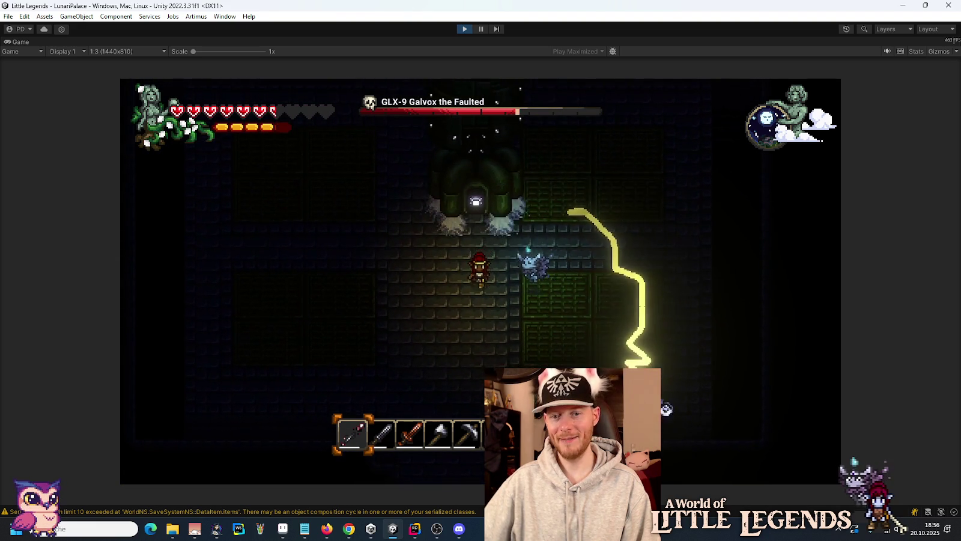
{"action": "key", "text": "s"}
{"action": "key", "text": "a"}
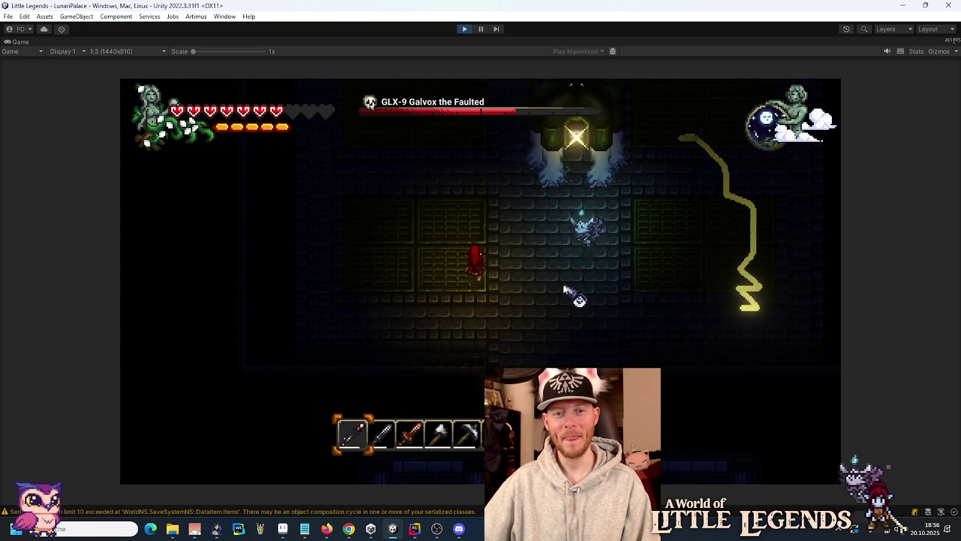
{"action": "key", "text": "w"}
{"action": "key", "text": "a"}
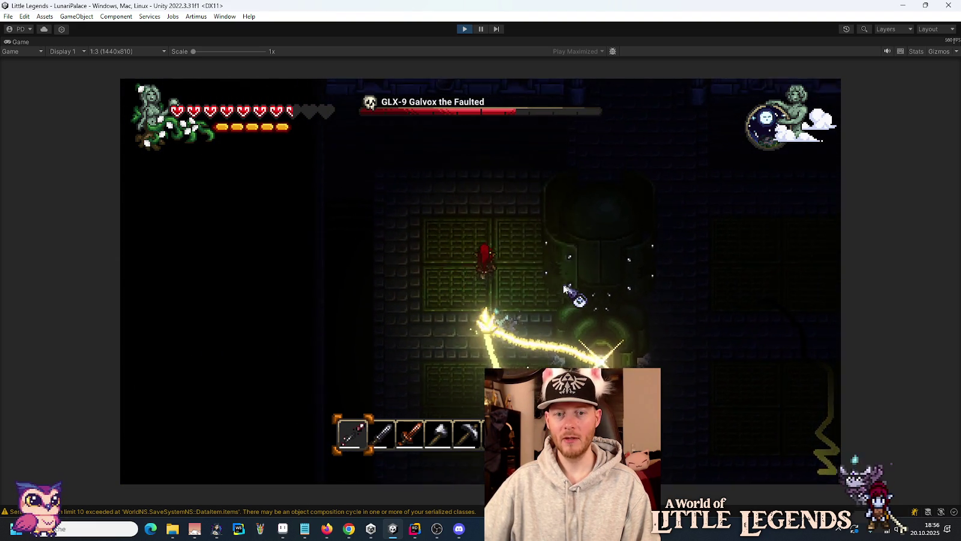
{"action": "key", "text": "d"}
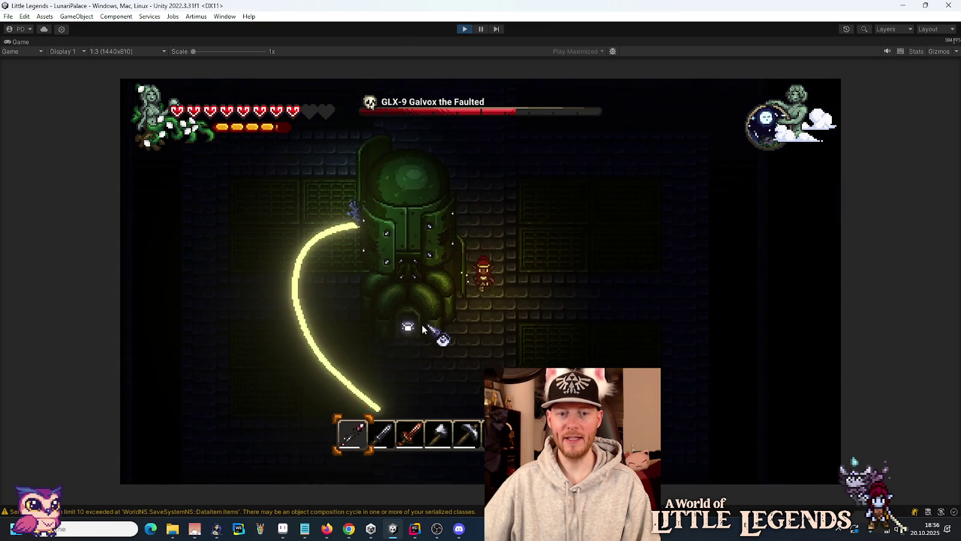
{"action": "key", "text": "s"}
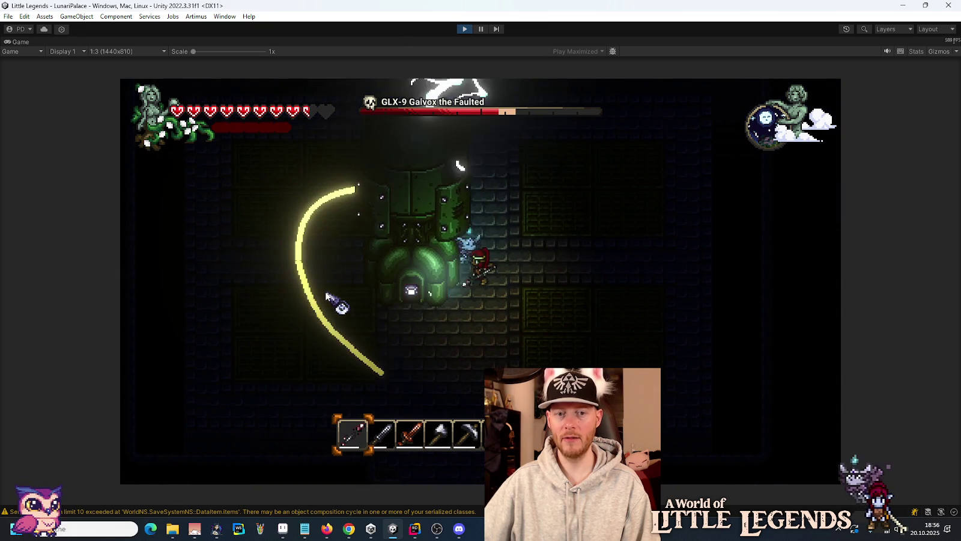
{"action": "key", "text": "d"}
{"action": "left_click", "coordinate": [329, 298]}
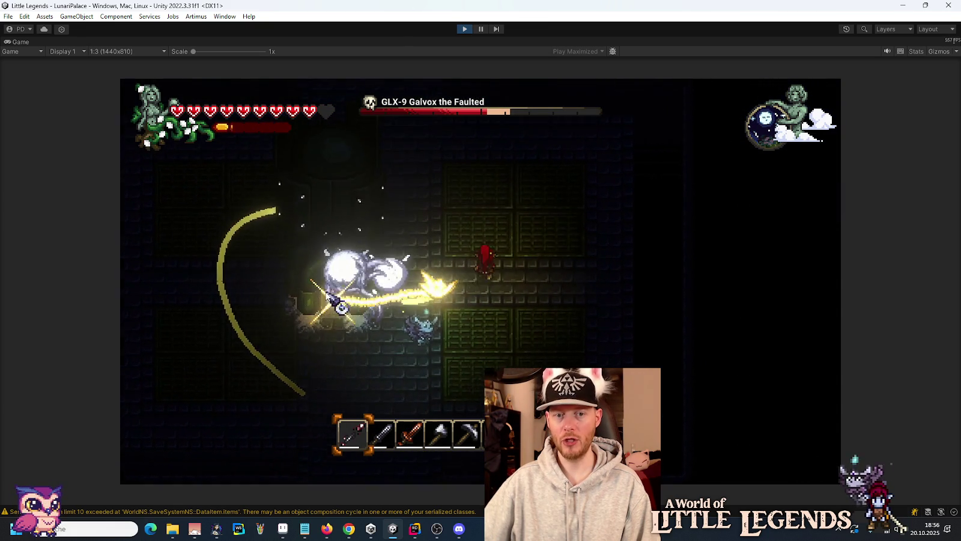
{"action": "key", "text": "d"}
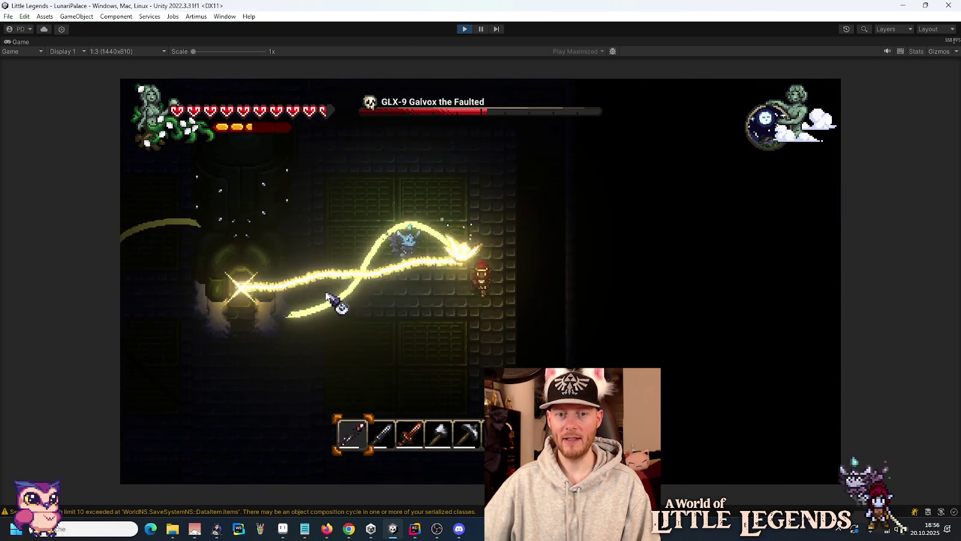
{"action": "key", "text": "a"}
{"action": "key", "text": "s"}
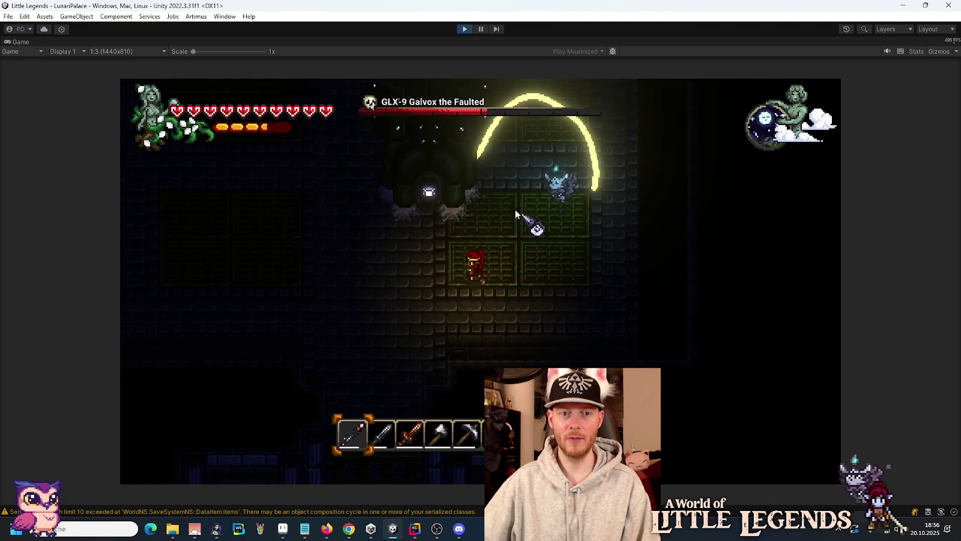
{"action": "key", "text": "a"}
{"action": "key", "text": "w"}
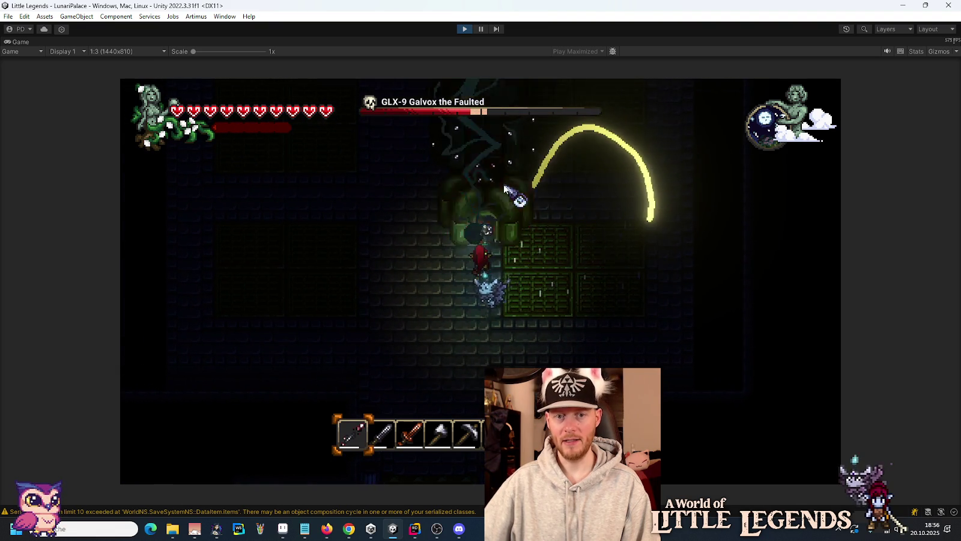
{"action": "key", "text": "d"}
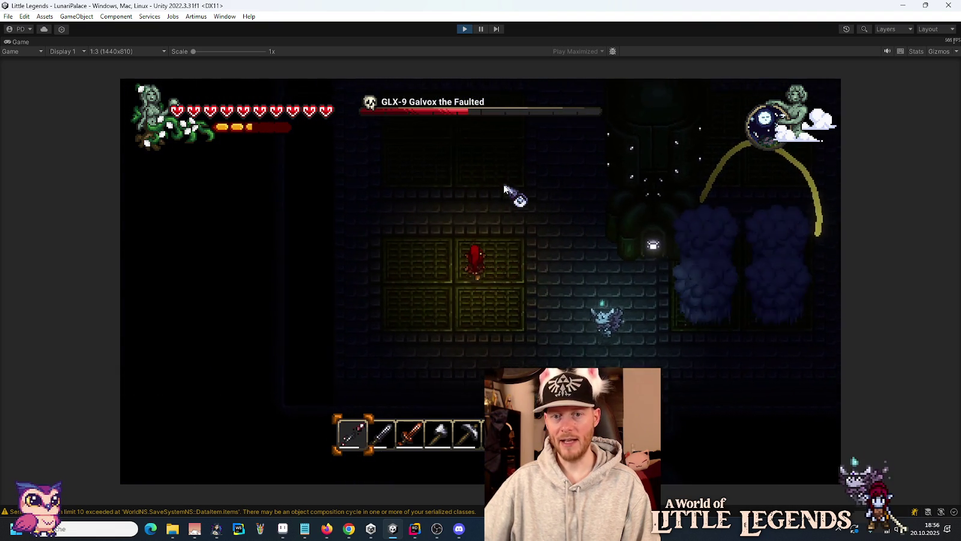
{"action": "key", "text": "d"}
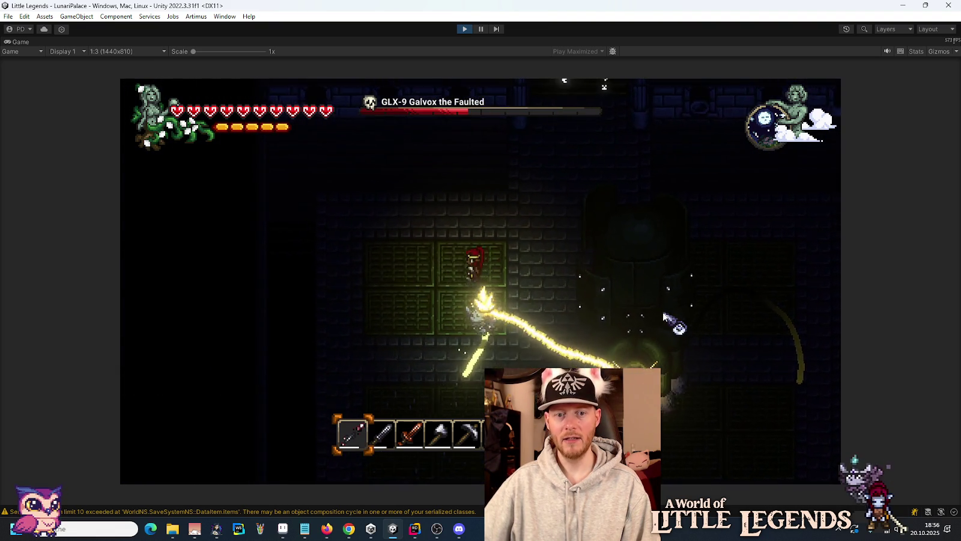
{"action": "key", "text": "a"}
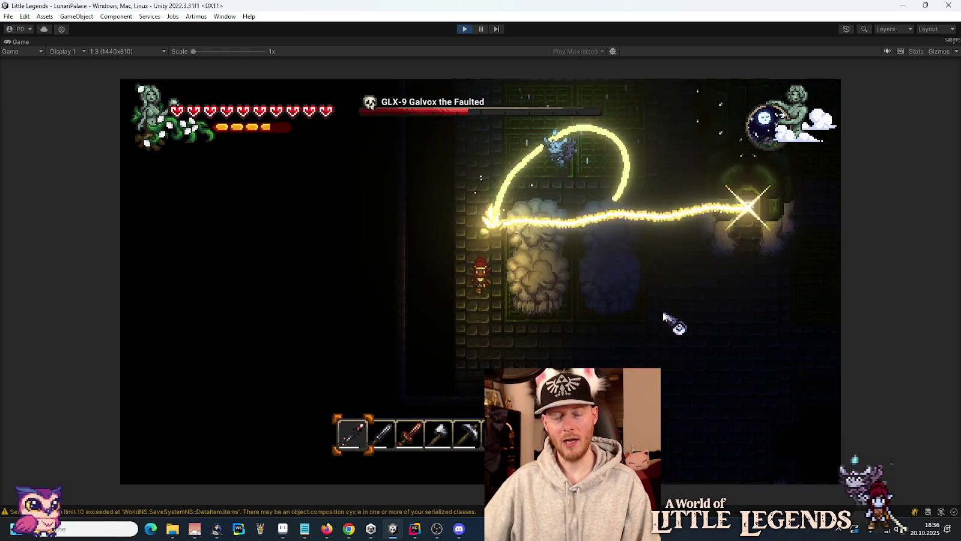
{"action": "key", "text": "d"}
{"action": "key", "text": "d"}
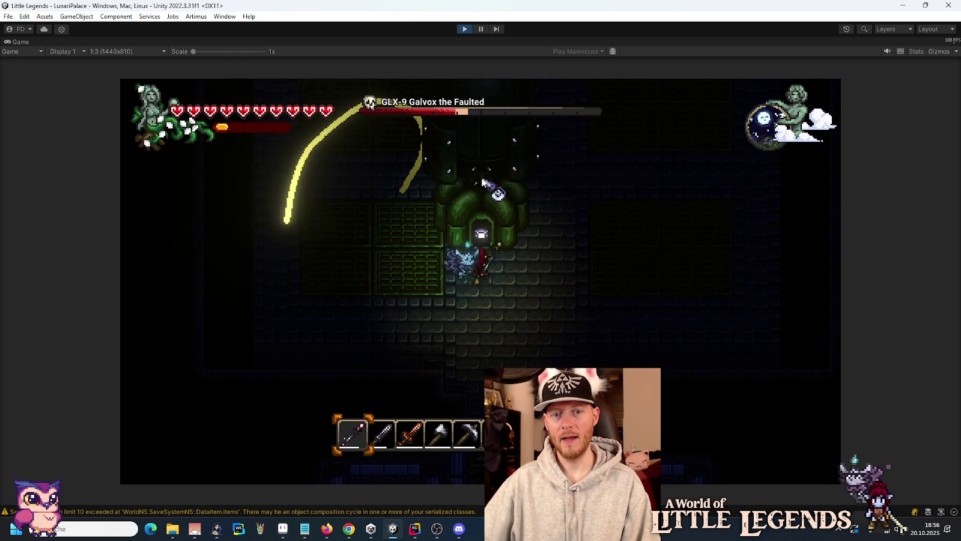
{"action": "left_click", "coordinate": [482, 182]}
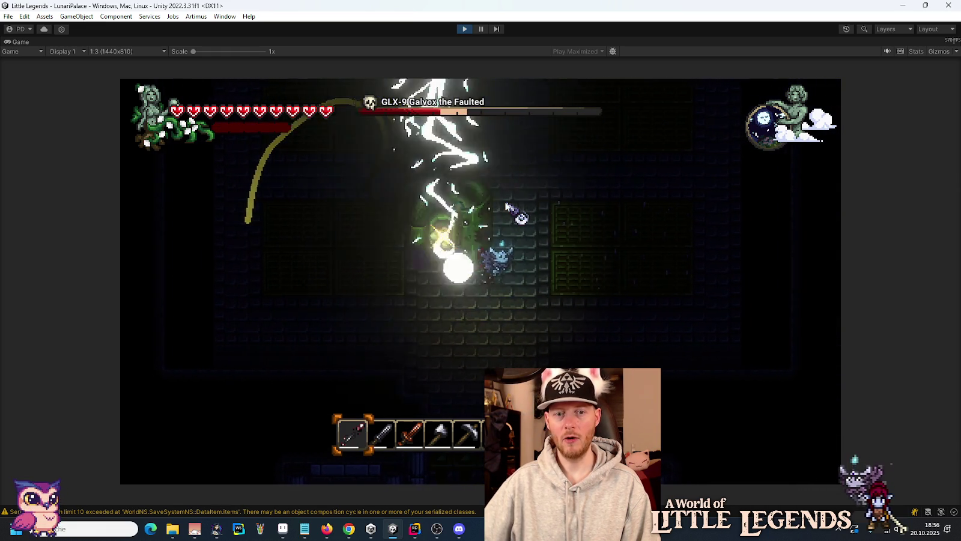
{"action": "key", "text": "d"}
{"action": "key", "text": "a"}
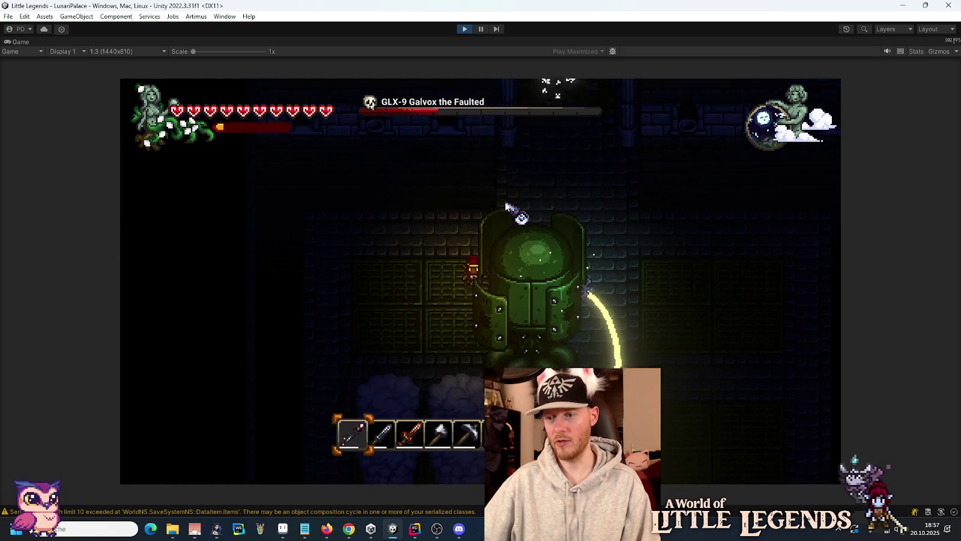
{"action": "key", "text": "a"}
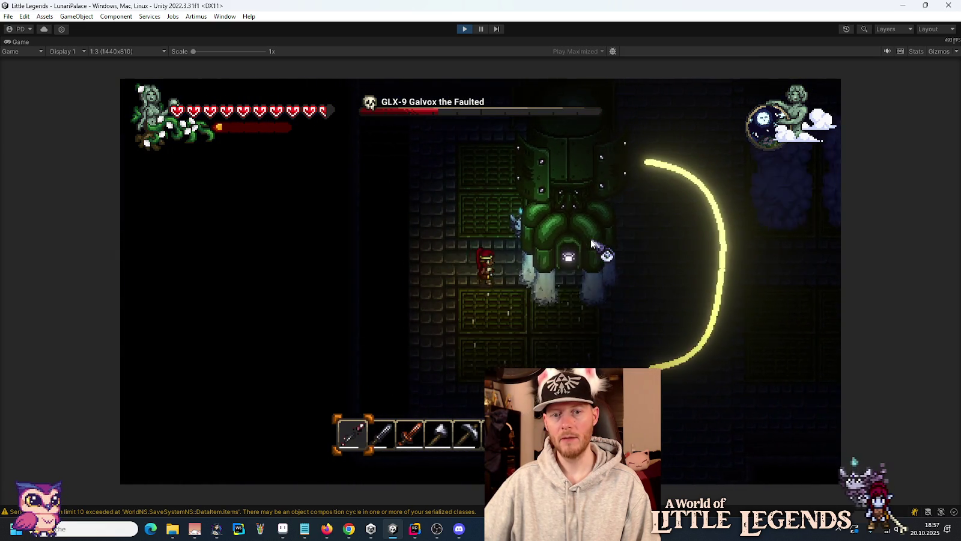
{"action": "key", "text": "a"}
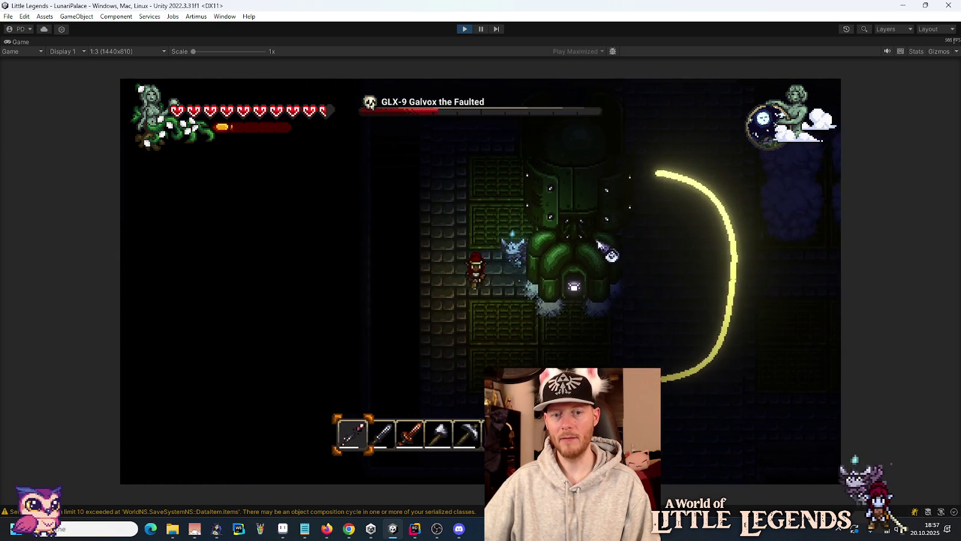
{"action": "key", "text": "s"}
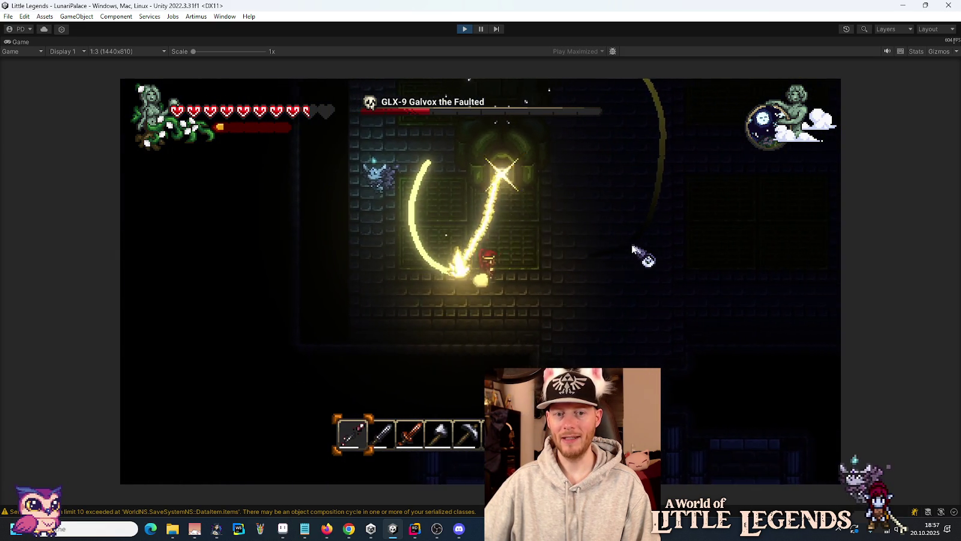
{"action": "key", "text": "w"}
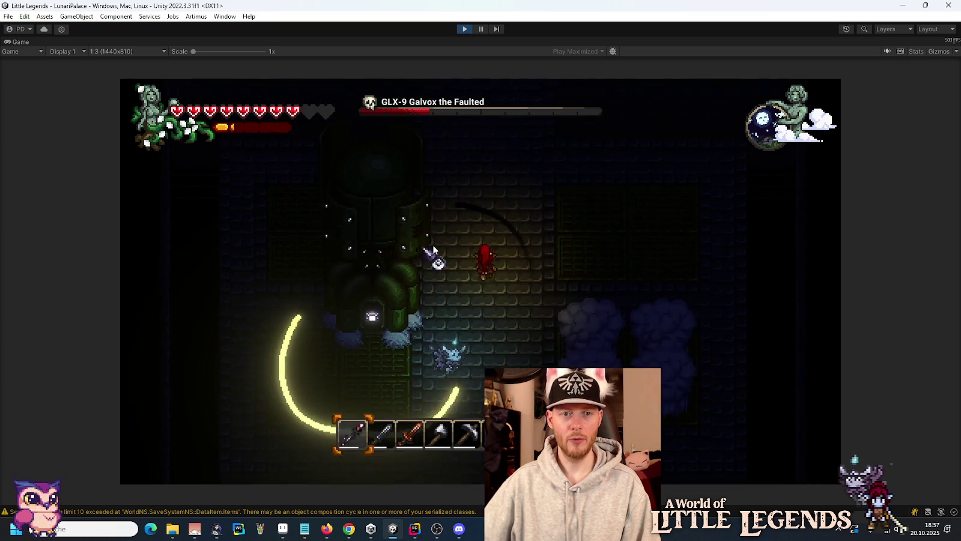
{"action": "key", "text": "w"}
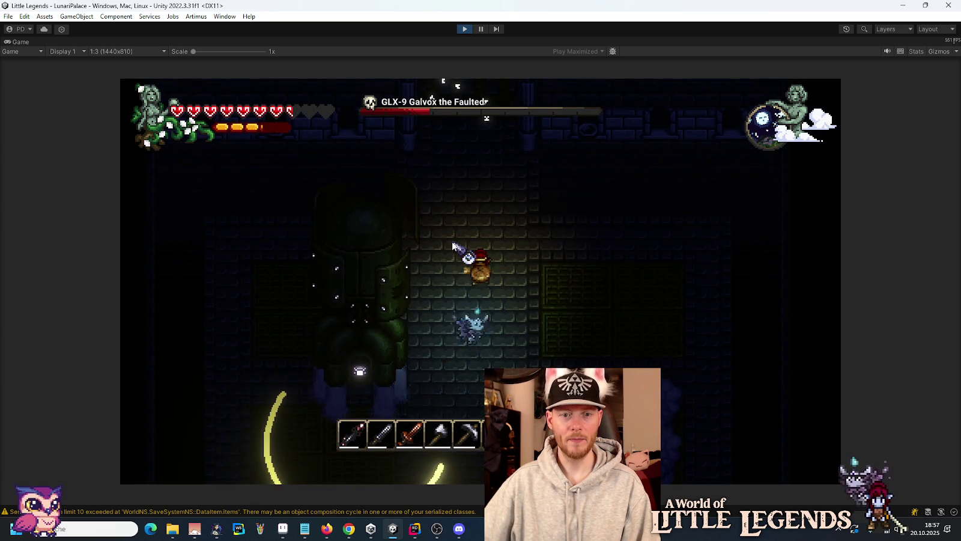
{"action": "key", "text": "w"}
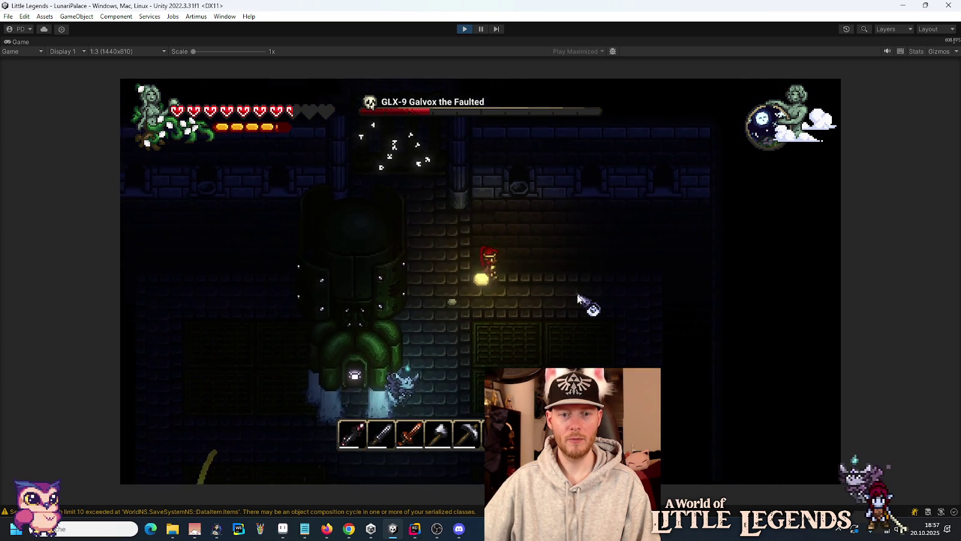
Keep dodging Galvox's sweeping lasers and striking it until its health bar is almost empty.
{"action": "key", "text": "d"}
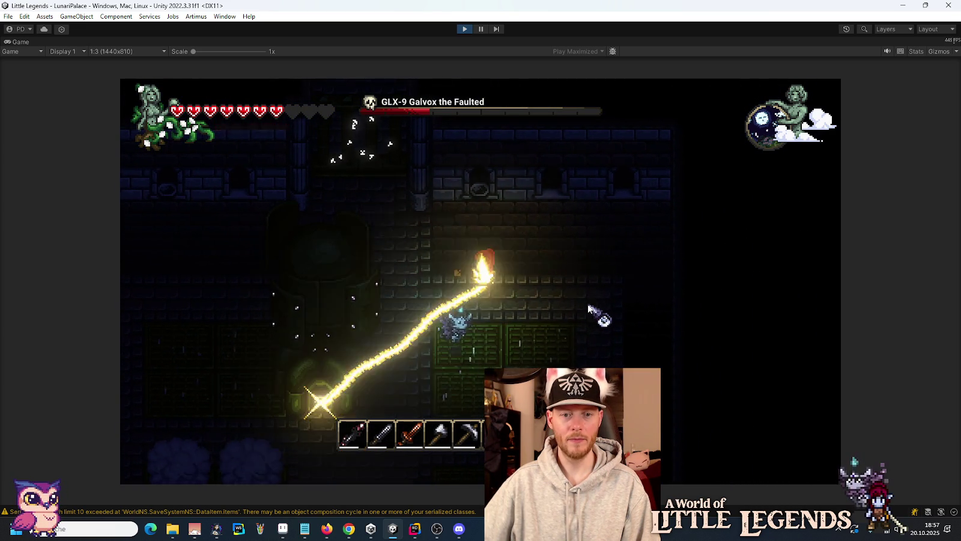
{"action": "key", "text": "d"}
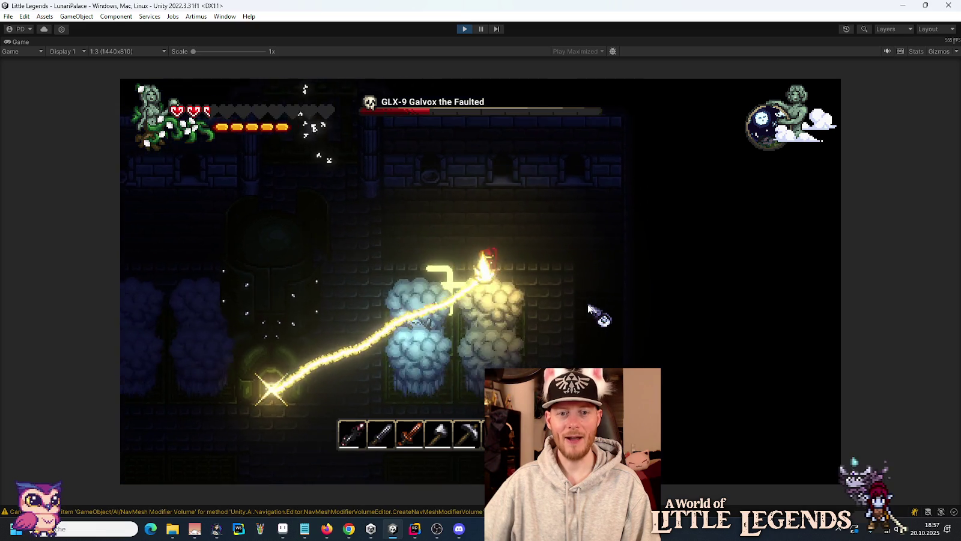
{"action": "key", "text": "d"}
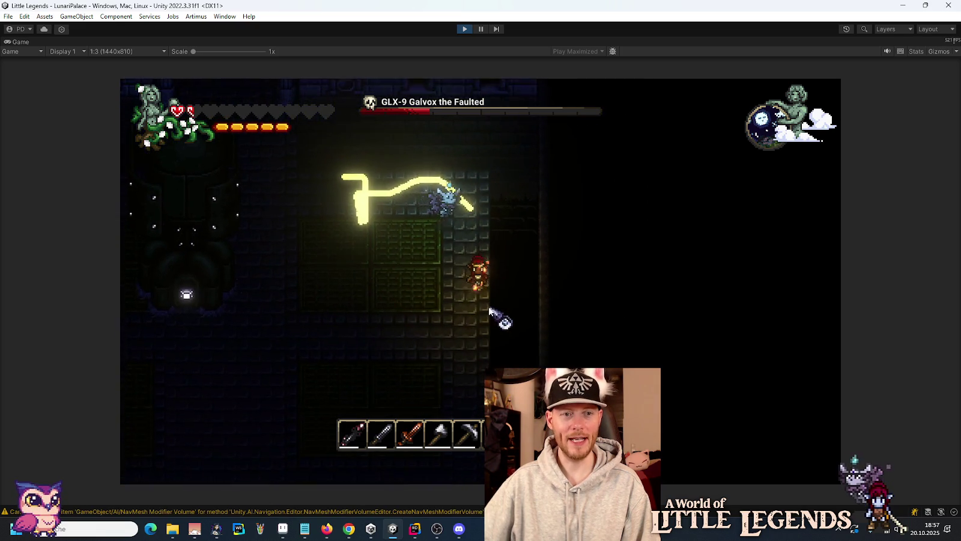
{"action": "key", "text": "a"}
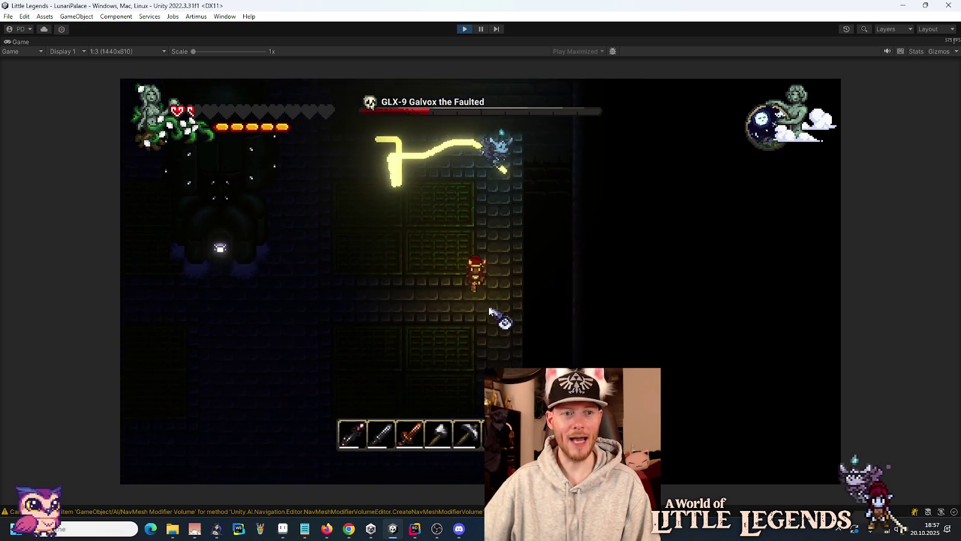
{"action": "key", "text": "a"}
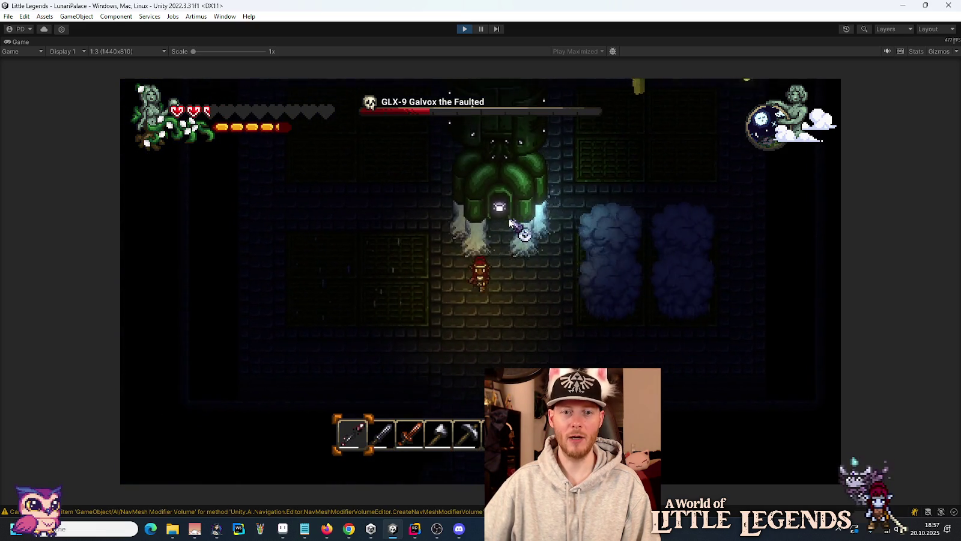
{"action": "key", "text": "d"}
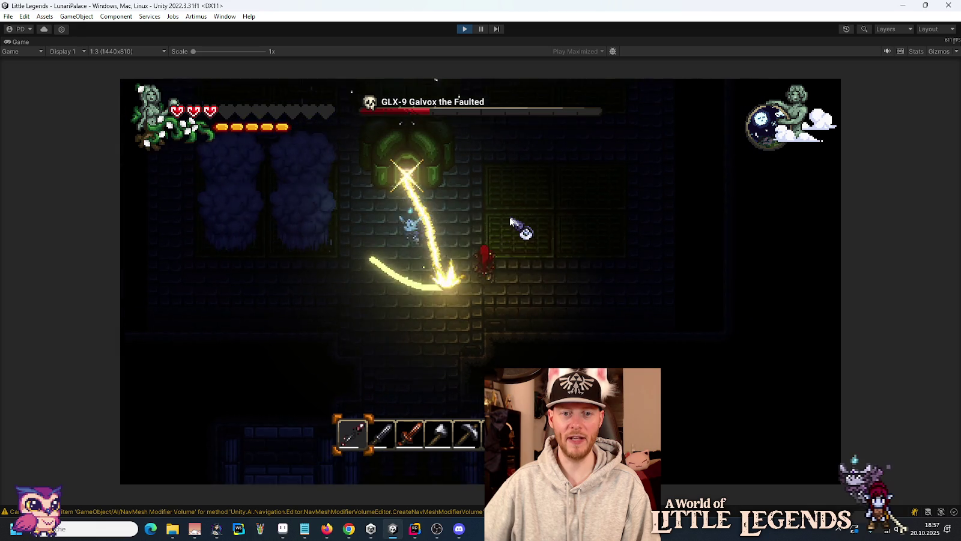
{"action": "key", "text": "w"}
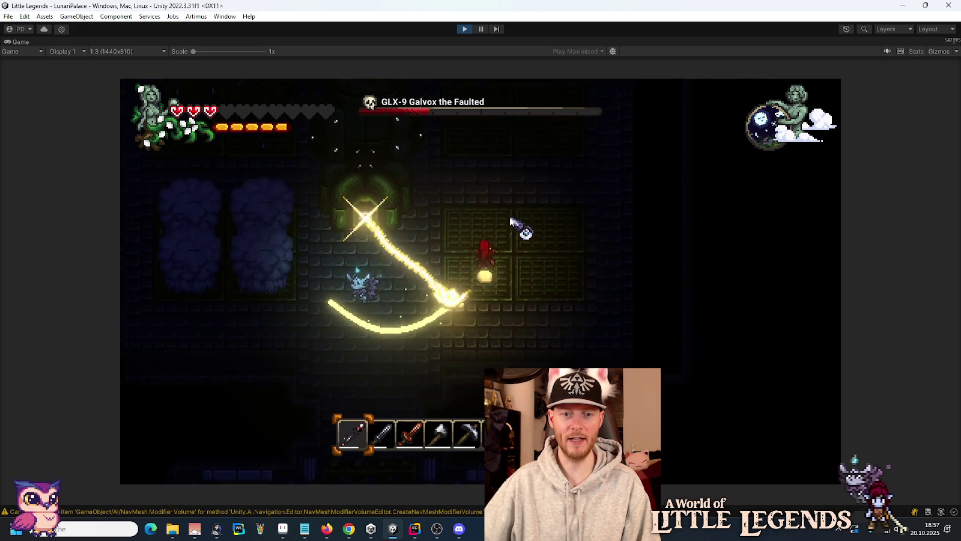
{"action": "key", "text": "a"}
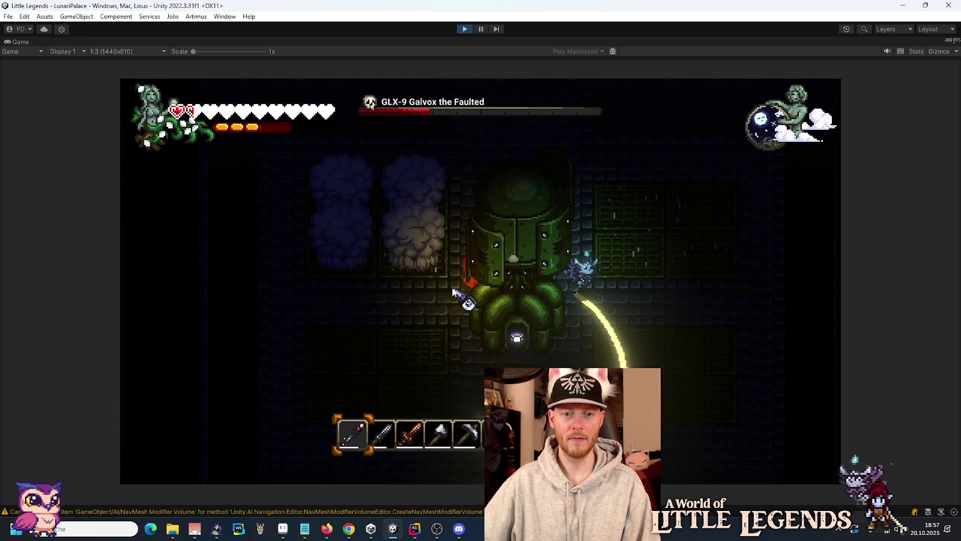
{"action": "key", "text": "s"}
{"action": "key", "text": "a"}
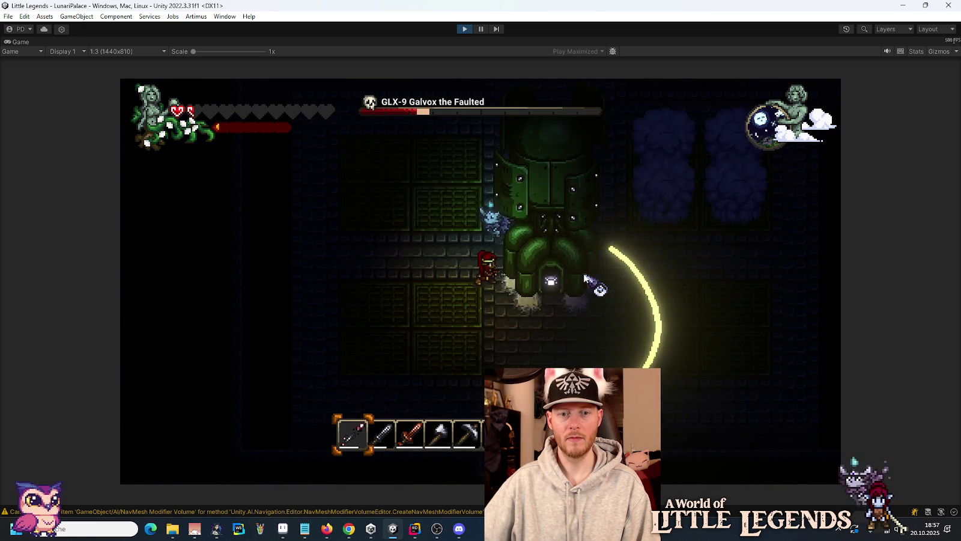
{"action": "key", "text": "a"}
{"action": "key", "text": "w"}
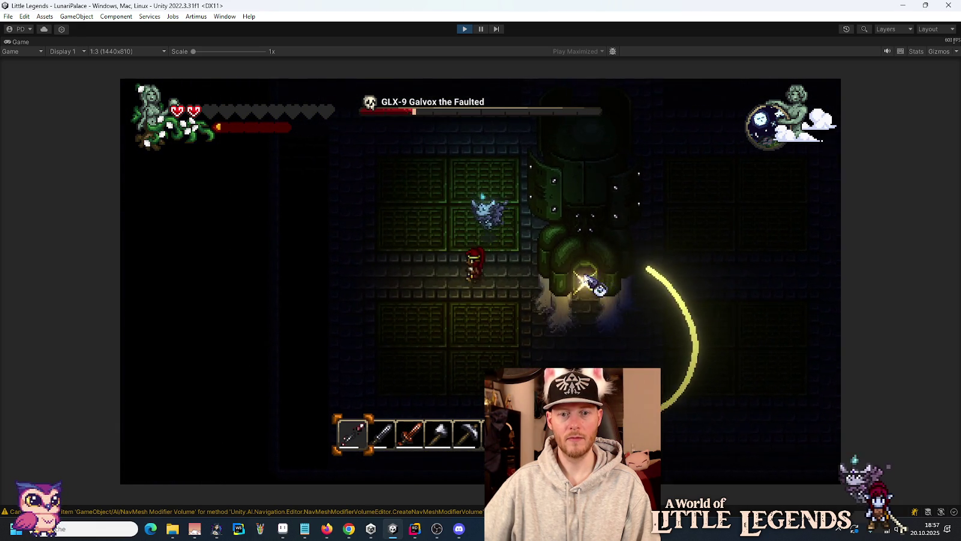
{"action": "key", "text": "s"}
{"action": "key", "text": "a"}
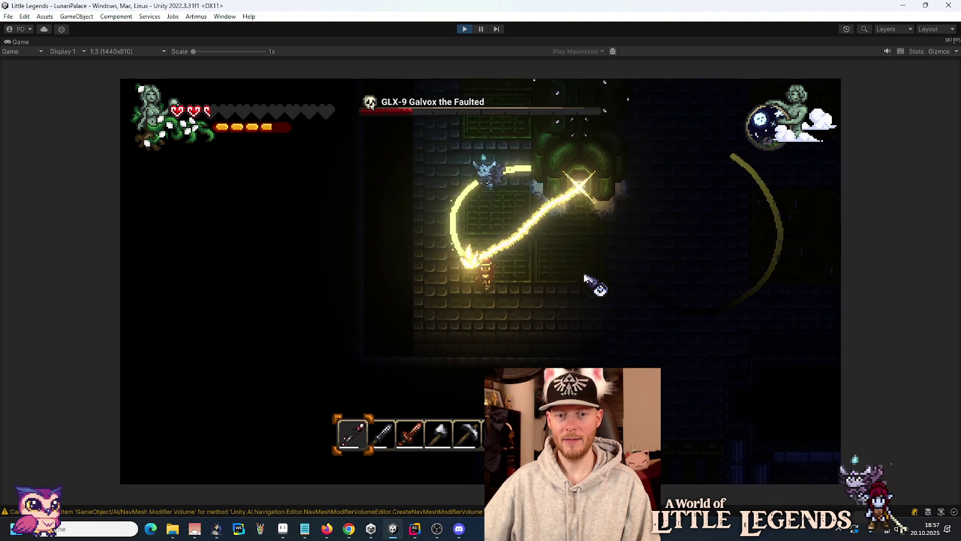
{"action": "key", "text": "d"}
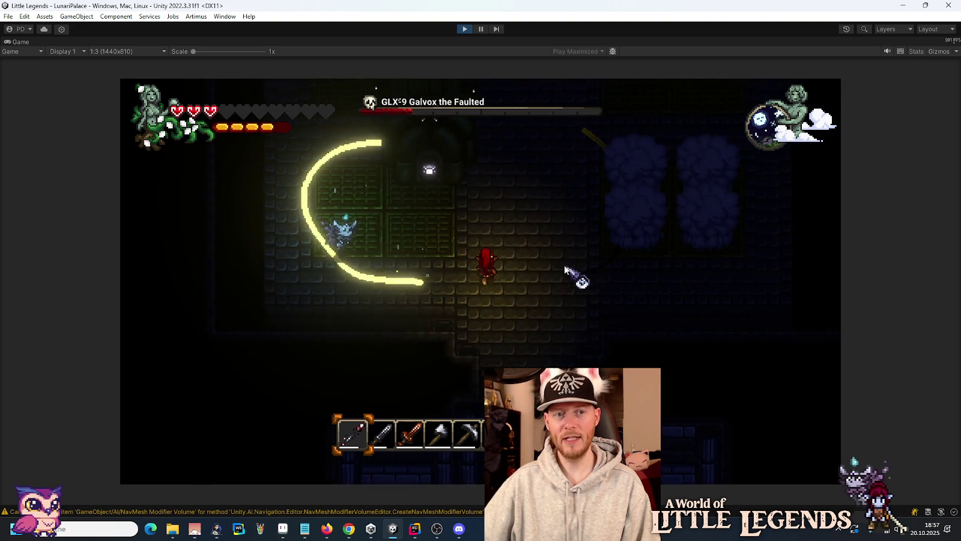
{"action": "key", "text": "w"}
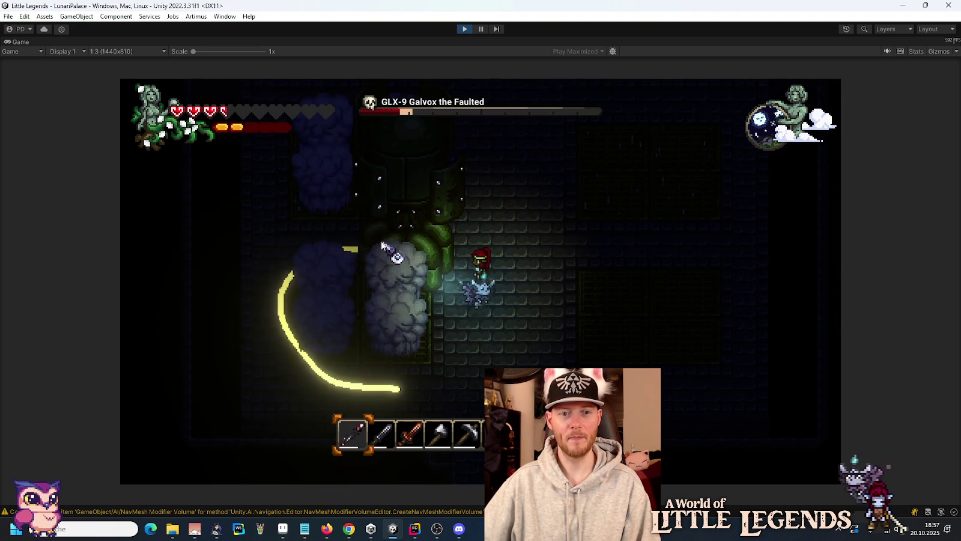
{"action": "key", "text": "d"}
{"action": "left_click", "coordinate": [387, 246]}
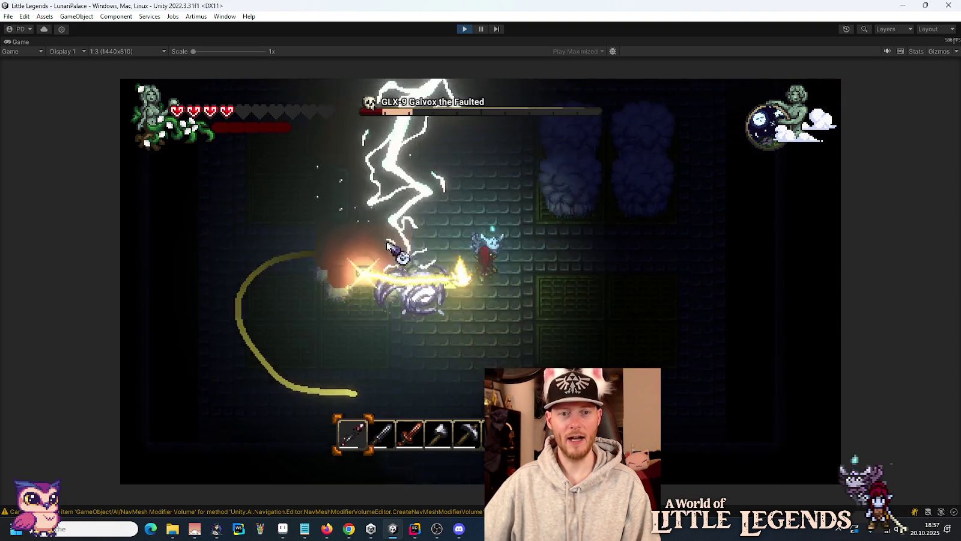
{"action": "key", "text": "w"}
{"action": "key", "text": "d"}
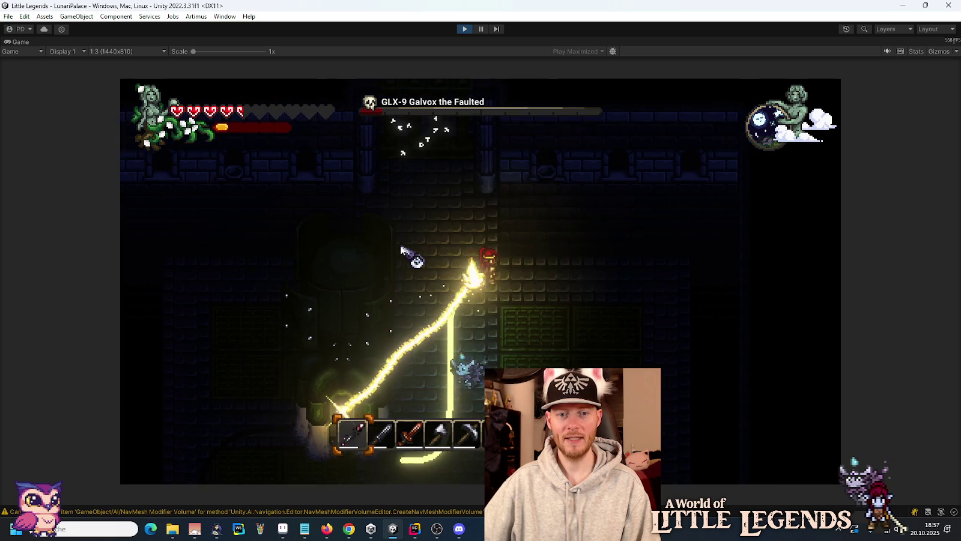
{"action": "key", "text": "d"}
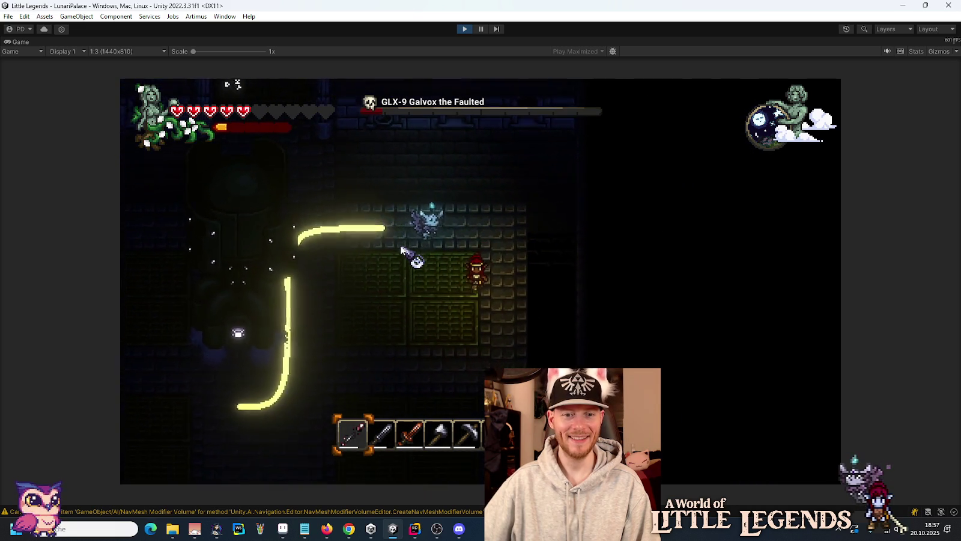
{"action": "key", "text": "a"}
{"action": "key", "text": "s"}
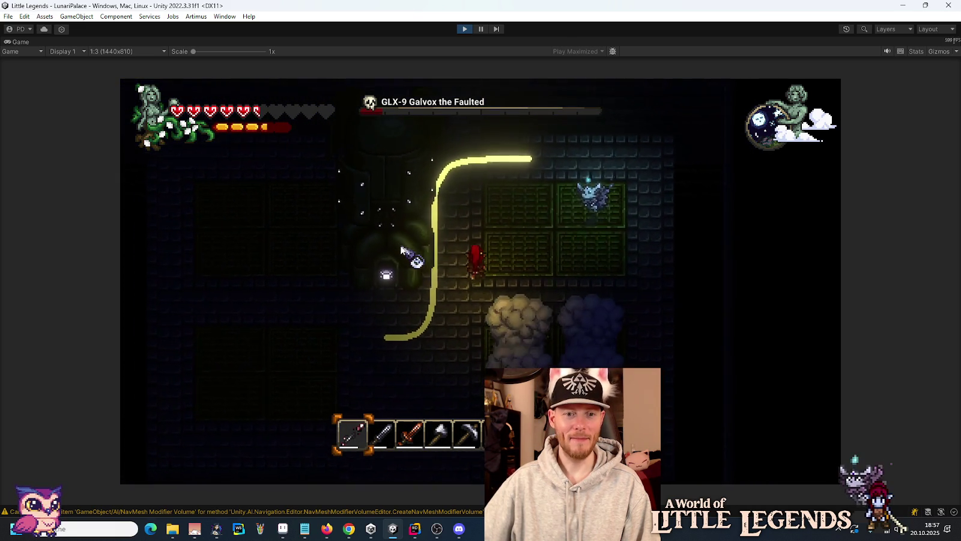
{"action": "key", "text": "a"}
{"action": "key", "text": "w"}
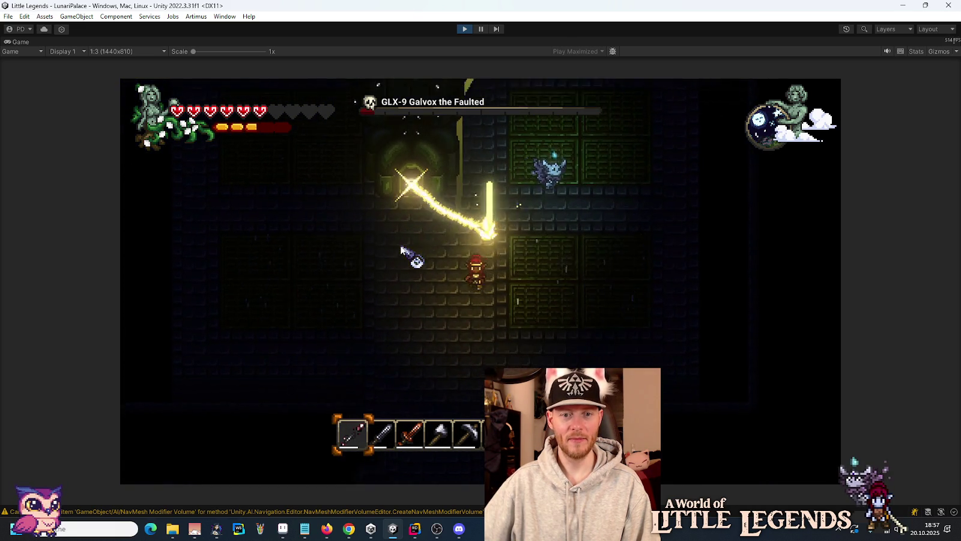
{"action": "key", "text": "a"}
{"action": "key", "text": "w"}
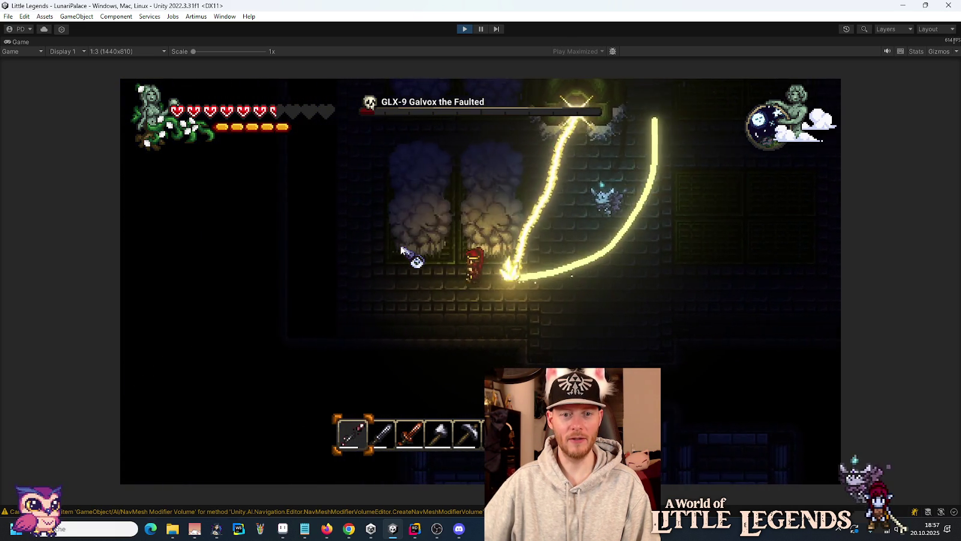
{"action": "key", "text": "w"}
{"action": "key", "text": "a"}
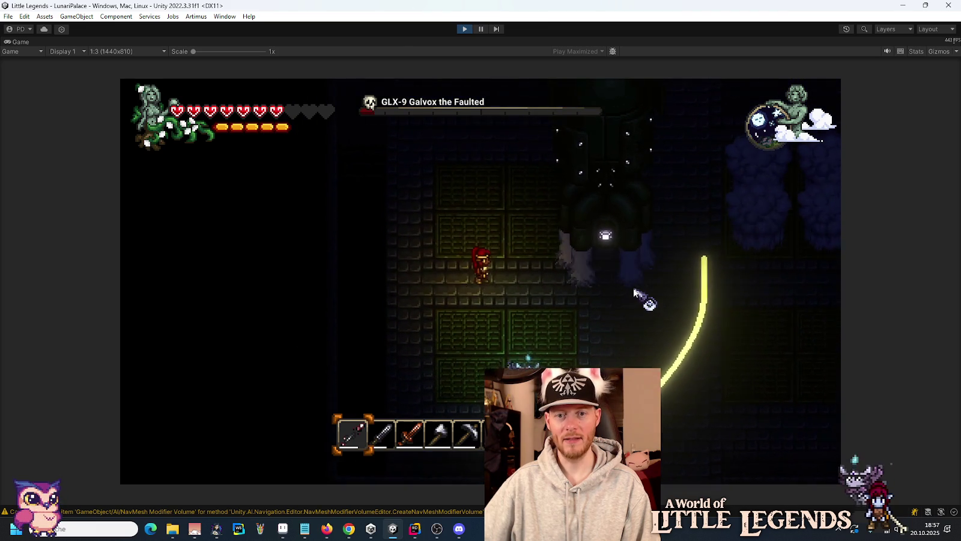
{"action": "key", "text": "d"}
{"action": "key", "text": "s"}
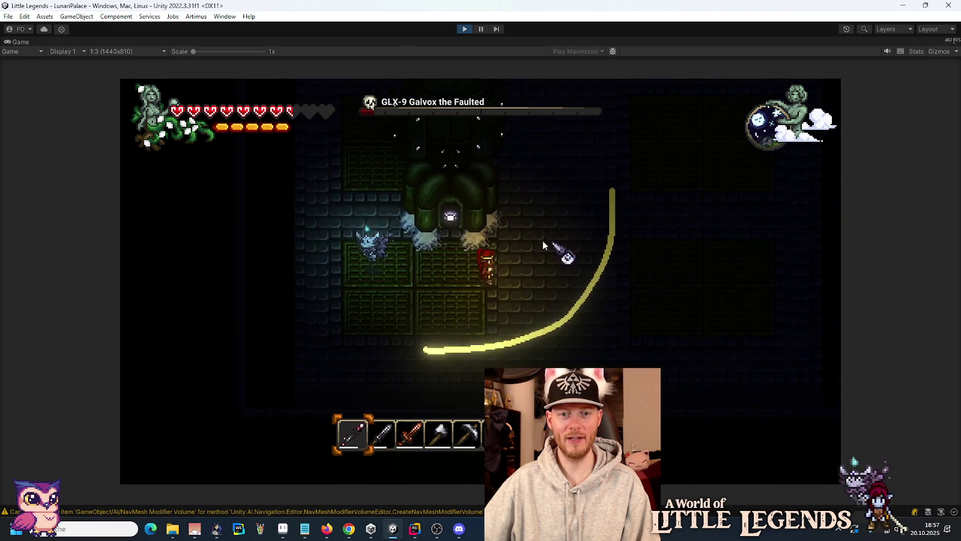
{"action": "key", "text": "w"}
{"action": "key", "text": "d"}
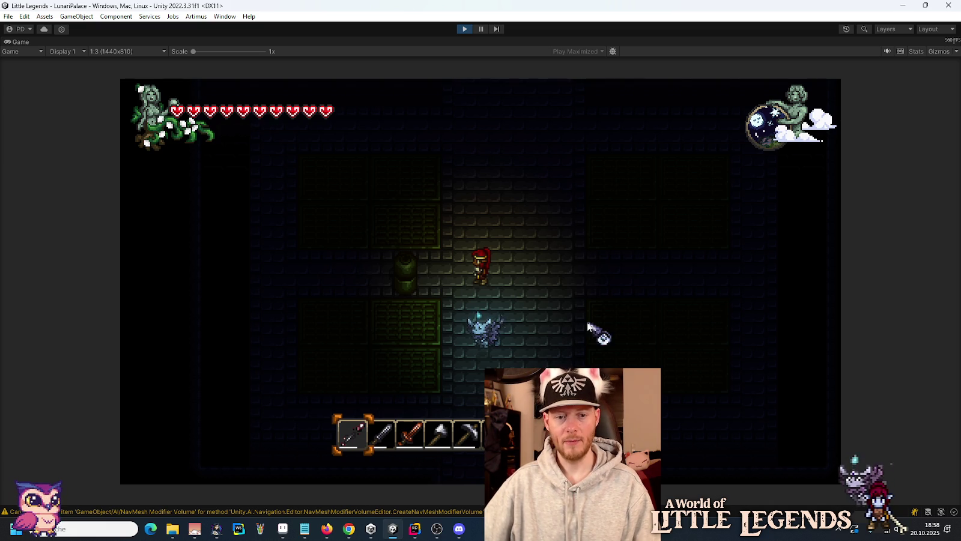
Walk up to the green pressure tank Galvox dropped.
{"action": "key", "text": "a"}
{"action": "key", "text": "w"}
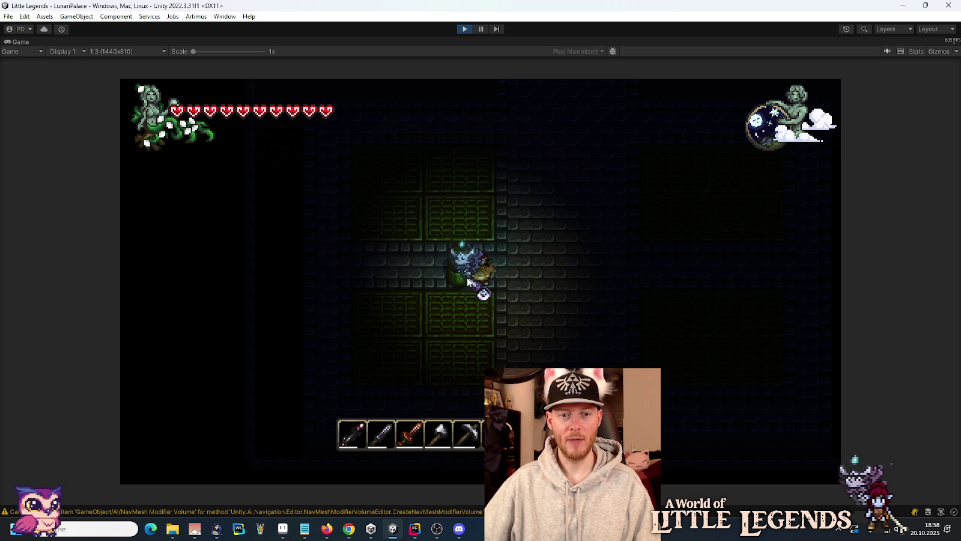
Break open the Galvox Pressure Tank and collect the loot it spills.
{"action": "key", "text": "e"}
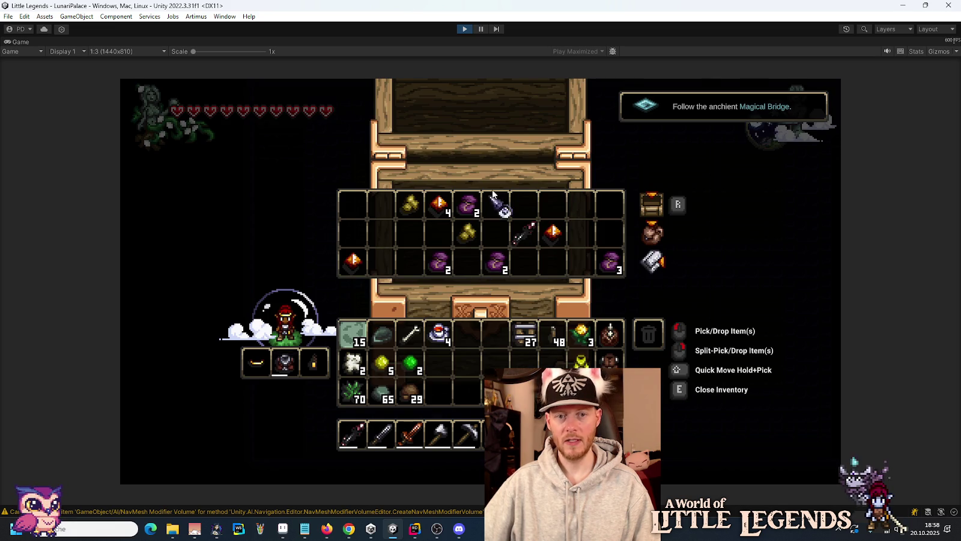
{"action": "key", "text": "e"}
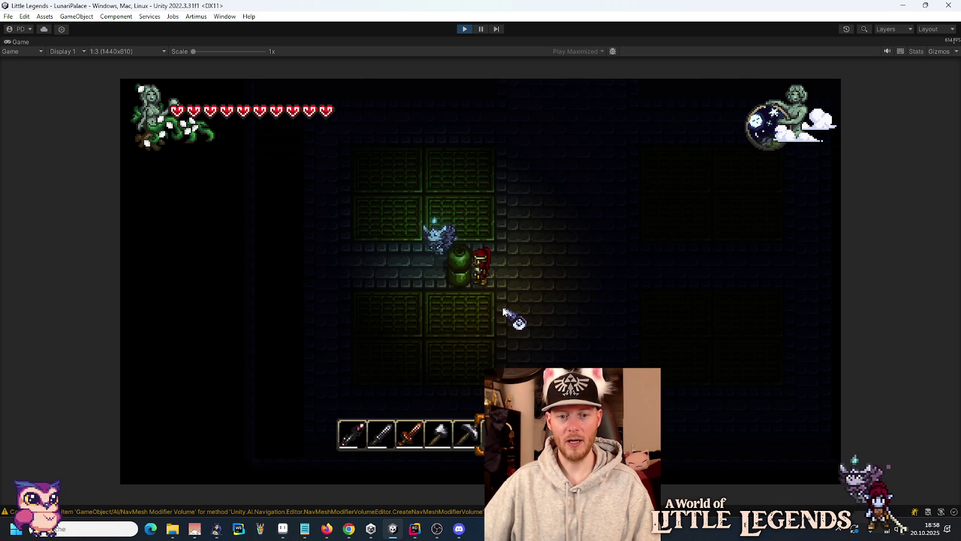
{"action": "left_click", "coordinate": [479, 296]}
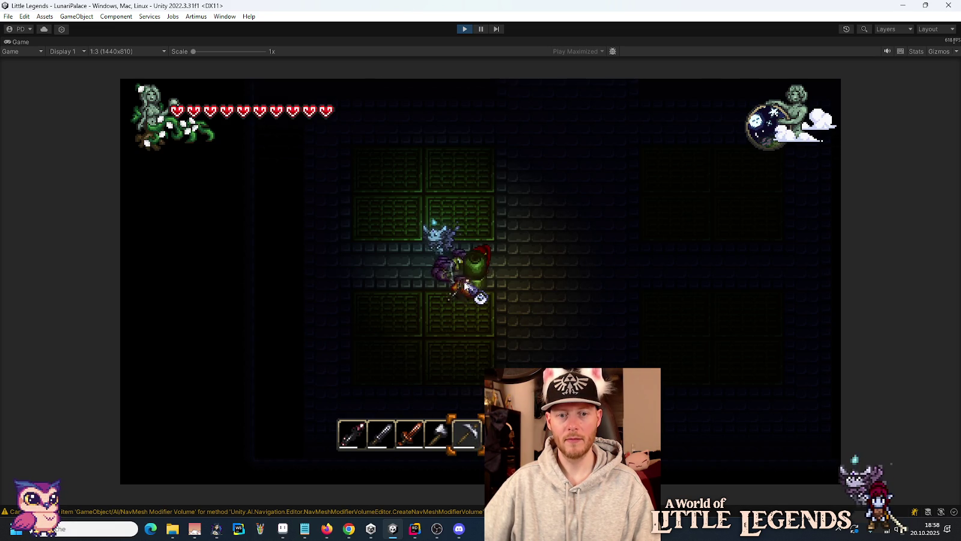
{"action": "key", "text": "w"}
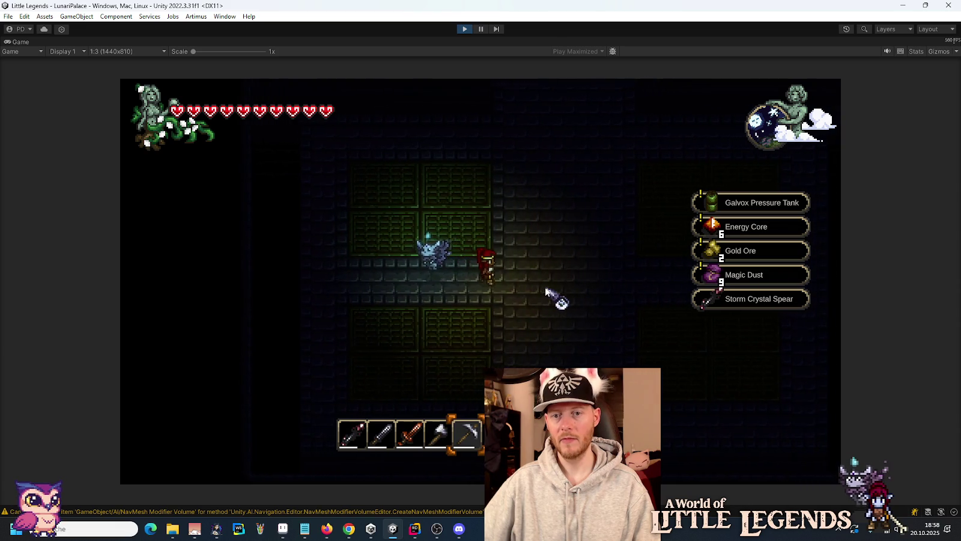
{"action": "key", "text": "d"}
Take the tank from the inventory and place it beside the hero.
{"action": "key", "text": "e"}
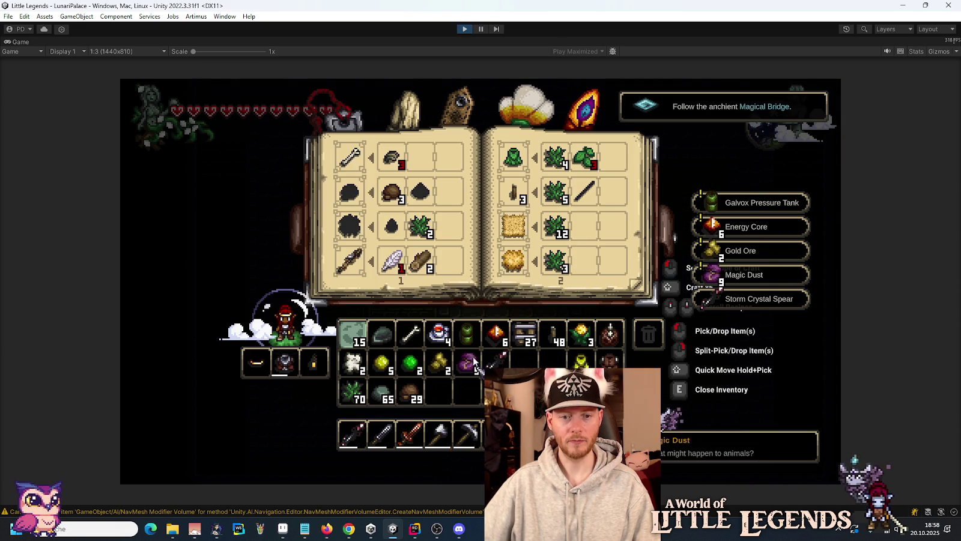
{"action": "key", "text": "e"}
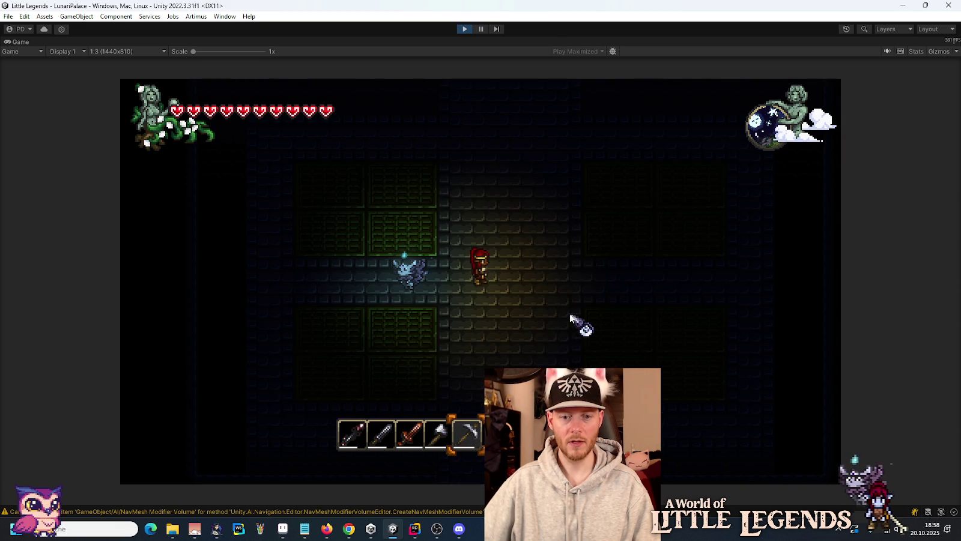
{"action": "key", "text": "d"}
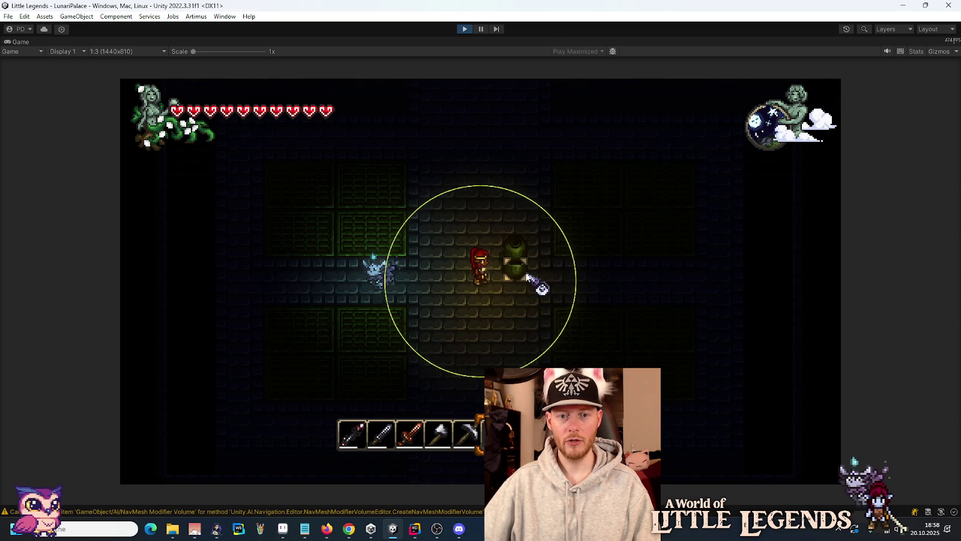
{"action": "left_click", "coordinate": [526, 321]}
{"action": "key", "text": "s"}
Open and close the placed tank's storage twice, then stop Play mode.
{"action": "right_click", "coordinate": [512, 283]}
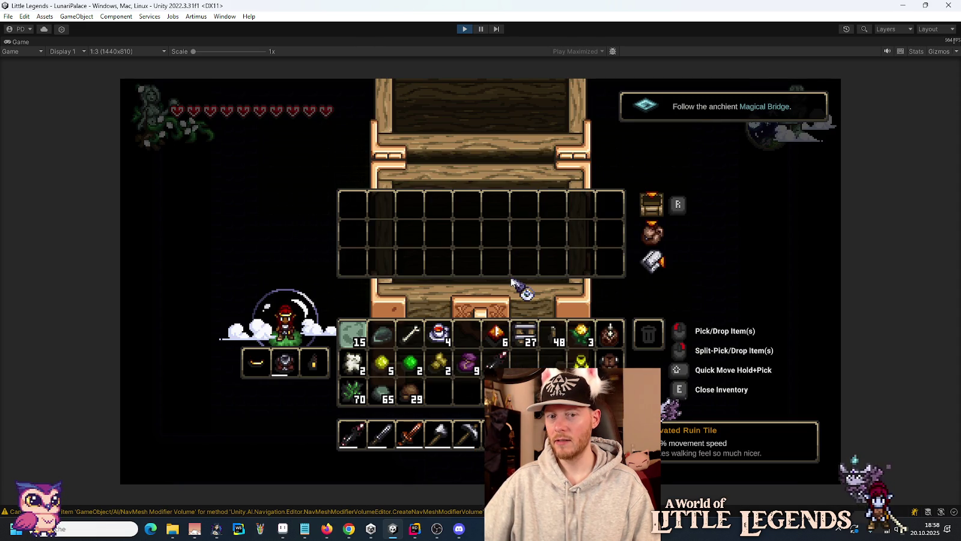
{"action": "key", "text": "e"}
{"action": "right_click", "coordinate": [511, 282]}
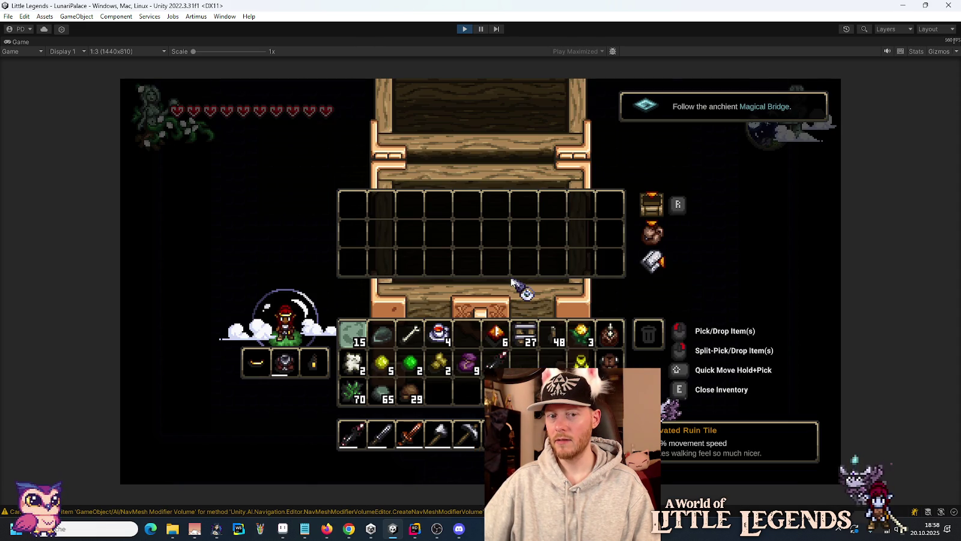
{"action": "key", "text": "e"}
{"action": "left_click", "coordinate": [465, 30]}
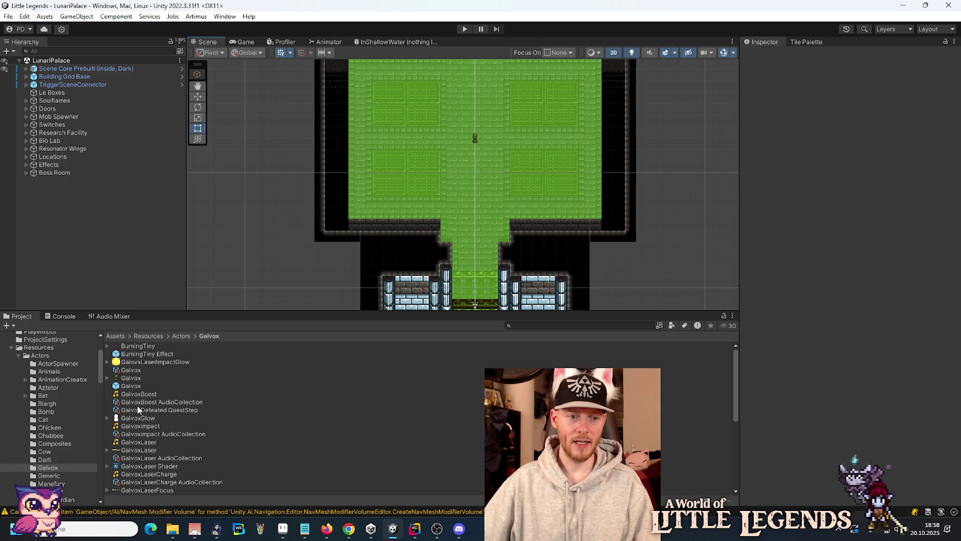
Open the GalvoxPressureTank prefab for editing.
{"action": "scroll", "coordinate": [144, 448], "scroll_direction": "down", "scroll_amount": 3}
{"action": "double_click", "coordinate": [139, 431]}
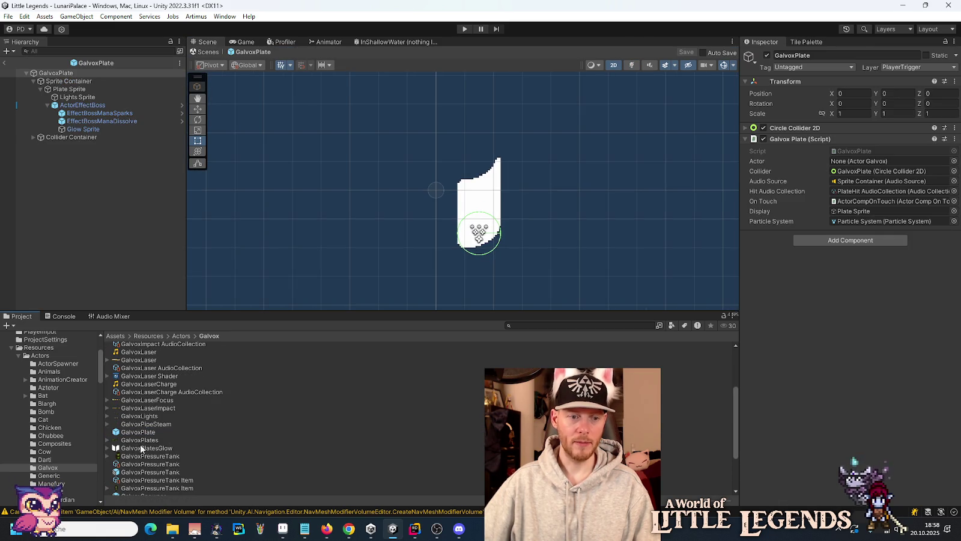
{"action": "double_click", "coordinate": [137, 473]}
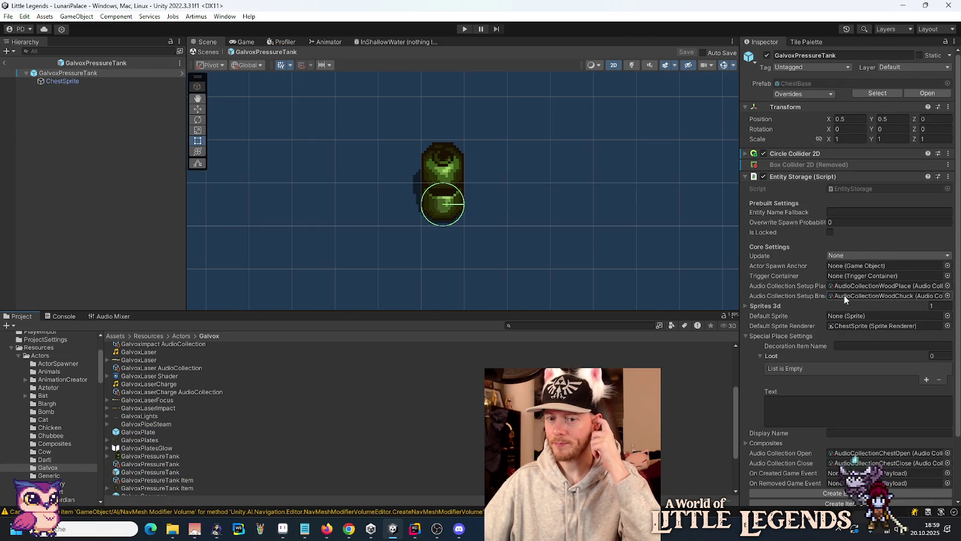
{"action": "scroll", "coordinate": [829, 270], "scroll_direction": "down", "scroll_amount": 3}
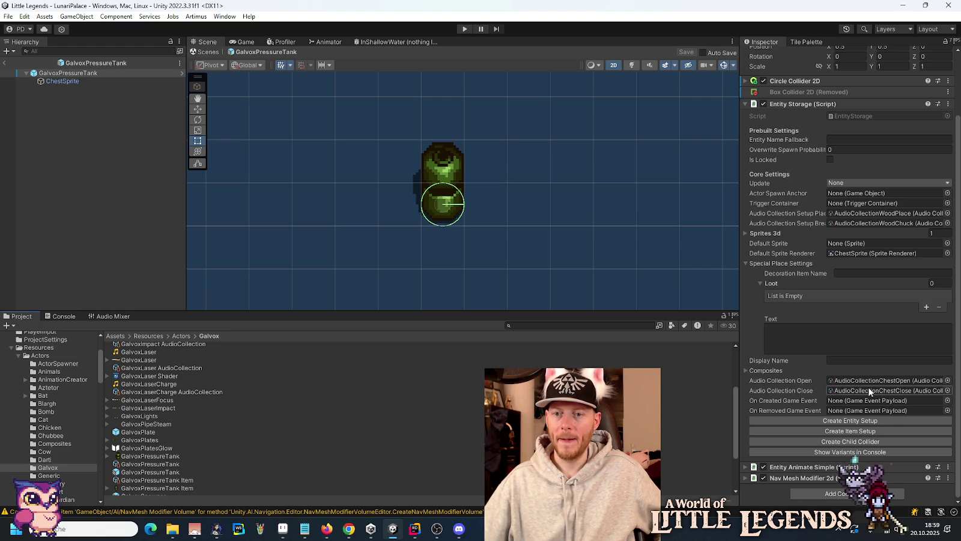
{"action": "scroll", "coordinate": [197, 454], "scroll_direction": "down", "scroll_amount": 3}
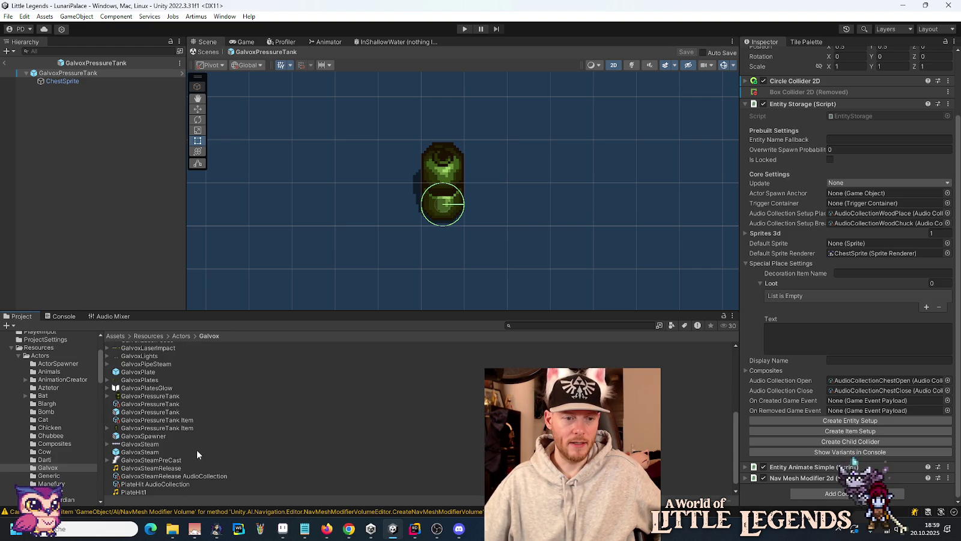
Clear the GalvoxPressureTank Item's Use Audio Collection from SteamRelease to None.
{"action": "left_click", "coordinate": [180, 419]}
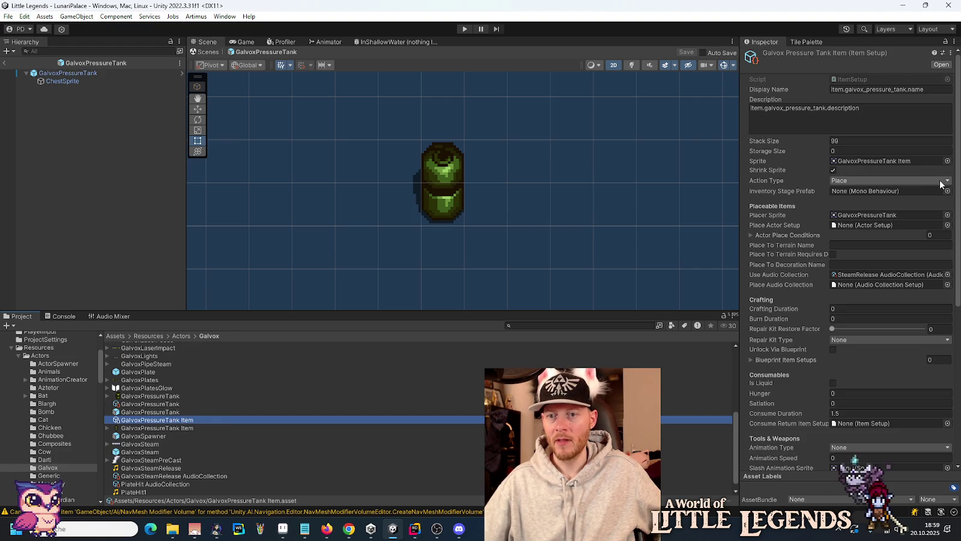
{"action": "left_click", "coordinate": [948, 275]}
{"action": "left_click_drag", "start_coordinate": [955, 418], "coordinate": [958, 243]}
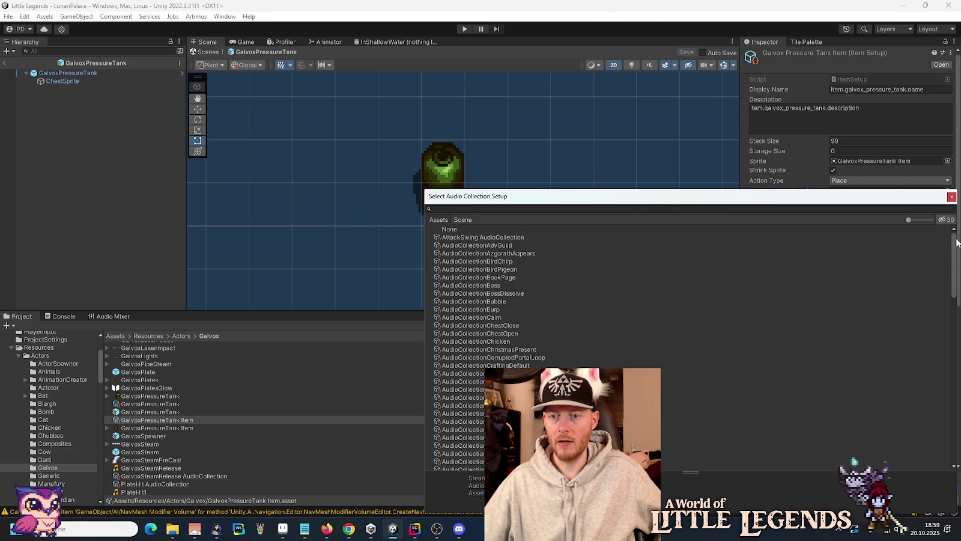
{"action": "double_click", "coordinate": [476, 230]}
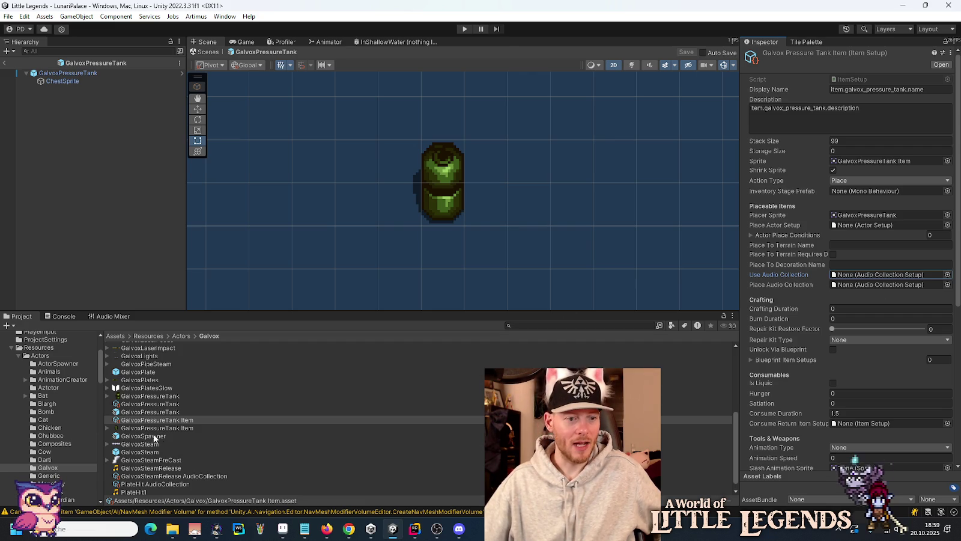
{"action": "left_click", "coordinate": [147, 404]}
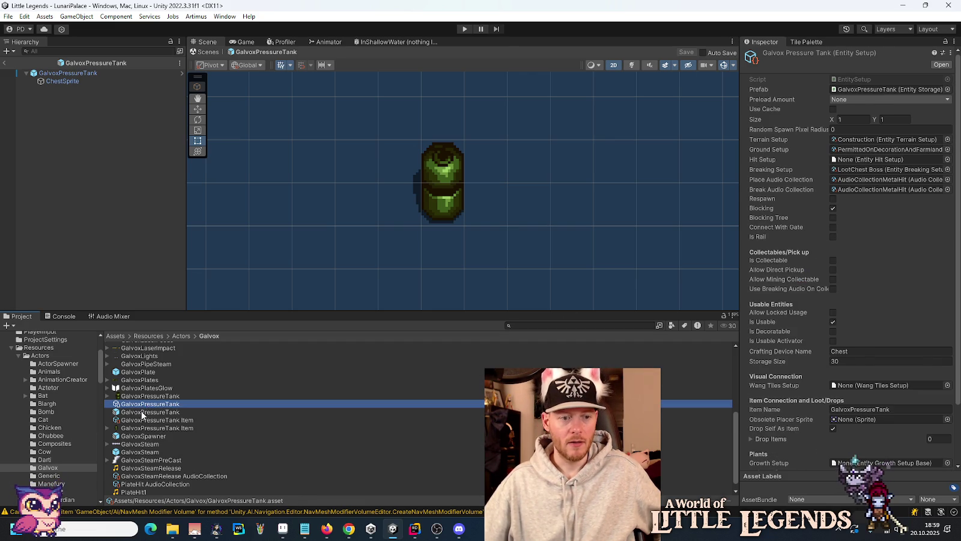
Set the tank's Audio Collection Open and Close to SteamRelease AudioCollection, then enter Play mode.
{"action": "left_click", "coordinate": [143, 412]}
{"action": "scroll", "coordinate": [809, 327], "scroll_direction": "down", "scroll_amount": 10}
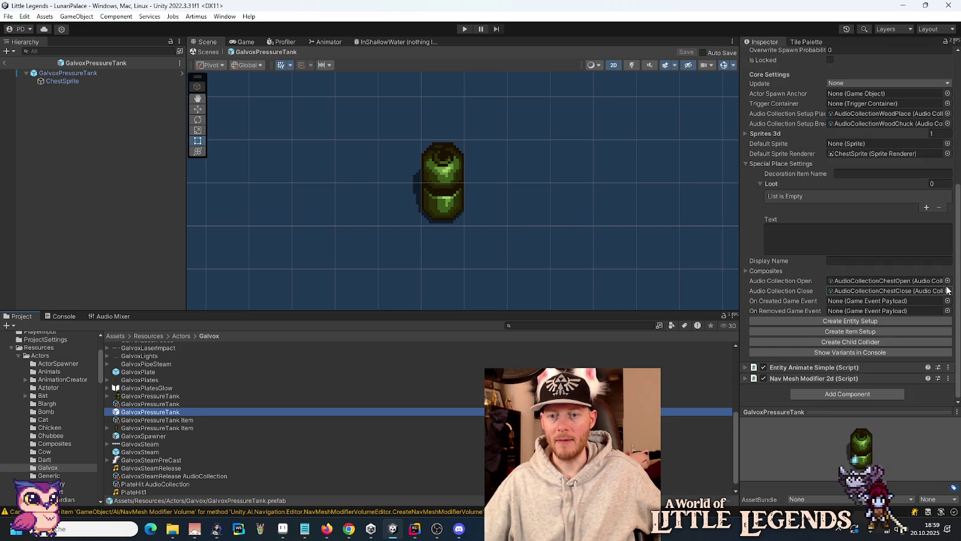
{"action": "left_click", "coordinate": [947, 281]}
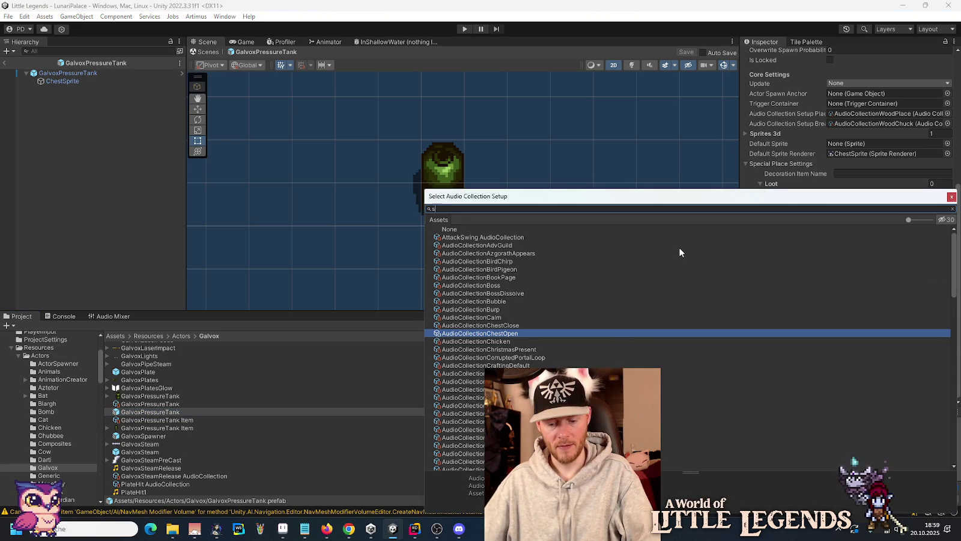
{"action": "type", "text": "stea"}
{"action": "double_click", "coordinate": [501, 245]}
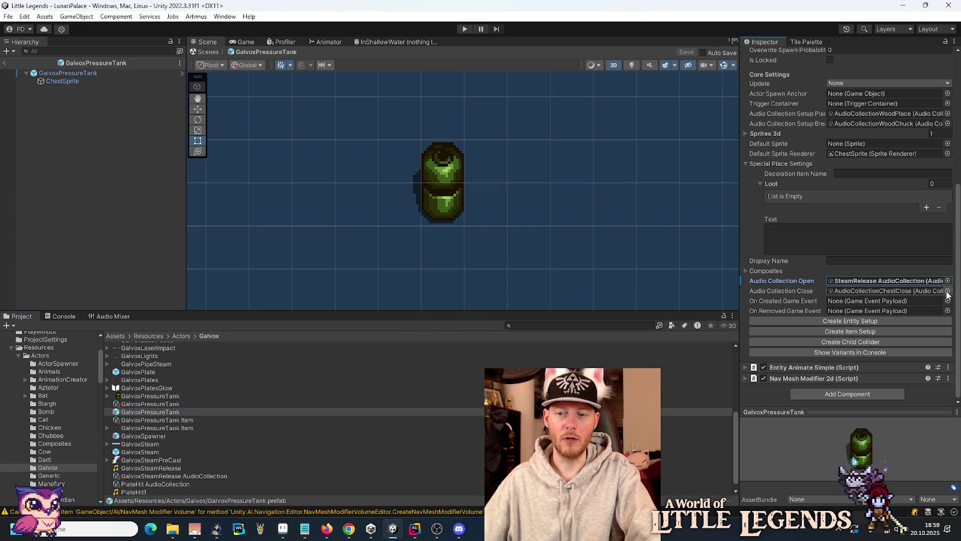
{"action": "left_click", "coordinate": [948, 291]}
{"action": "type", "text": "tea"}
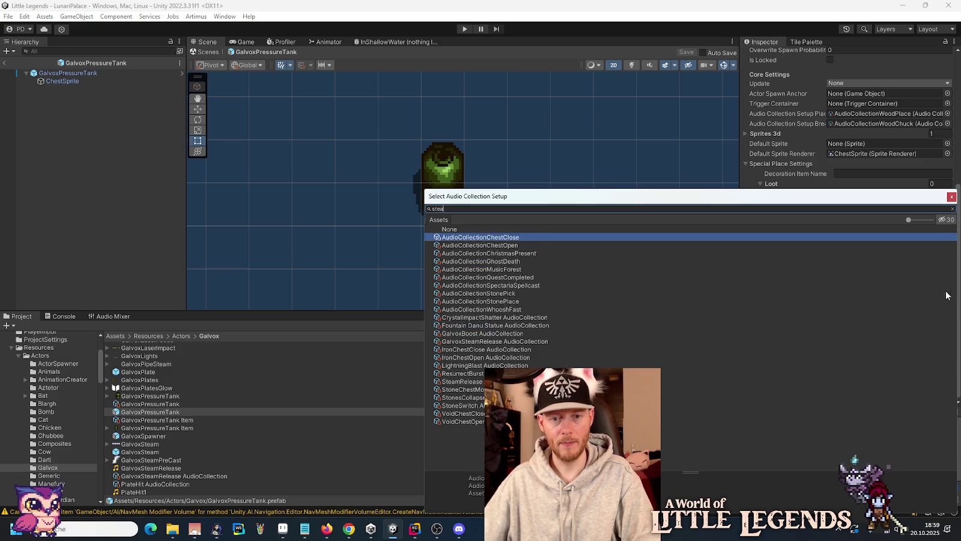
{"action": "double_click", "coordinate": [491, 246]}
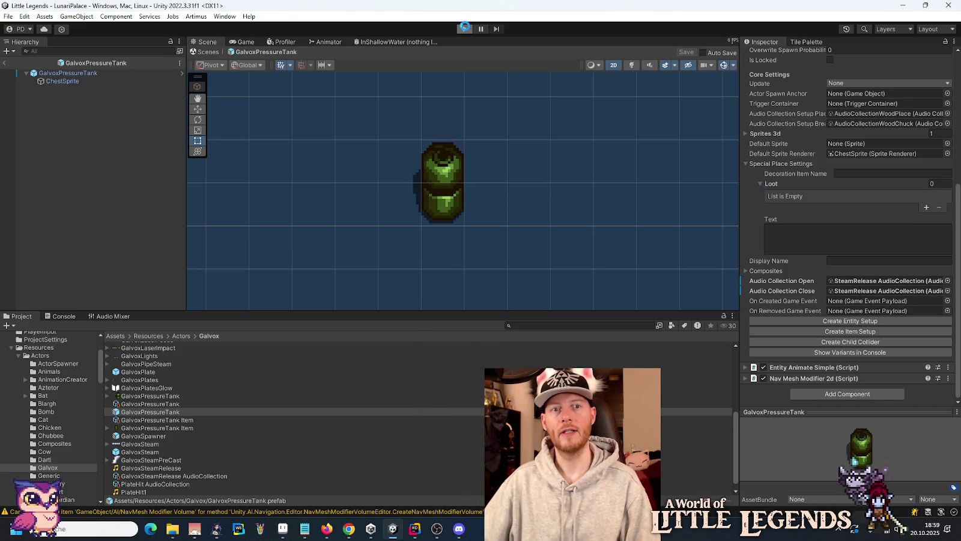
{"action": "left_click", "coordinate": [465, 29]}
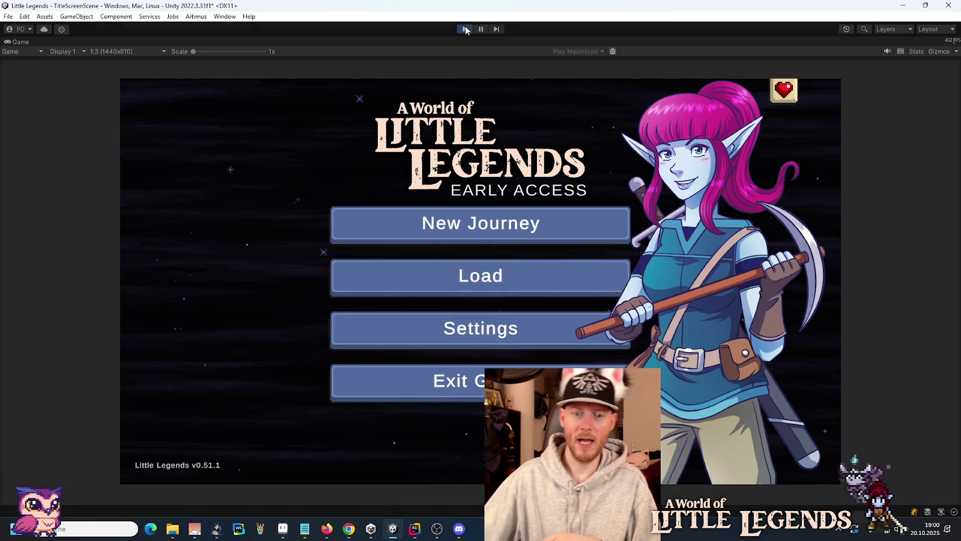
Load the first saved game and continue into the world.
{"action": "left_click", "coordinate": [503, 281]}
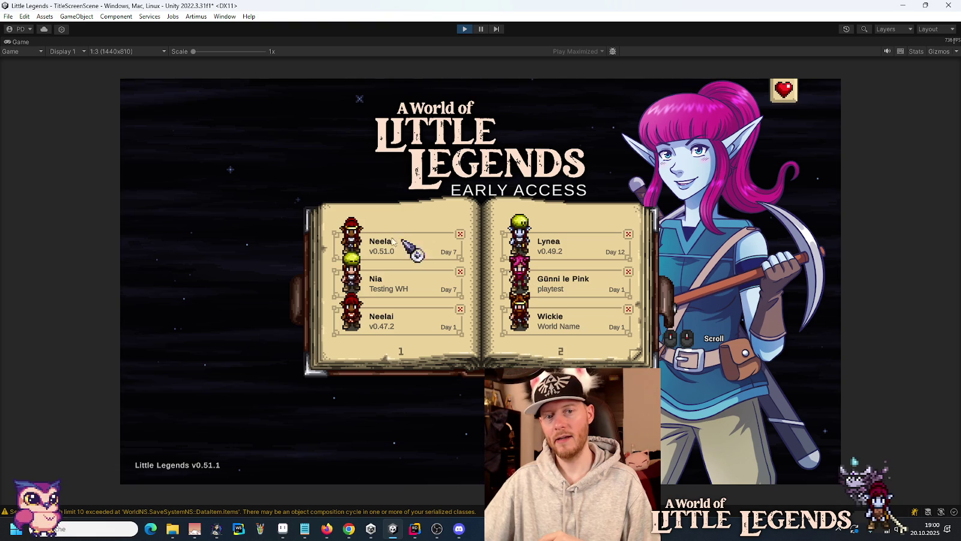
{"action": "left_click", "coordinate": [377, 241]}
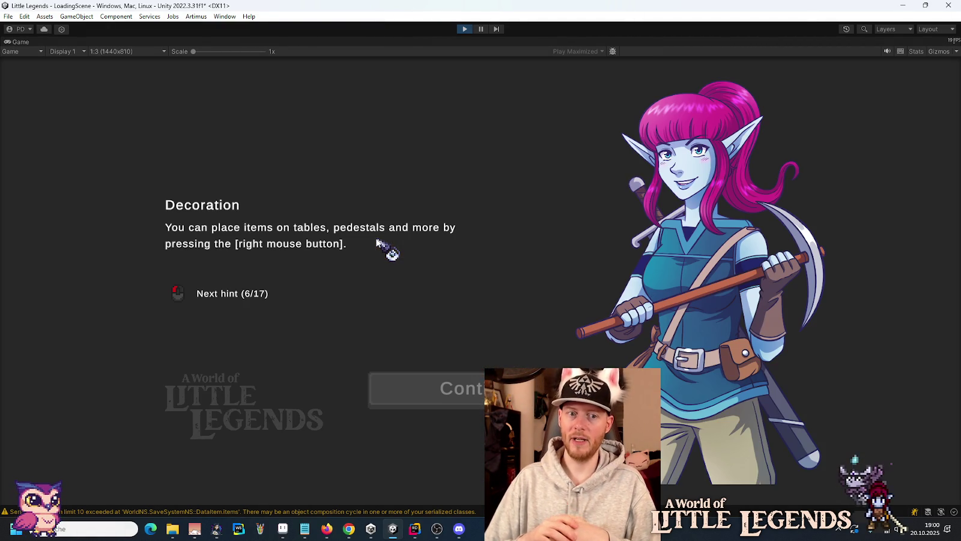
{"action": "left_click", "coordinate": [456, 388]}
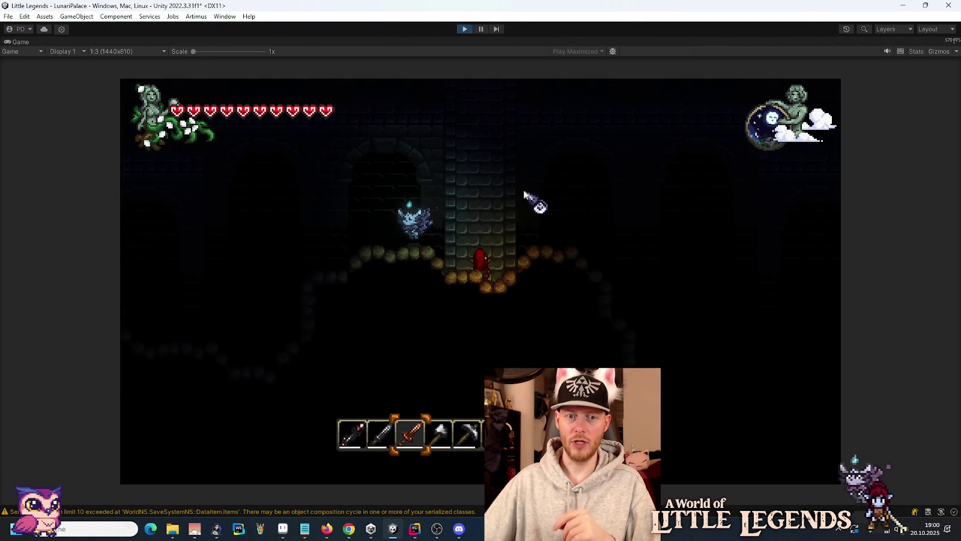
Walk the character up the shaft, through Lunari Palace's hall, into the room with the table.
{"action": "key", "text": "w"}
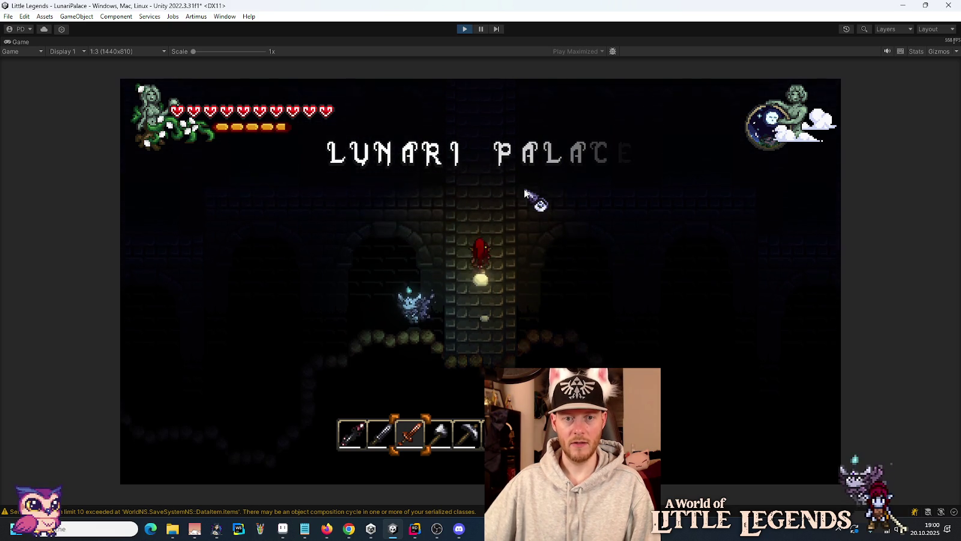
{"action": "key", "text": "w"}
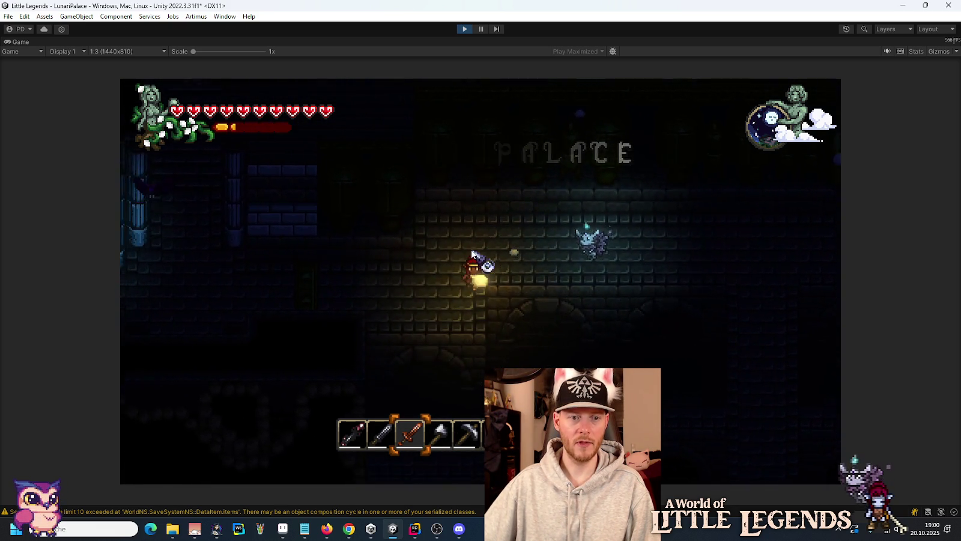
{"action": "key", "text": "a"}
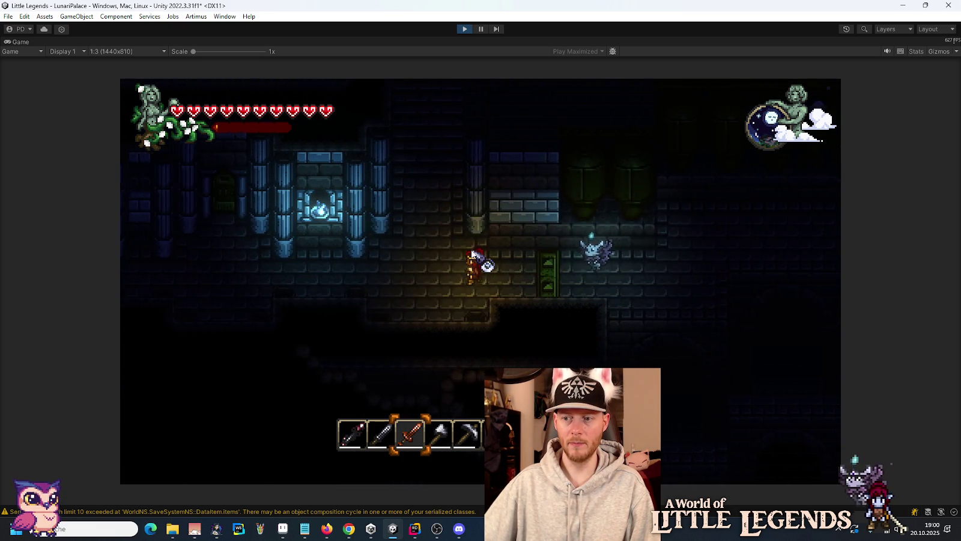
{"action": "key", "text": "a"}
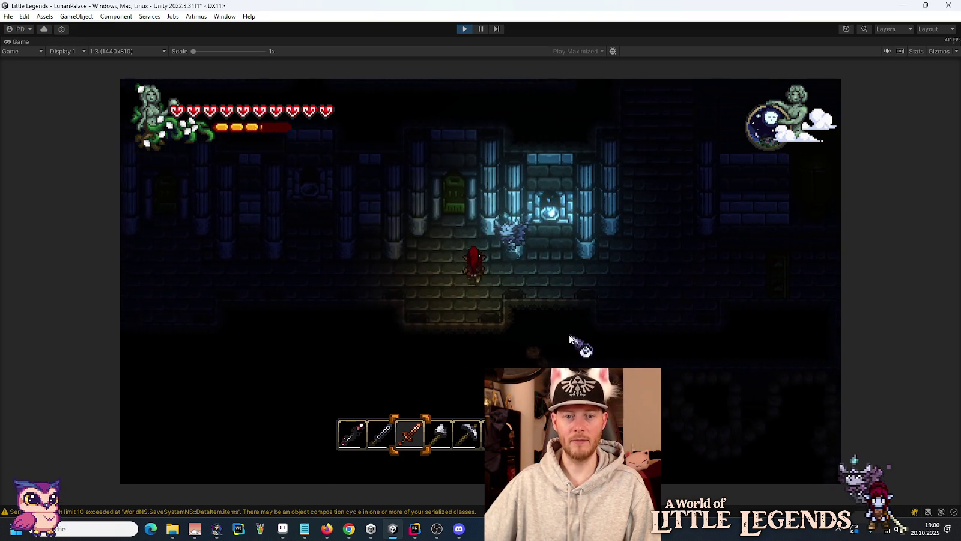
{"action": "key", "text": "w"}
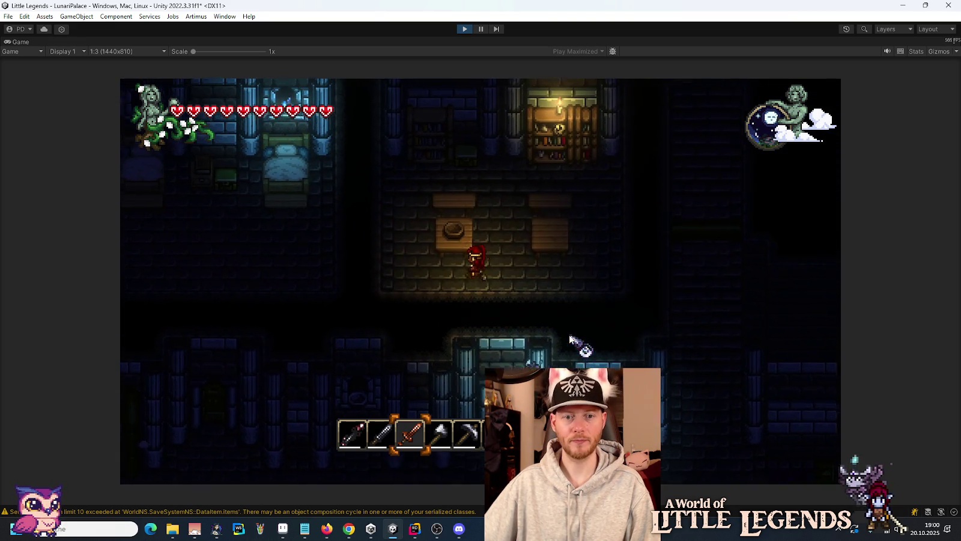
Spawn a tank with '/add GalvoxPressureTank' and check it in the inventory.
{"action": "type", "text": "/ad"}
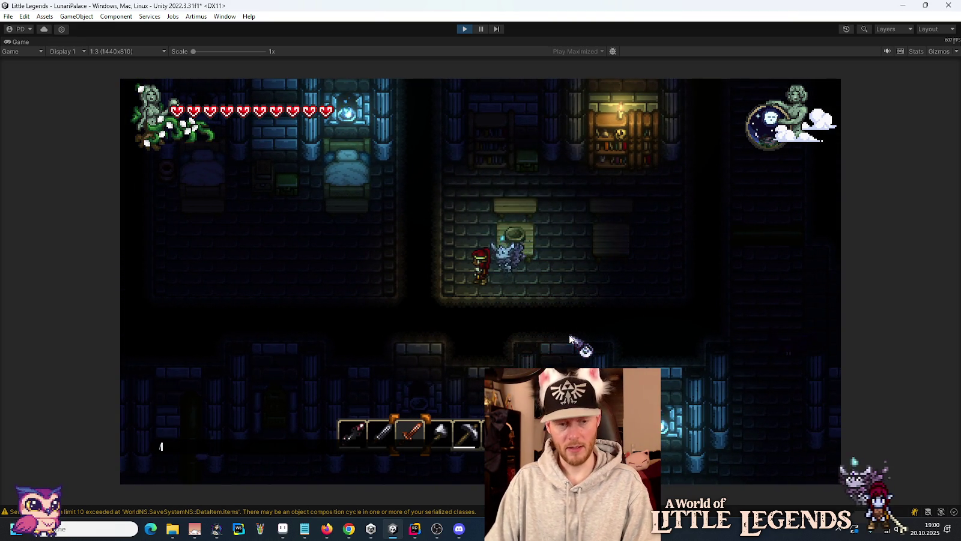
{"action": "type", "text": "d "}
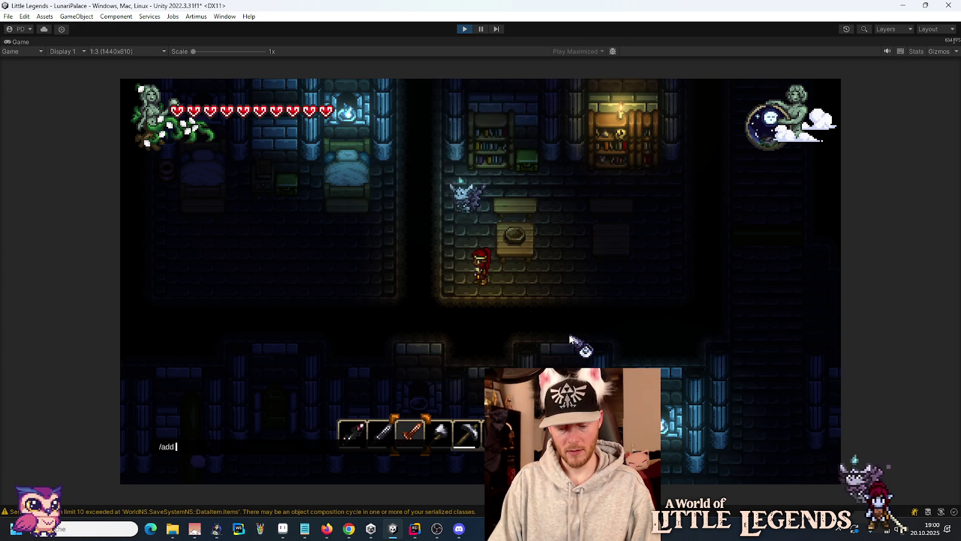
{"action": "type", "text": "GalvoxPress"}
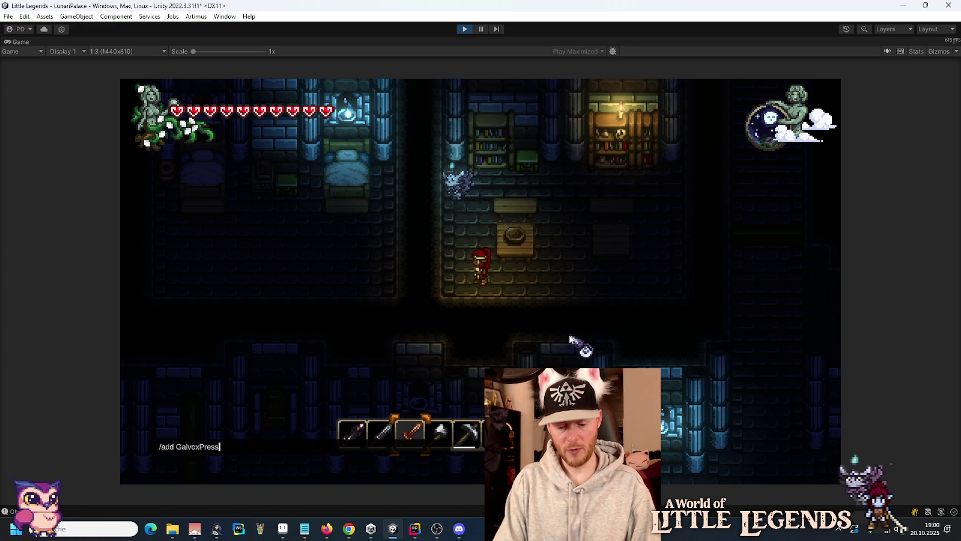
{"action": "type", "text": "ureTank"}
{"action": "key", "text": "Return"}
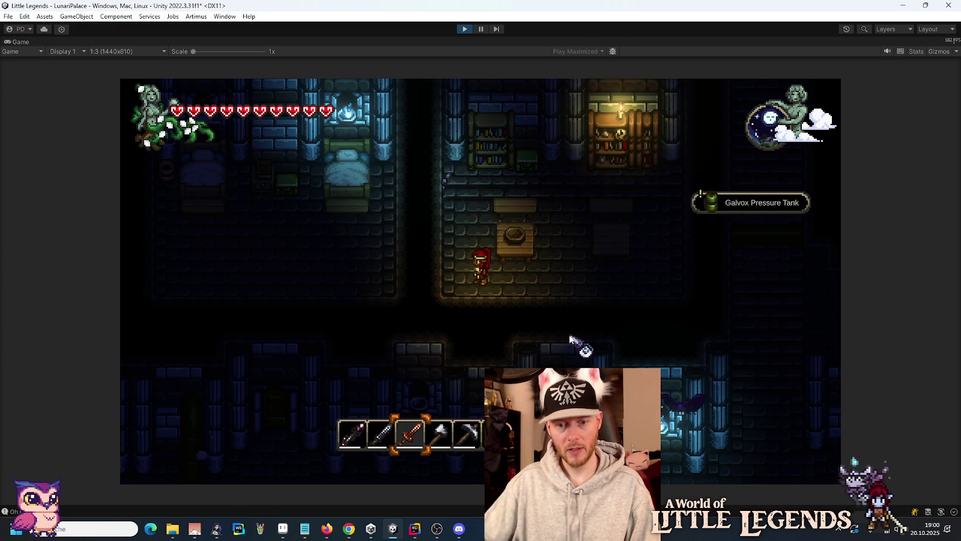
{"action": "key", "text": "e"}
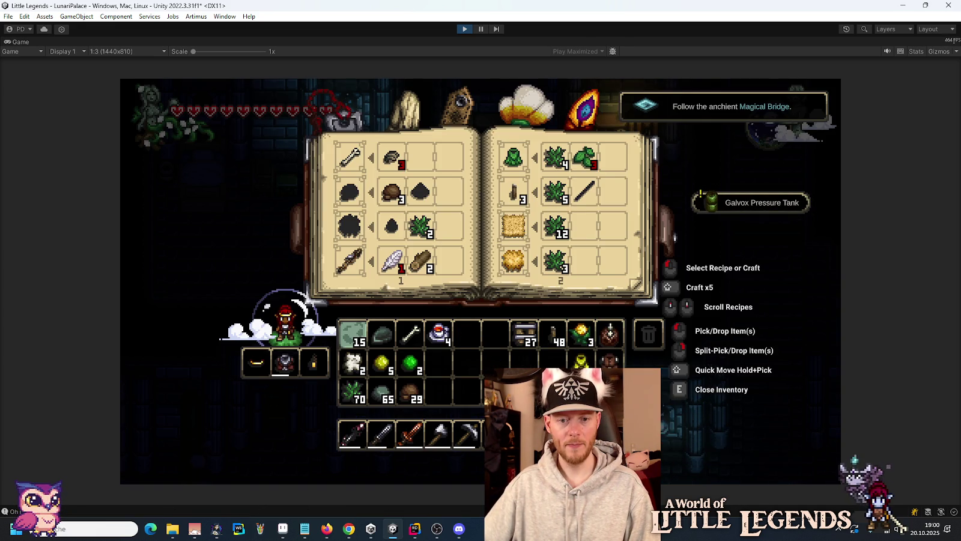
{"action": "key", "text": "e"}
Place the pressure tank beside the table, then open and close it to hear the steam sounds.
{"action": "key", "text": "5"}
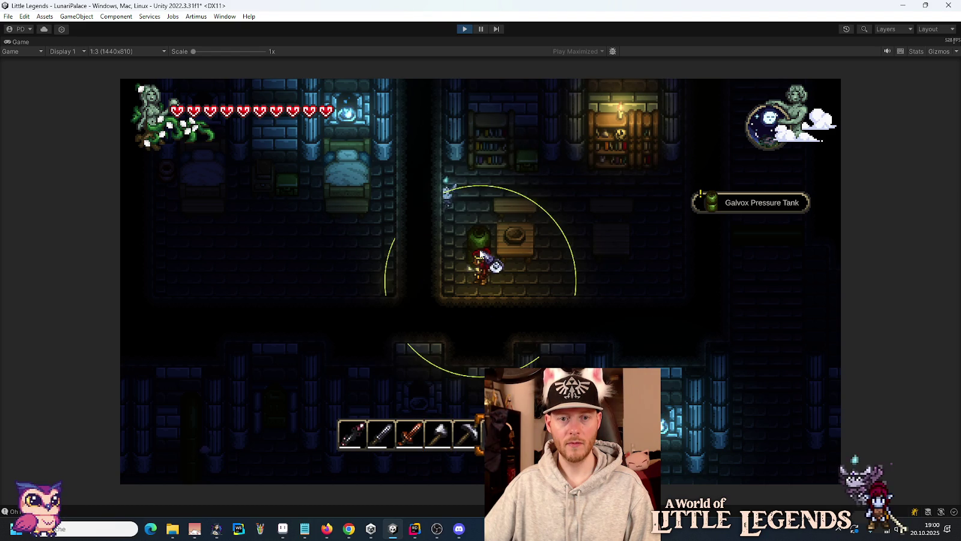
{"action": "key", "text": "e"}
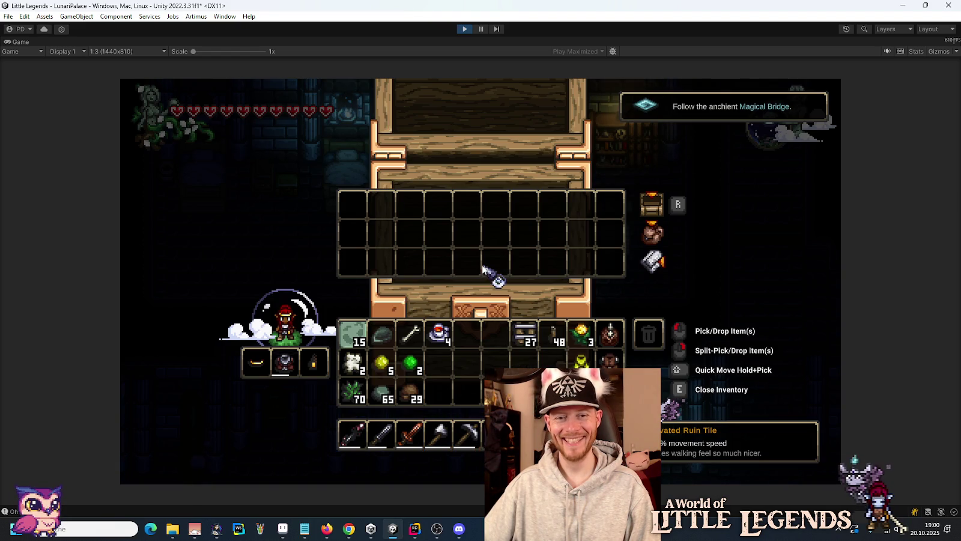
{"action": "key", "text": "e"}
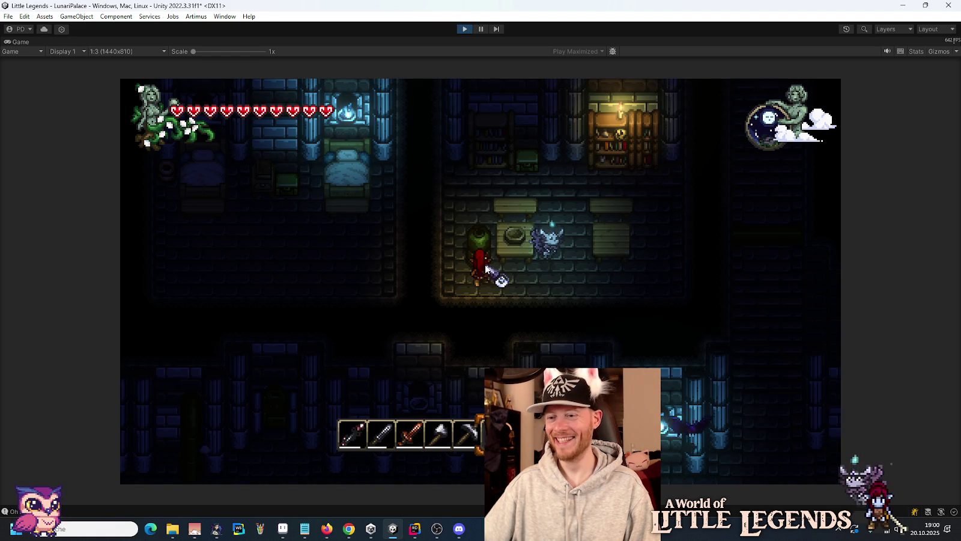
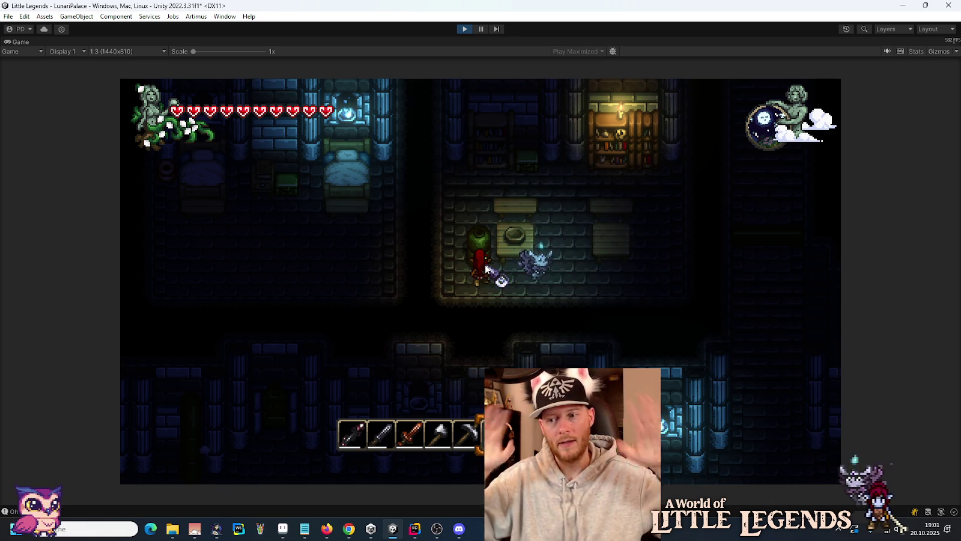
Toggle the in-game inventory and chest panel open and closed twice with E.
{"action": "key", "text": "e"}
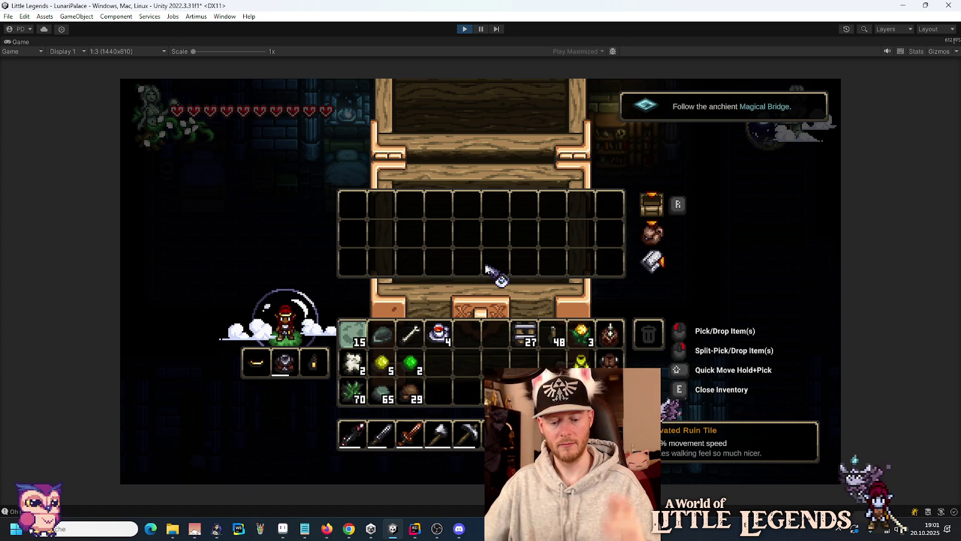
{"action": "key", "text": "e"}
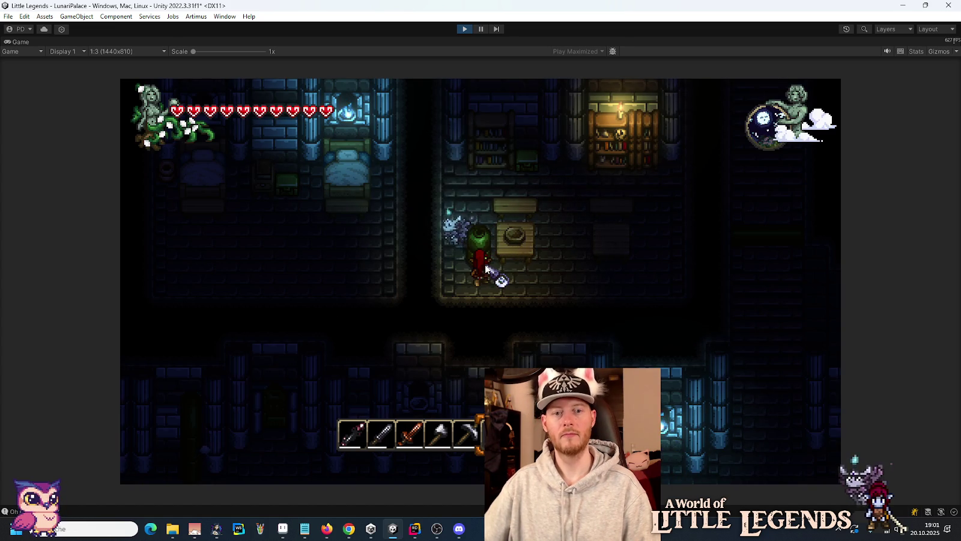
{"action": "key", "text": "e"}
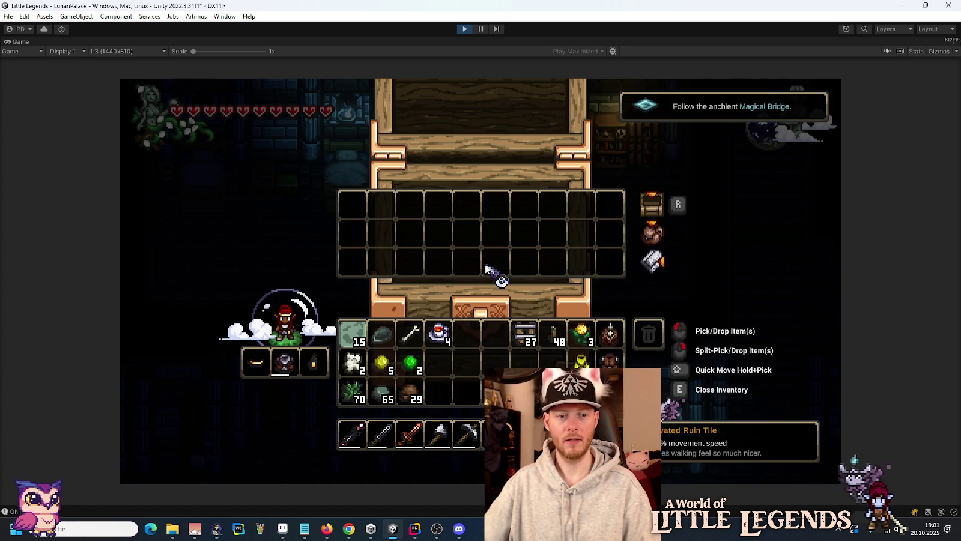
{"action": "key", "text": "e"}
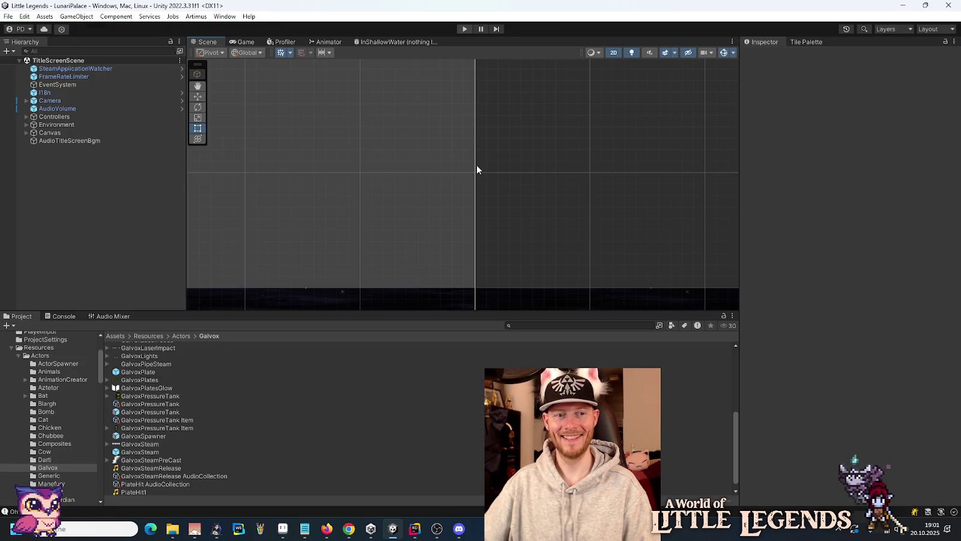
{"action": "left_click", "coordinate": [416, 531]}
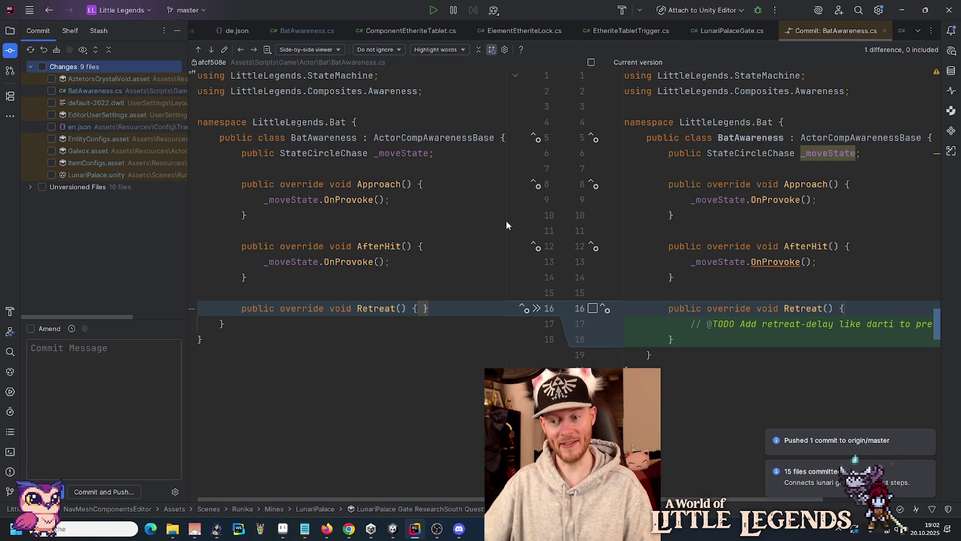
Review the namespace block in the BatAwareness.cs diff, then return to Unity's Artimus menu.
{"action": "left_click", "coordinate": [386, 122]}
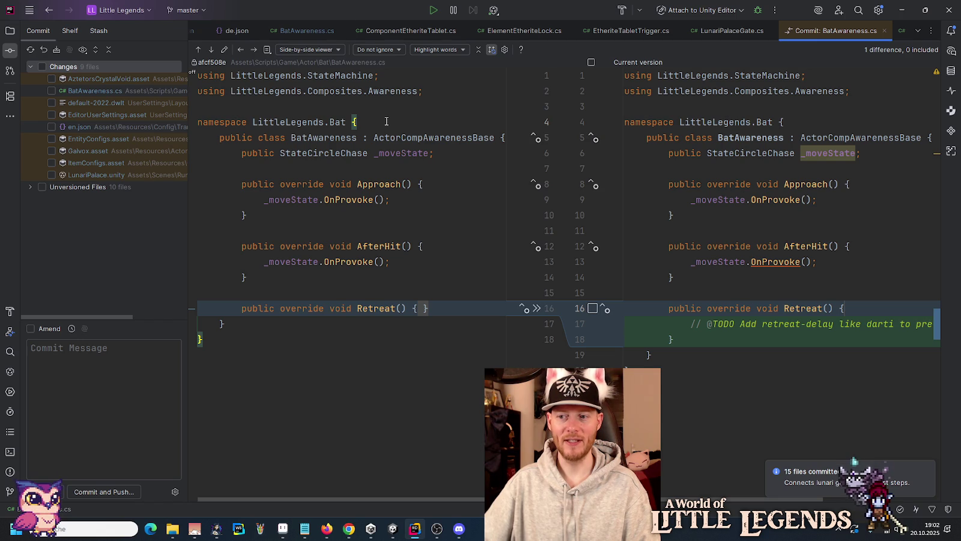
{"action": "left_click", "coordinate": [393, 528]}
{"action": "left_click", "coordinate": [196, 17]}
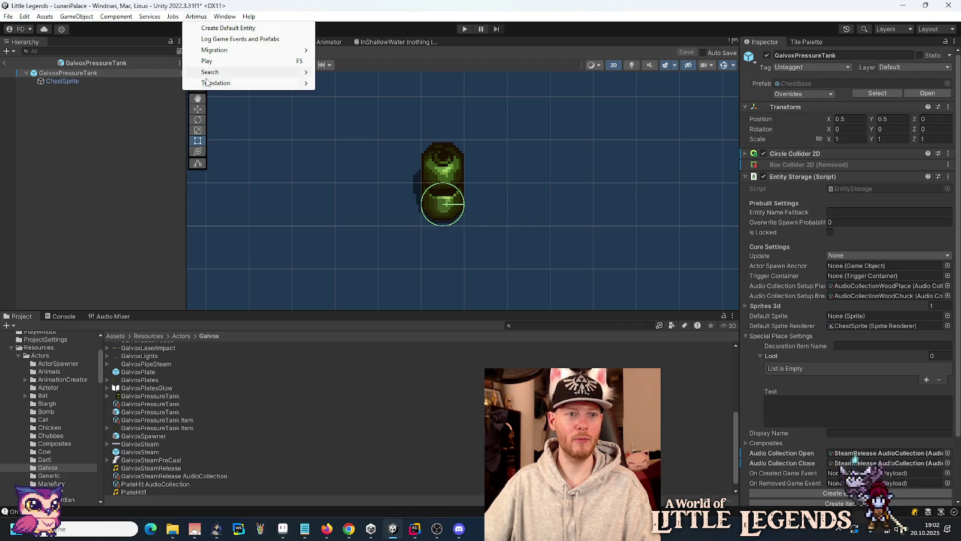
Open the I18n Editor filtered to Item category, 'pressure', with German (de) as language.
{"action": "mouse_move", "coordinate": [207, 84]}
{"action": "left_click", "coordinate": [355, 85]}
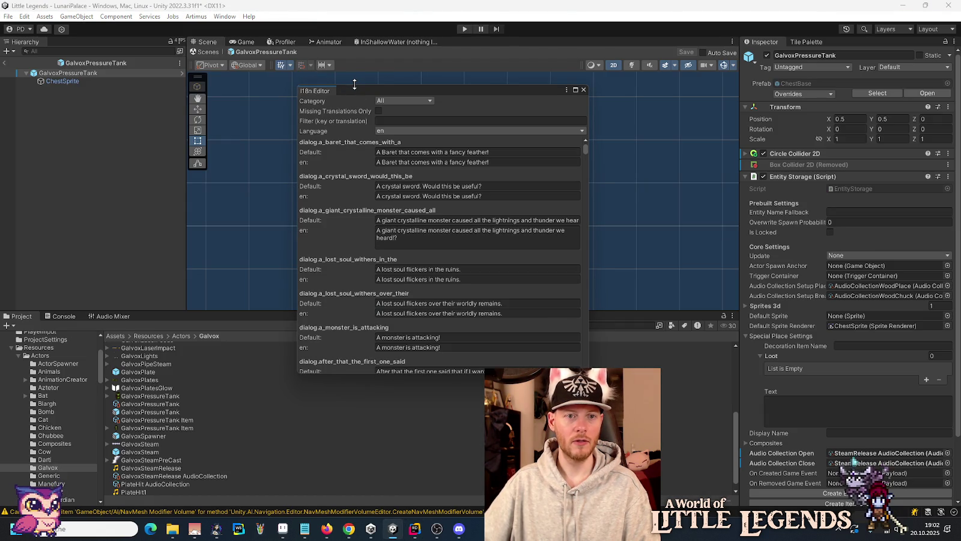
{"action": "left_click", "coordinate": [395, 122]}
{"action": "left_click", "coordinate": [391, 104]}
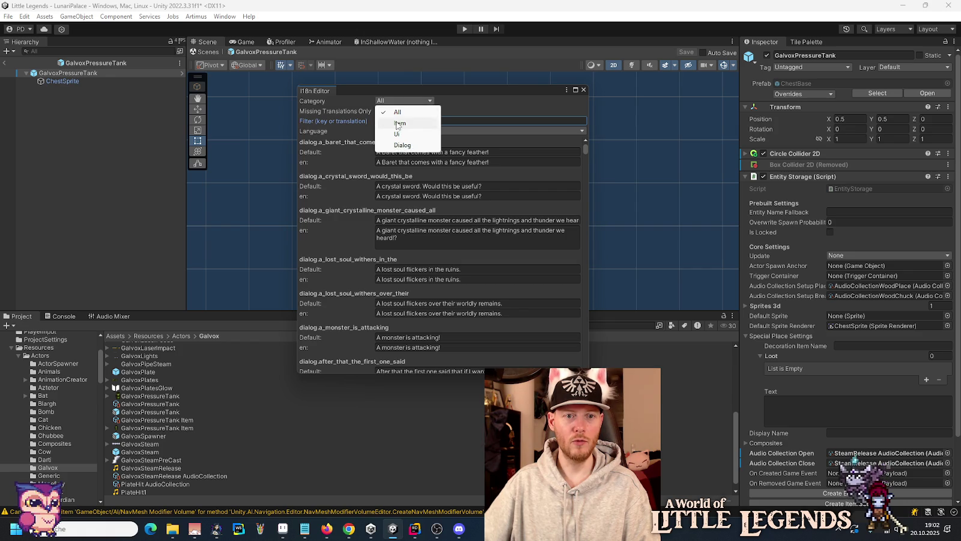
{"action": "left_click", "coordinate": [396, 122]}
{"action": "type", "text": "pressure"}
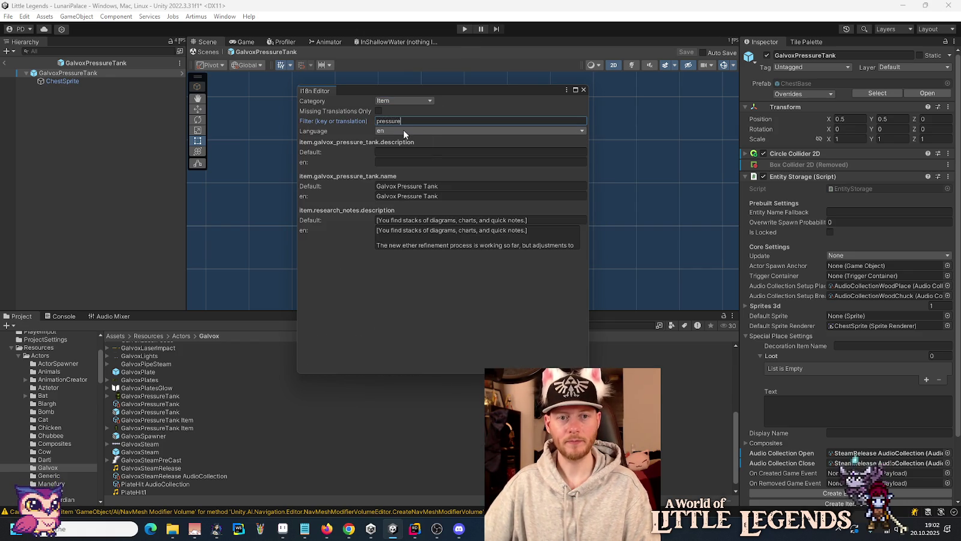
{"action": "left_click", "coordinate": [404, 134]}
{"action": "left_click", "coordinate": [396, 149]}
Enter 'Galvox Drucktank' as the tank's German name, save, and close the editor.
{"action": "left_click", "coordinate": [394, 196]}
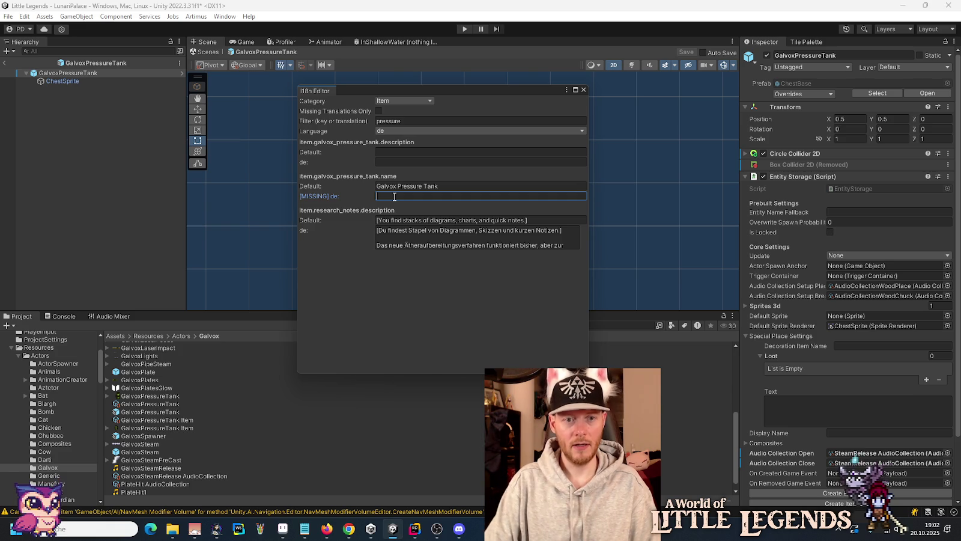
{"action": "type", "text": "Galvox Druktank"}
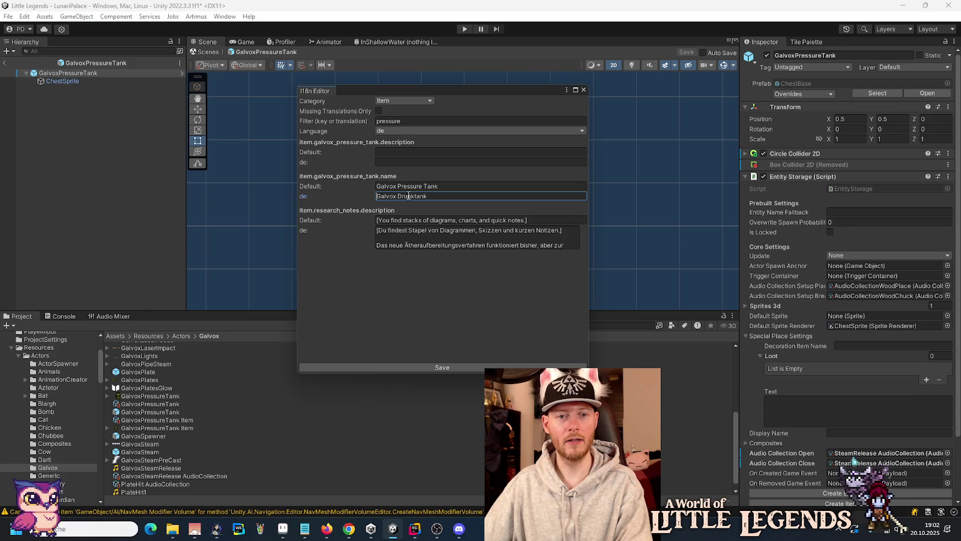
{"action": "key", "text": "BackSpace"}
{"action": "type", "text": "c"}
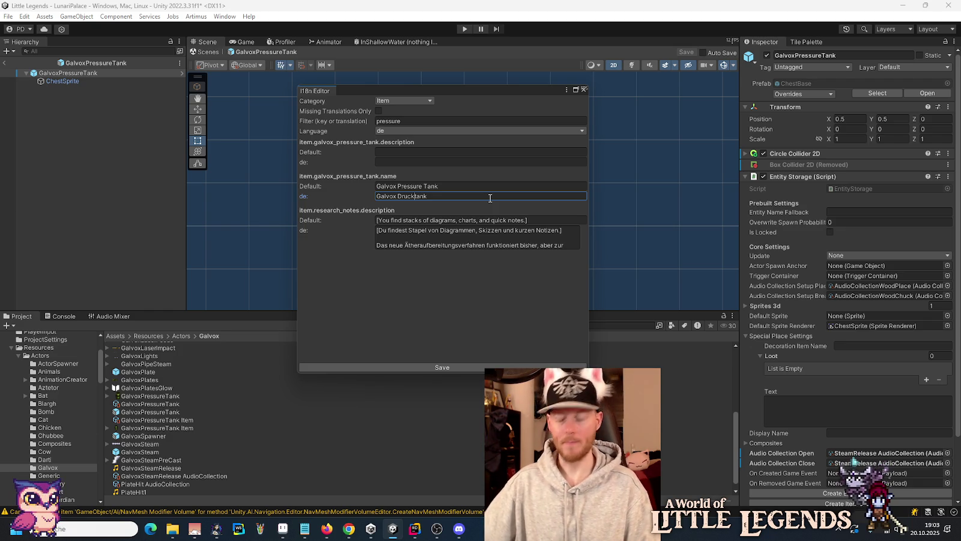
{"action": "left_click", "coordinate": [425, 368]}
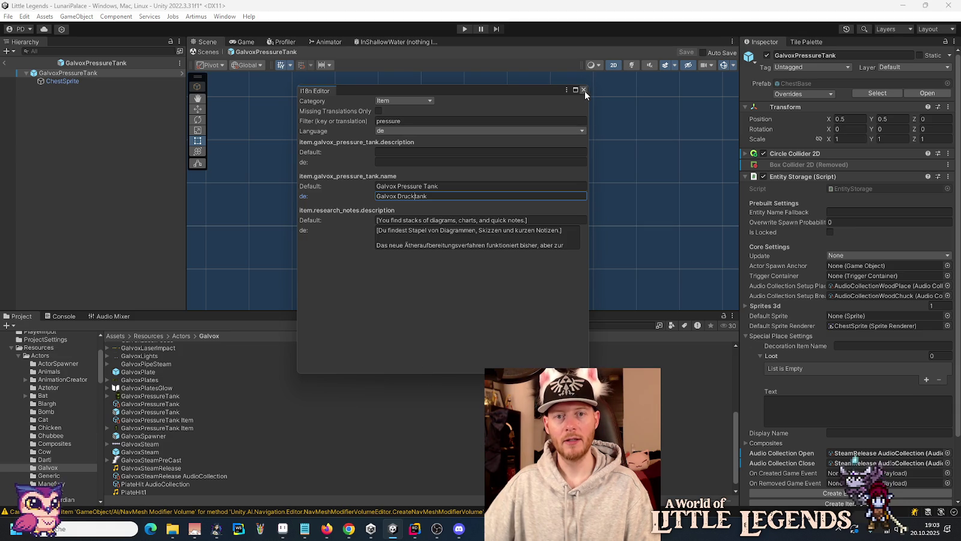
{"action": "left_click", "coordinate": [583, 90]}
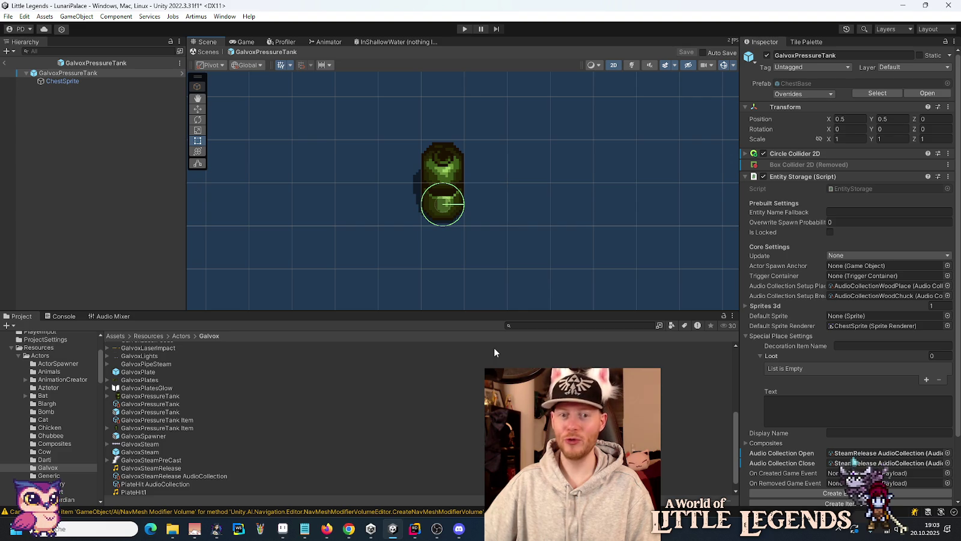
{"action": "left_click", "coordinate": [414, 529]}
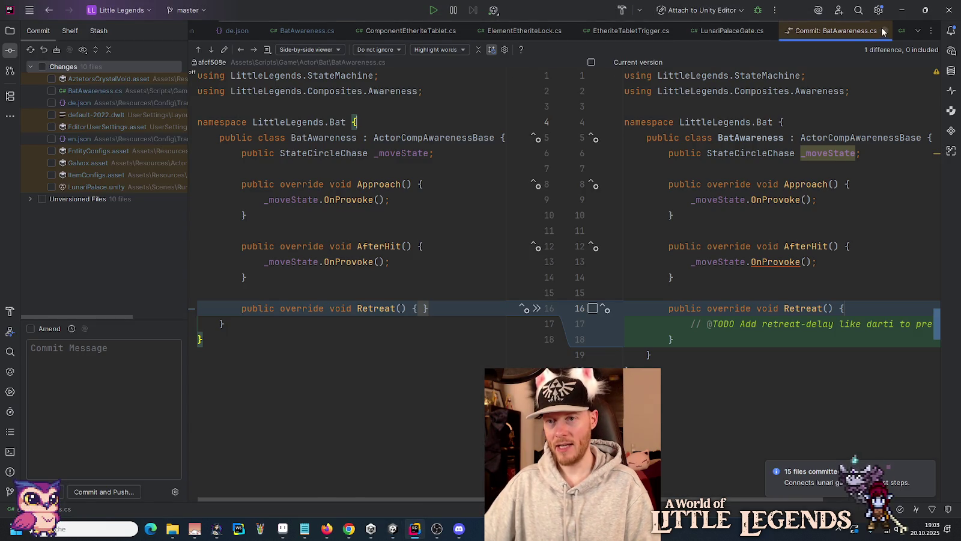
Close the BatAwareness.cs diff plus EtheriteTabletTrigger, LunariPalaceGate and ControllerQuests tabs.
{"action": "left_click", "coordinate": [883, 30]}
{"action": "middle_click", "coordinate": [683, 33]}
{"action": "middle_click", "coordinate": [675, 30]}
{"action": "middle_click", "coordinate": [674, 30]}
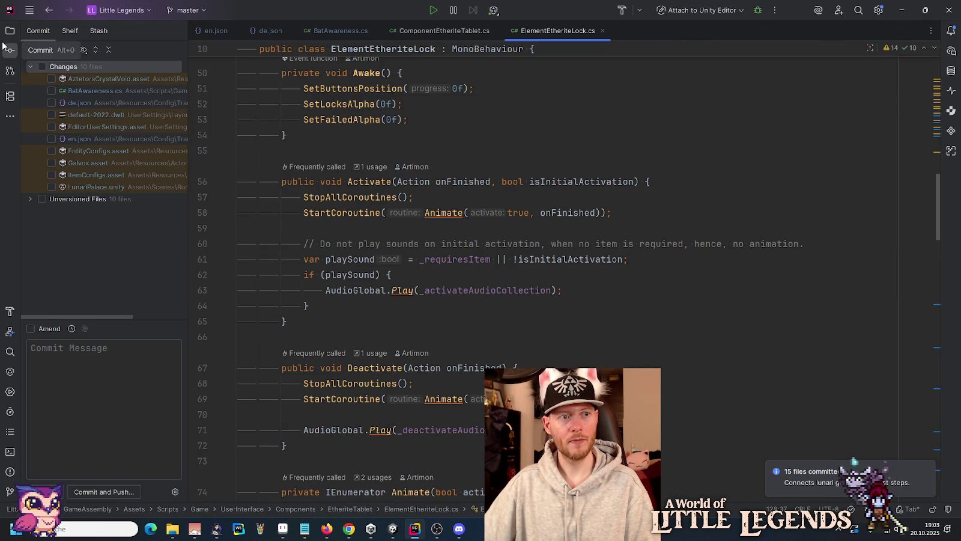
Browse the Project tree to Scripts/Game/Actor/Galvox and open StateGalvoxDie.cs.
{"action": "key", "text": "alt+1"}
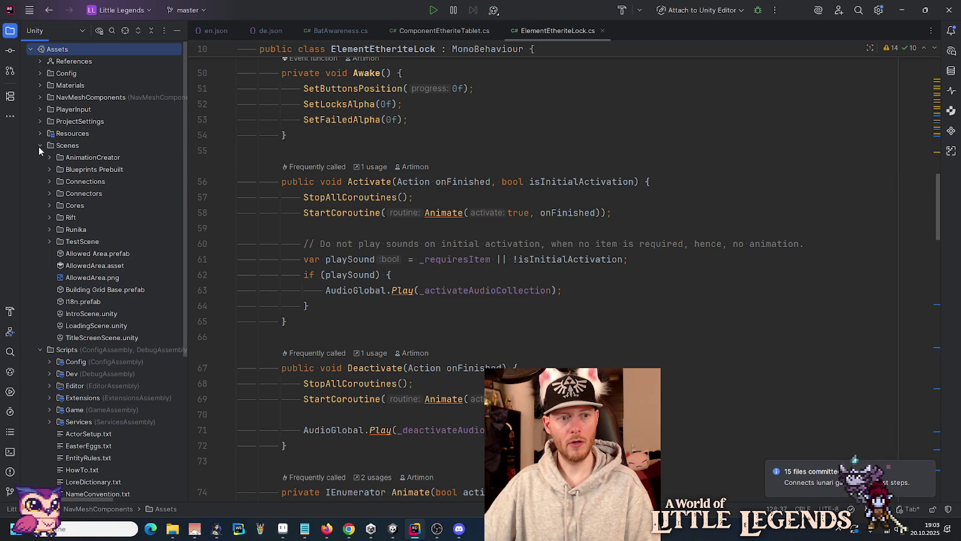
{"action": "left_click", "coordinate": [40, 145]}
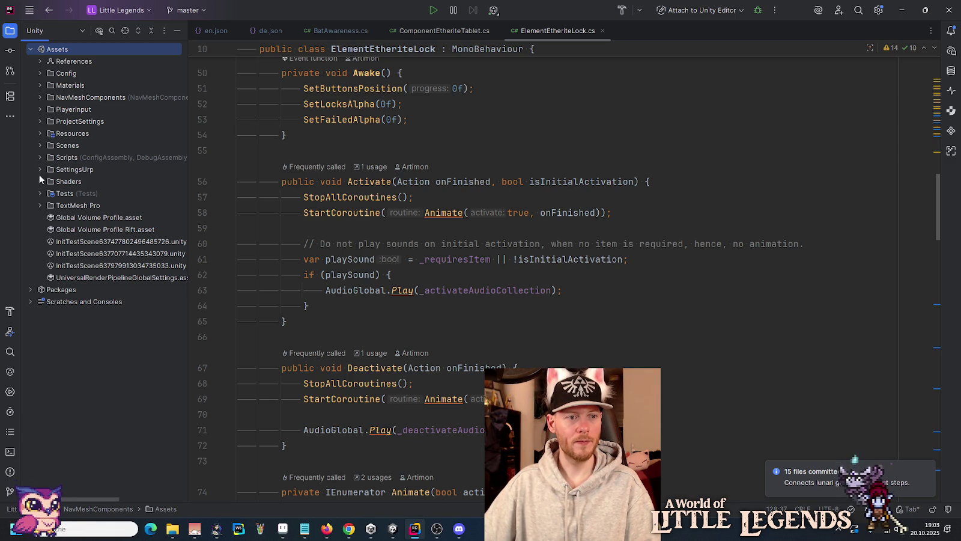
{"action": "left_click", "coordinate": [38, 157]}
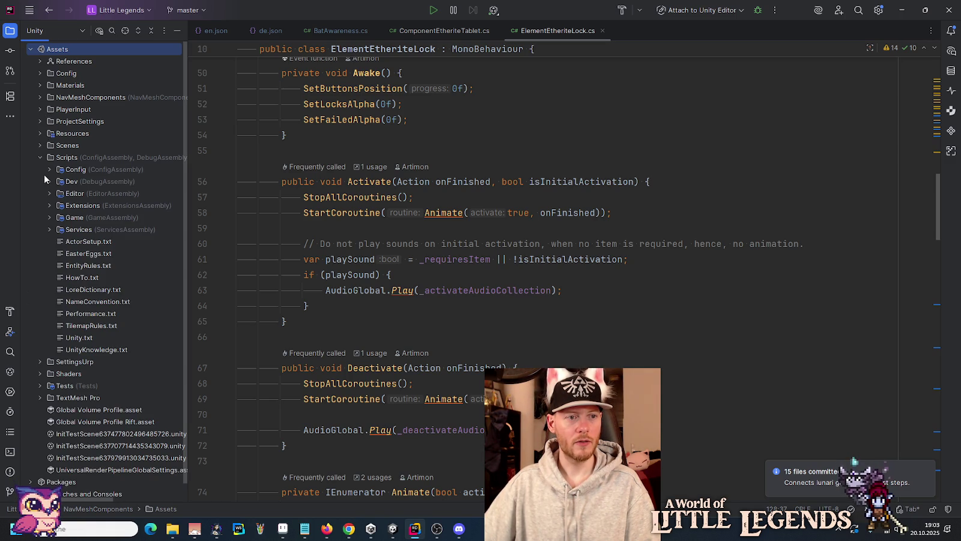
{"action": "left_click", "coordinate": [51, 217]}
{"action": "left_click", "coordinate": [59, 60]}
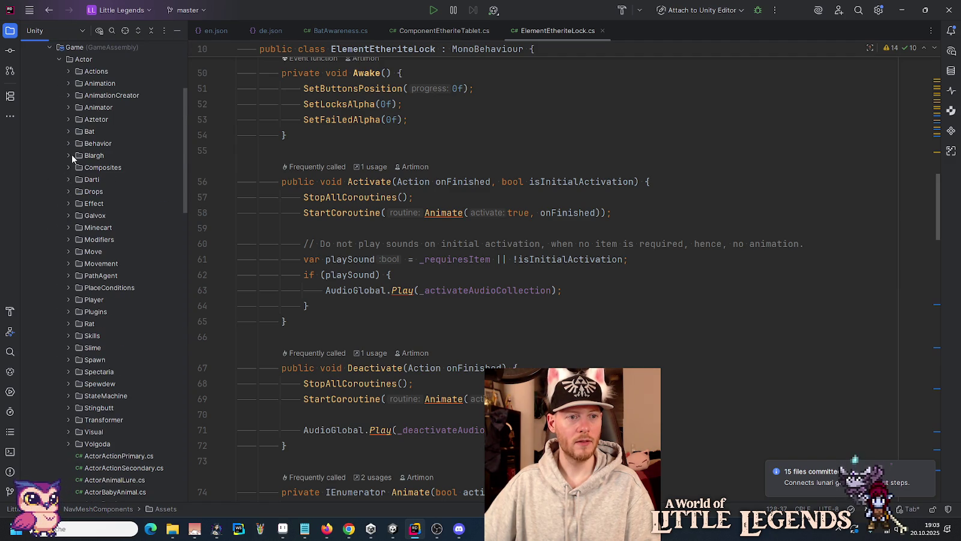
{"action": "left_click", "coordinate": [69, 216]}
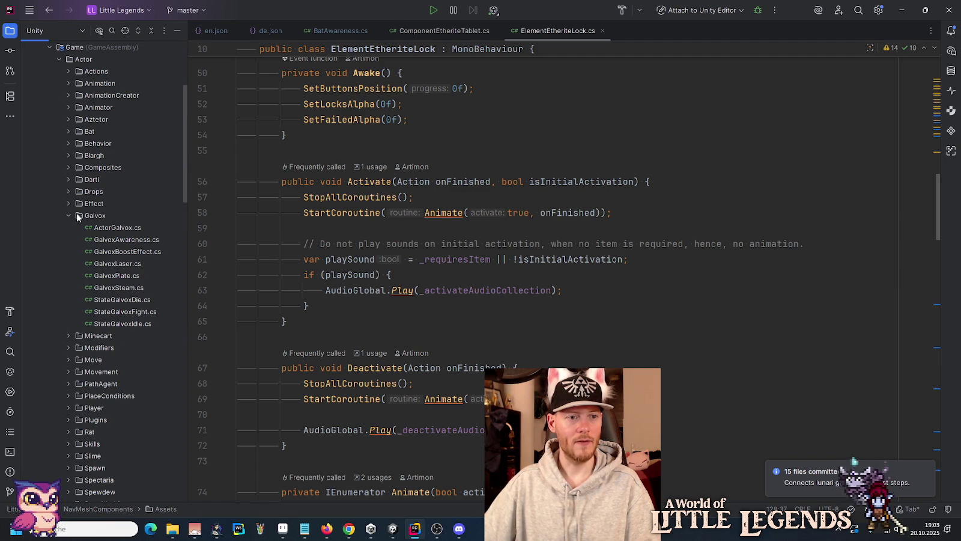
{"action": "left_click", "coordinate": [101, 227]}
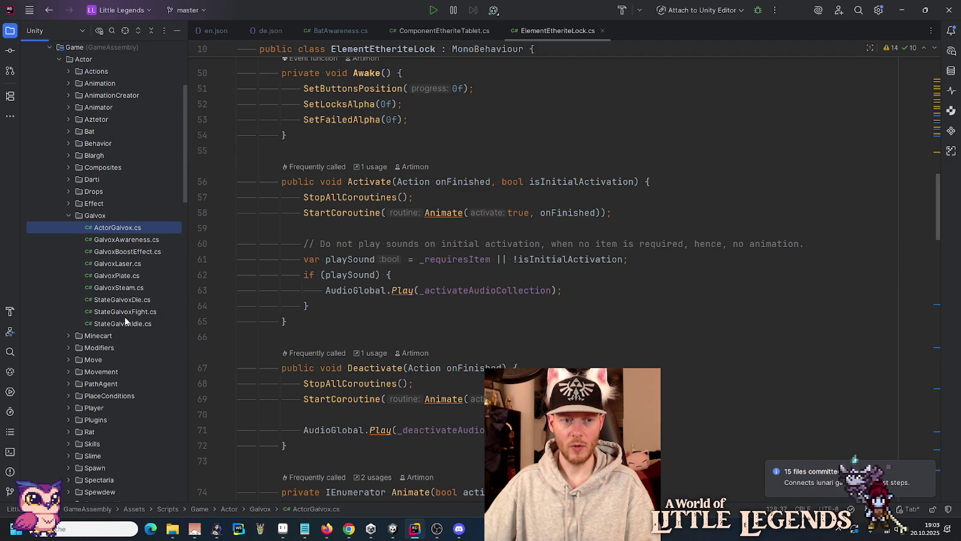
{"action": "double_click", "coordinate": [126, 296]}
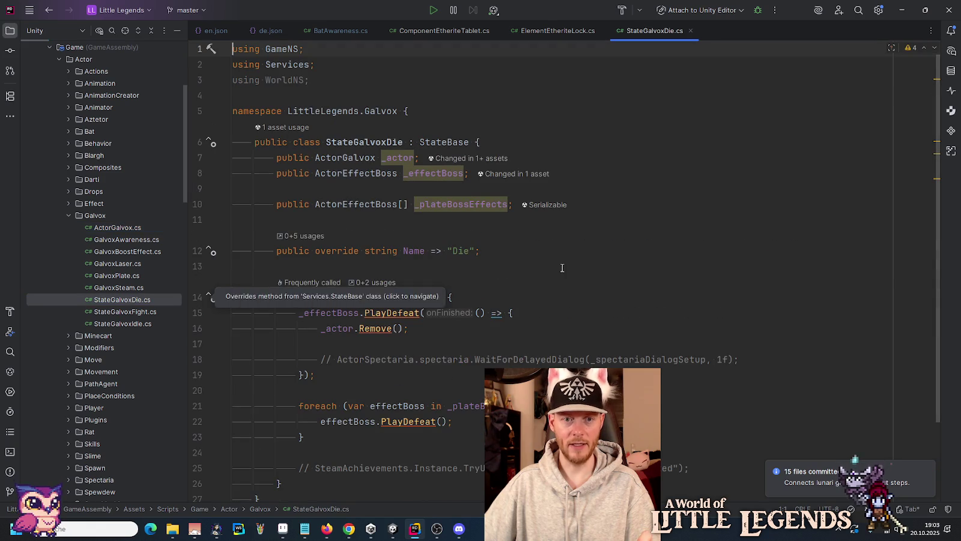
{"action": "left_click", "coordinate": [400, 533]}
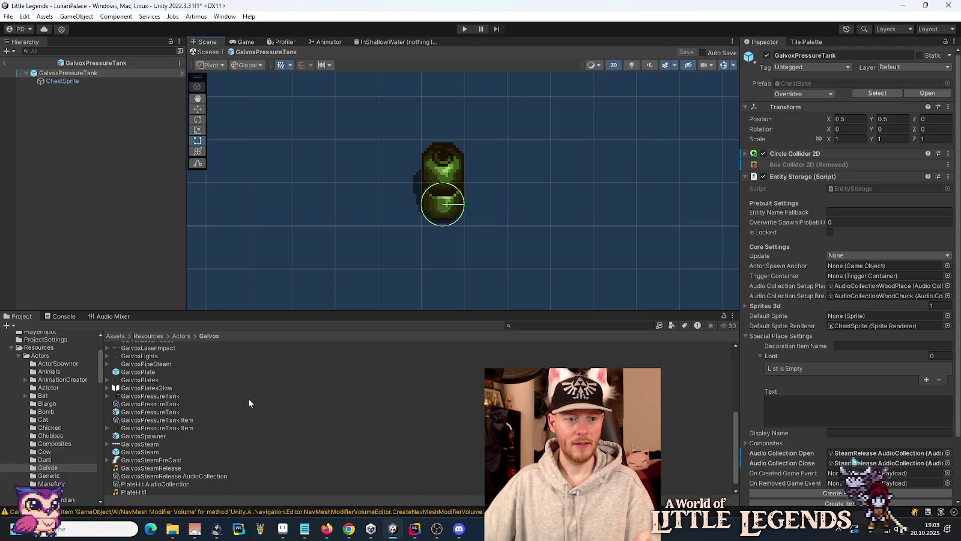
Open the Galvox prefab, expand Actor Galvox, and select its ActorCompOnTouch child.
{"action": "scroll", "coordinate": [142, 372], "scroll_direction": "up", "scroll_amount": 5}
{"action": "double_click", "coordinate": [135, 386]}
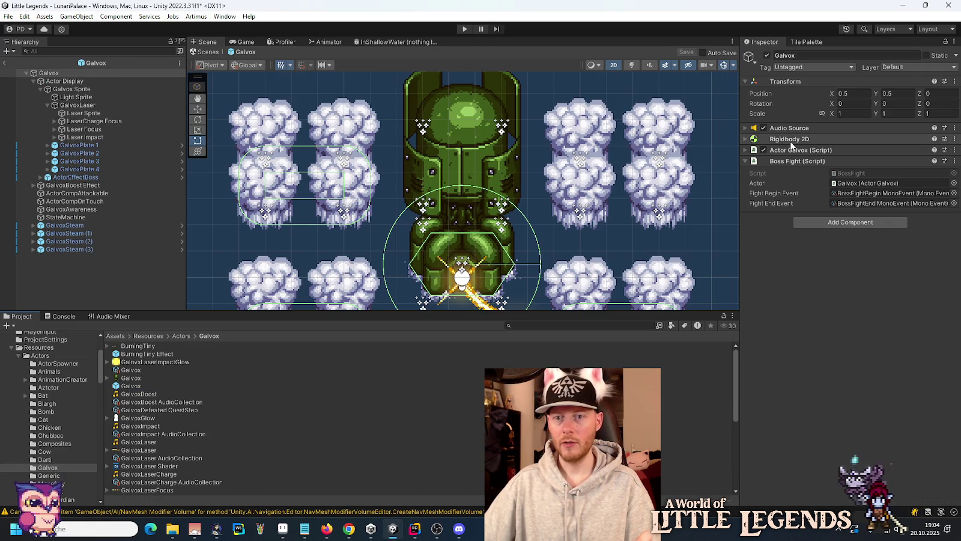
{"action": "left_click", "coordinate": [808, 150]}
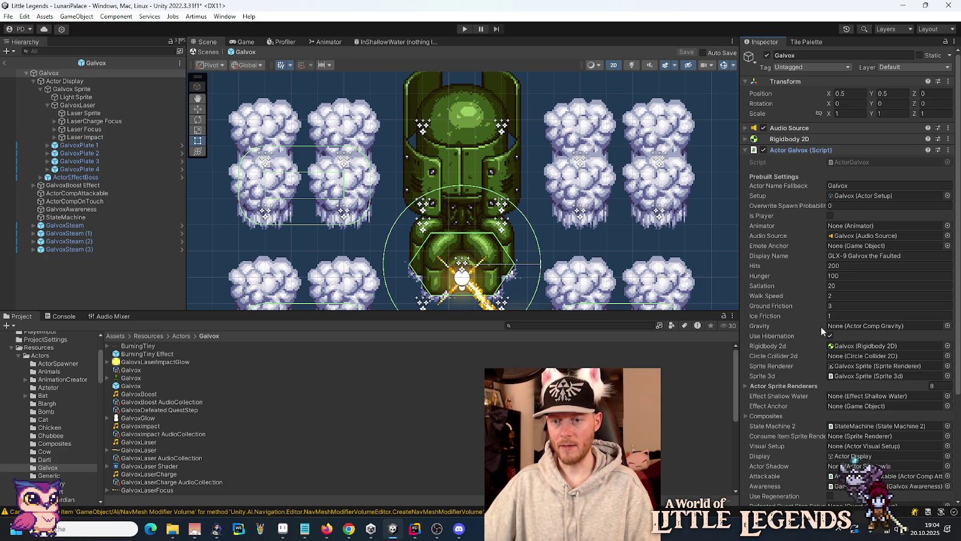
{"action": "scroll", "coordinate": [829, 355], "scroll_direction": "down", "scroll_amount": 5}
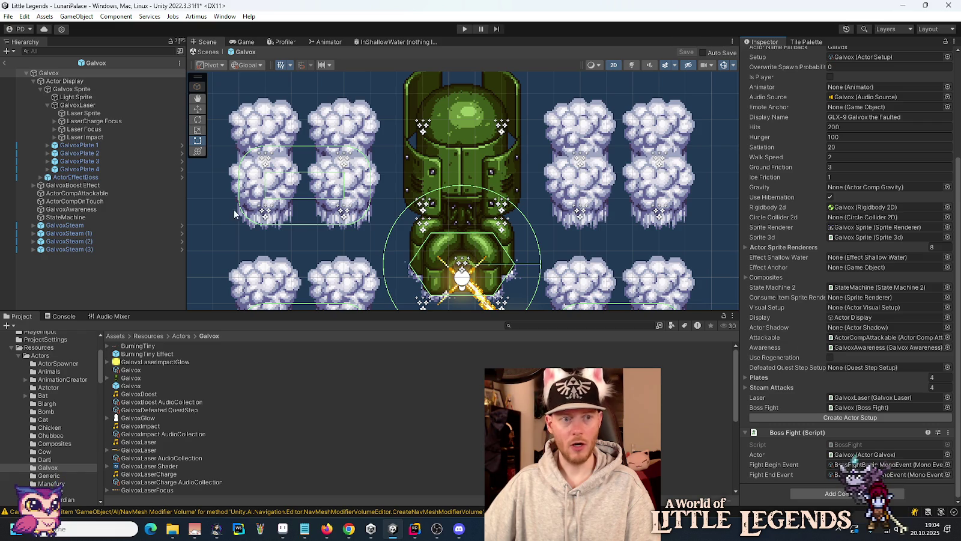
{"action": "left_click", "coordinate": [41, 89]}
{"action": "left_click", "coordinate": [33, 81]}
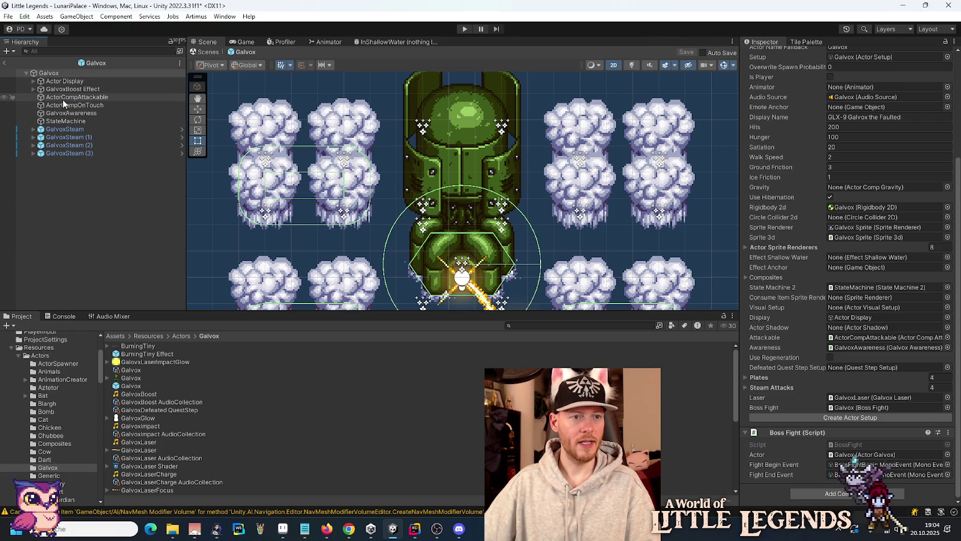
{"action": "left_click", "coordinate": [64, 106]}
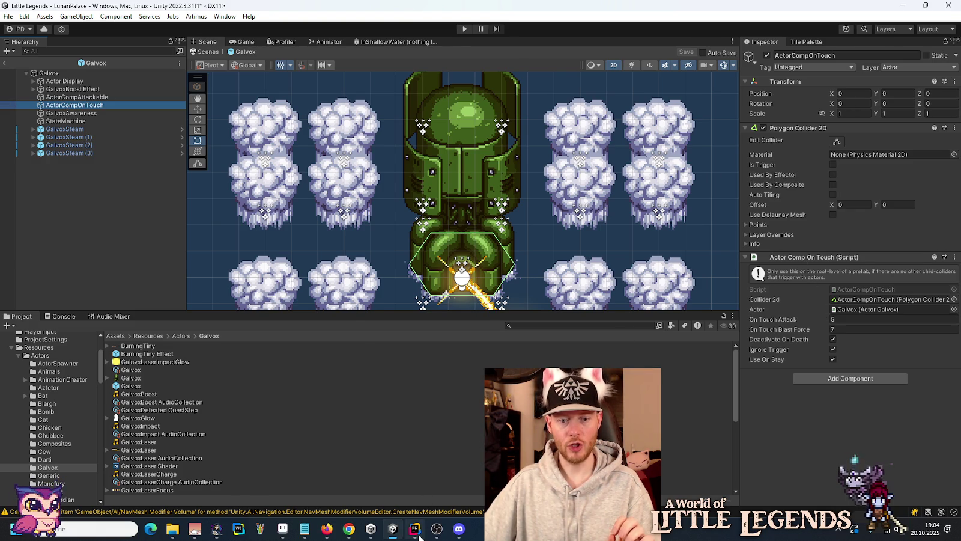
{"action": "left_click", "coordinate": [414, 528]}
Remove the unused WorldNS import and add a blank line at the start of OnEnter.
{"action": "left_click", "coordinate": [355, 80]}
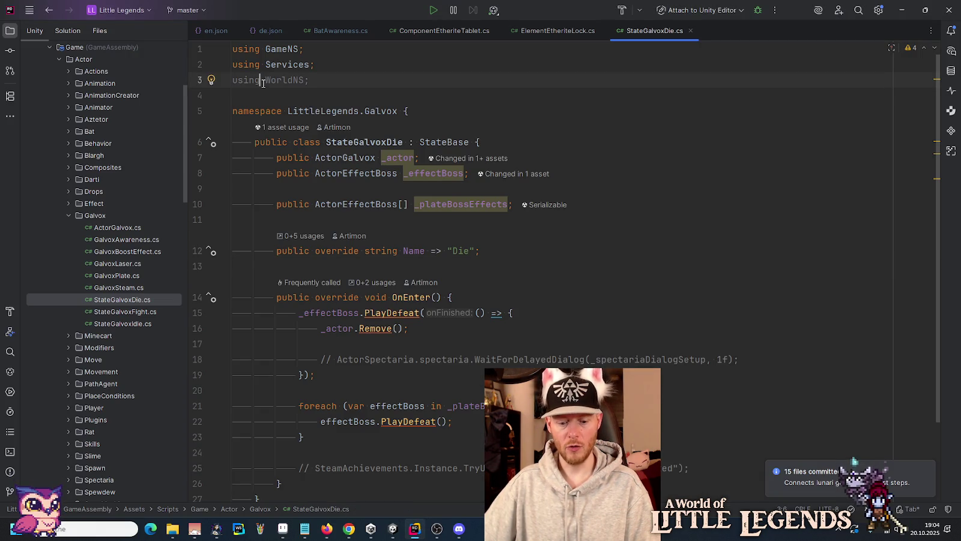
{"action": "key", "text": "ctrl+x"}
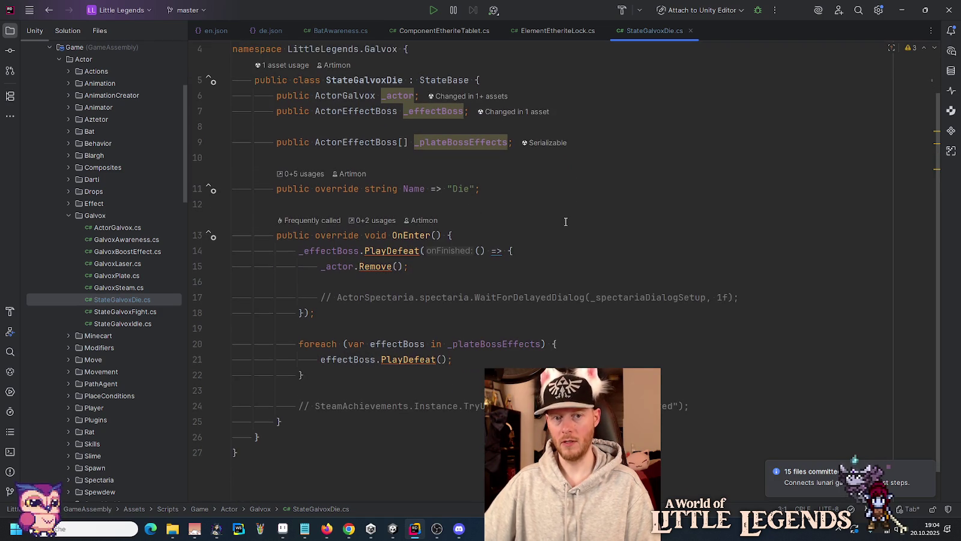
{"action": "scroll", "coordinate": [564, 221], "scroll_direction": "down", "scroll_amount": 2}
{"action": "left_click", "coordinate": [508, 230]}
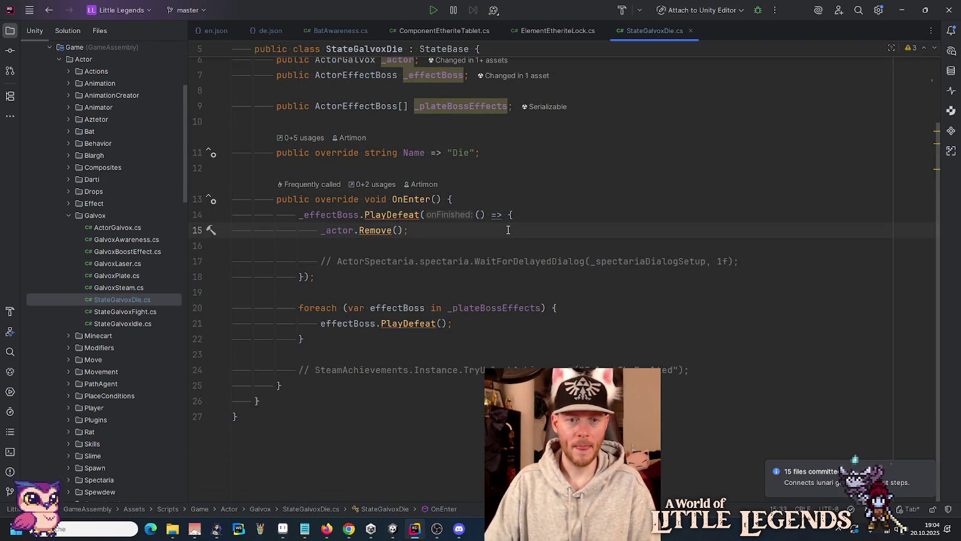
{"action": "key", "text": "Up"}
{"action": "key", "text": "Up"}
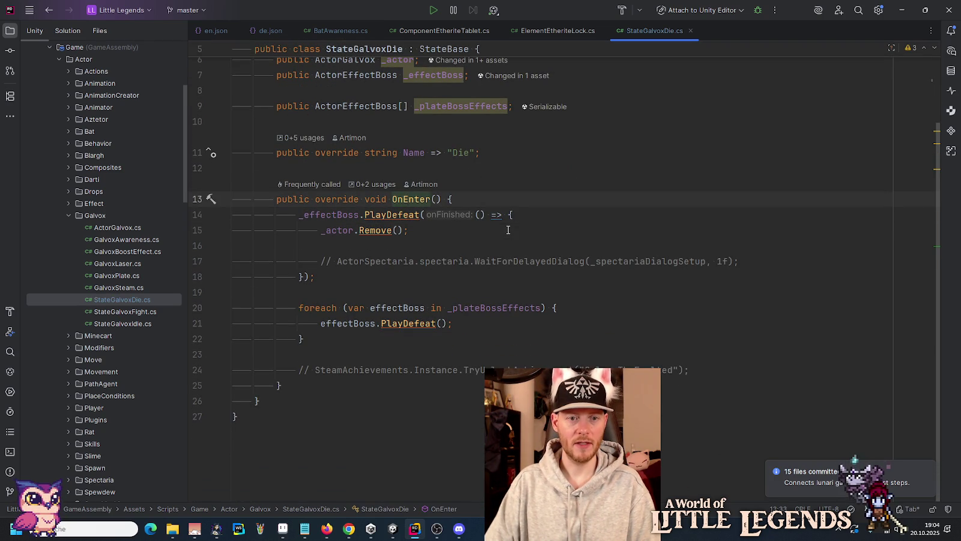
{"action": "key", "text": "End"}
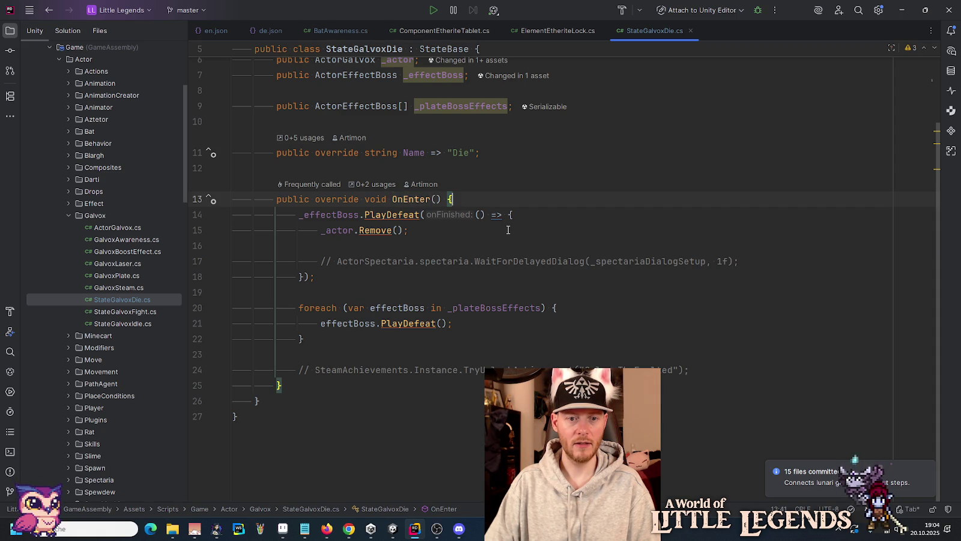
{"action": "key", "text": "Return"}
{"action": "key", "text": "Return"}
{"action": "key", "text": "Up"}
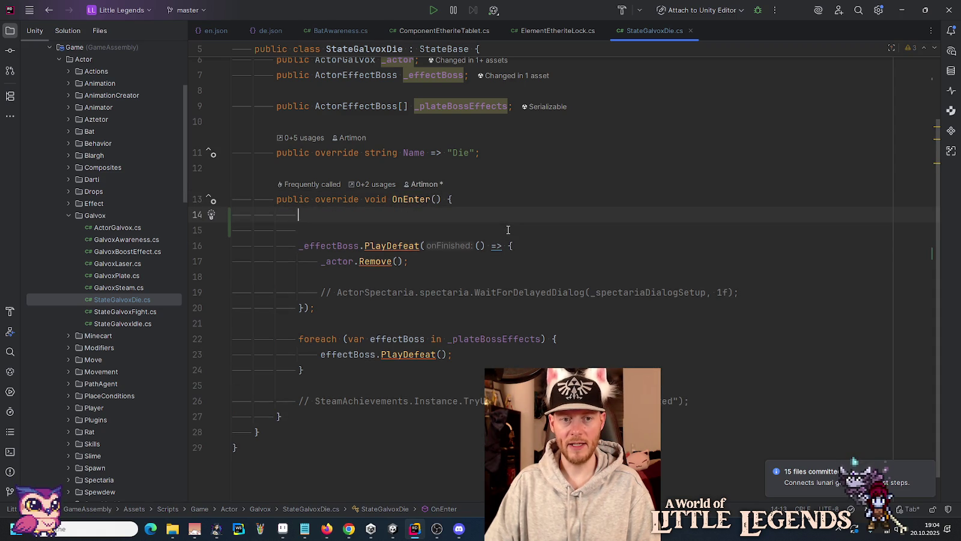
Start an _actor reference in OnEnter and check StateGalvoxFight's _attackable and _onTouch fields.
{"action": "type", "text": "_a"}
{"action": "key", "text": "Return"}
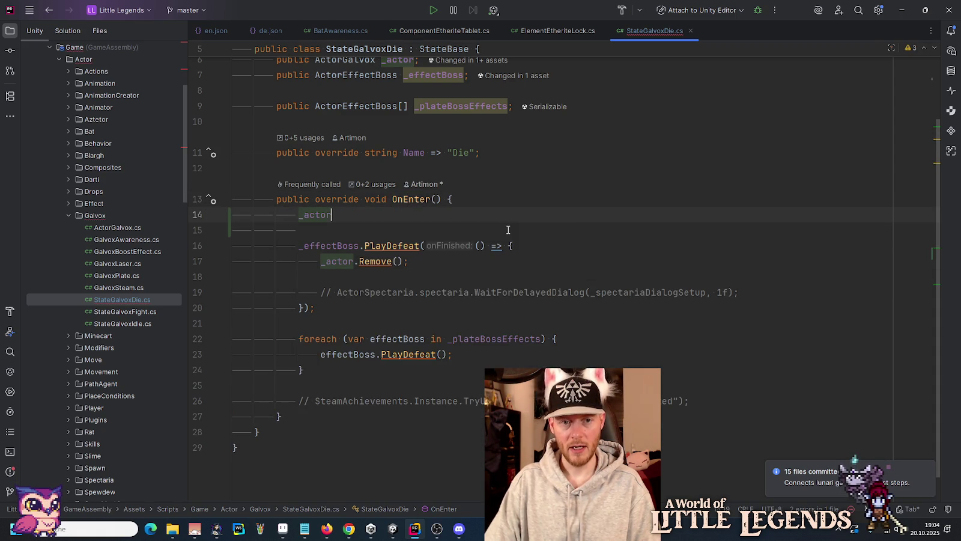
{"action": "type", "text": "."}
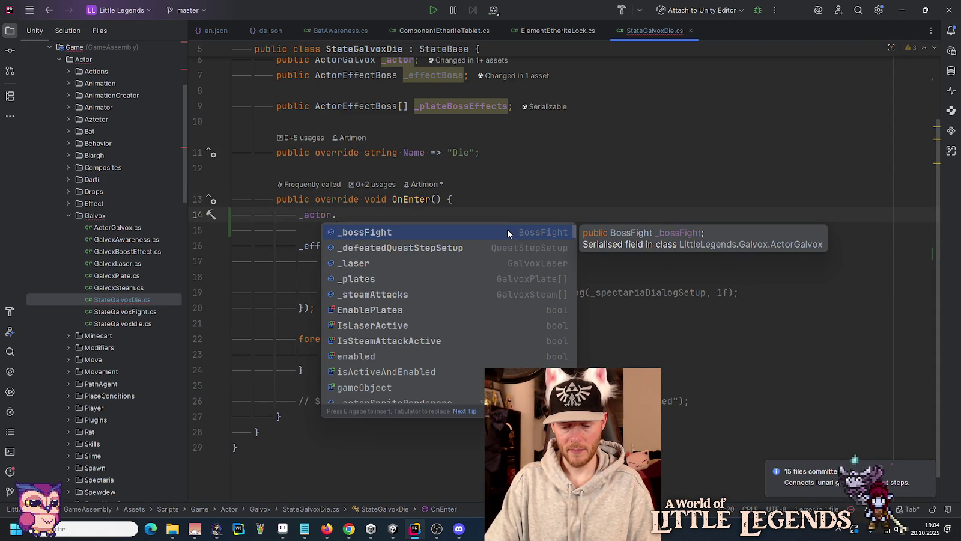
{"action": "type", "text": "touch"}
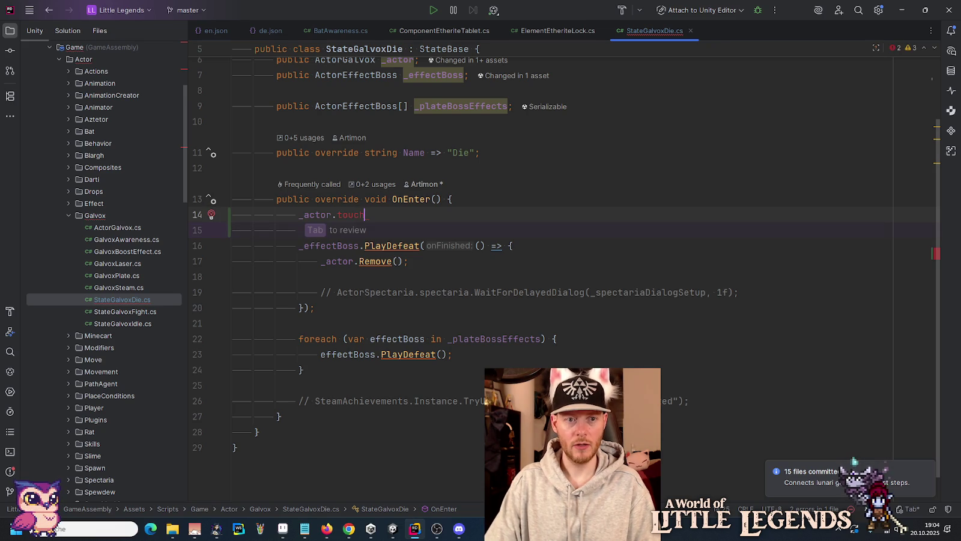
{"action": "key", "text": "BackSpace"}
{"action": "key", "text": "BackSpace"}
{"action": "key", "text": "BackSpace"}
{"action": "type", "text": "onT"}
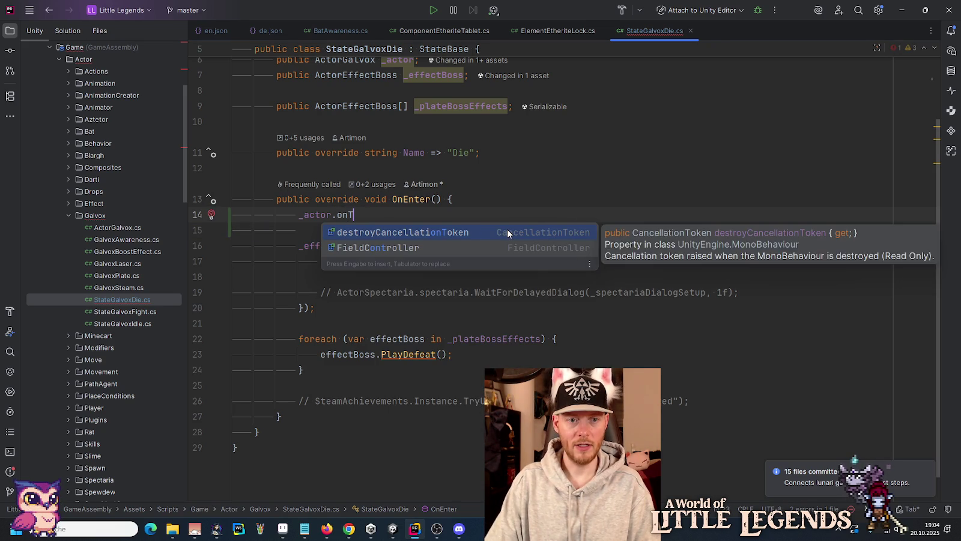
{"action": "key", "text": "BackSpace"}
{"action": "key", "text": "BackSpace"}
{"action": "key", "text": "BackSpace"}
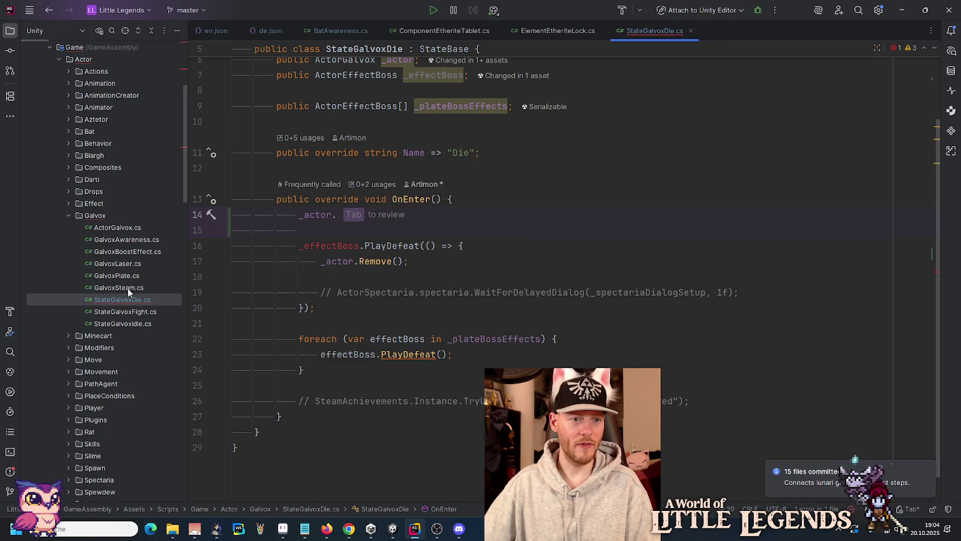
{"action": "double_click", "coordinate": [128, 311]}
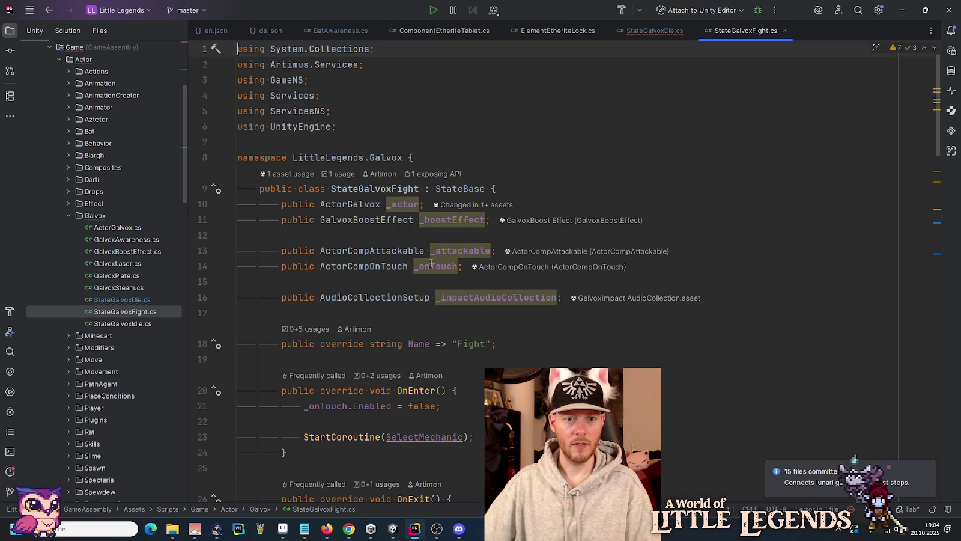
{"action": "left_click_drag", "start_coordinate": [464, 266], "coordinate": [721, 255]}
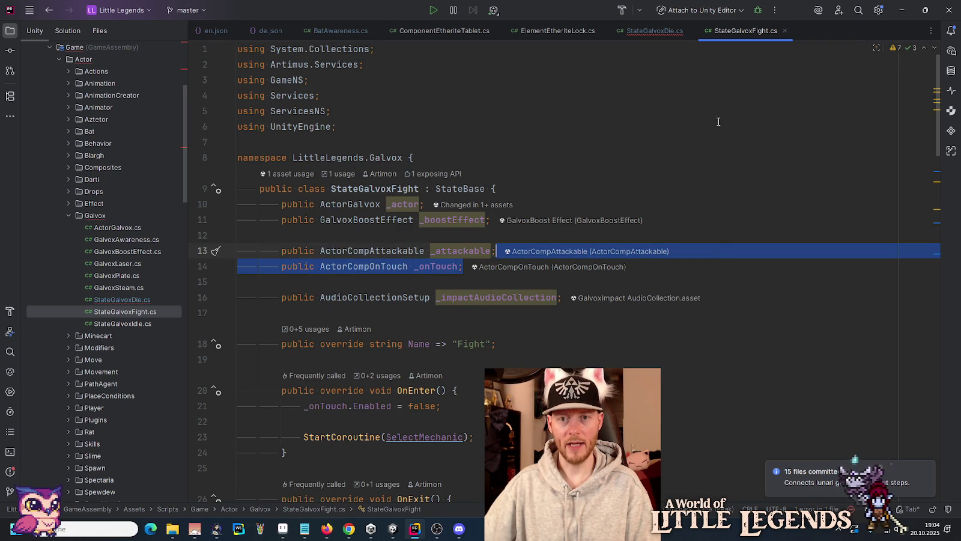
{"action": "left_click", "coordinate": [656, 31]}
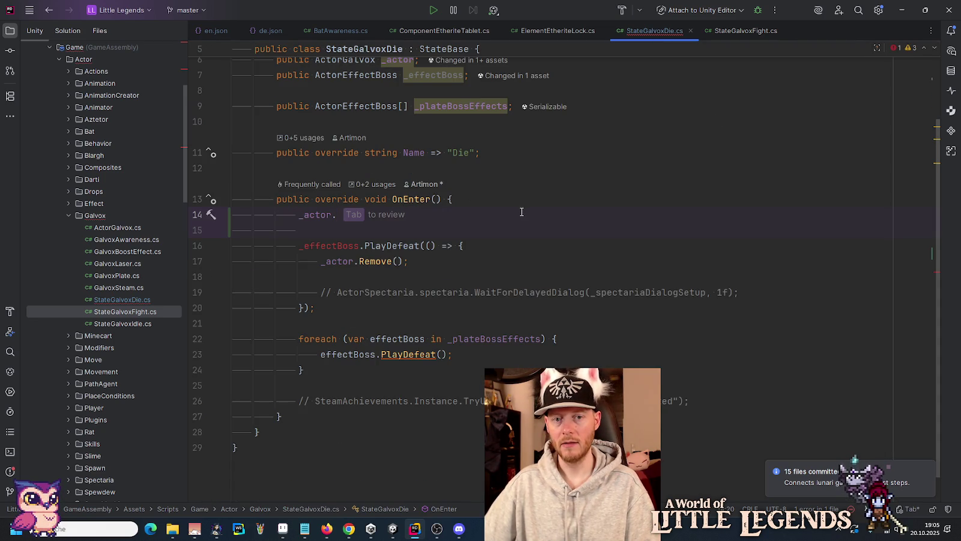
Declare 'public Collider2D _collider;' below the _plateBossEffects field.
{"action": "scroll", "coordinate": [521, 212], "scroll_direction": "up", "scroll_amount": 2}
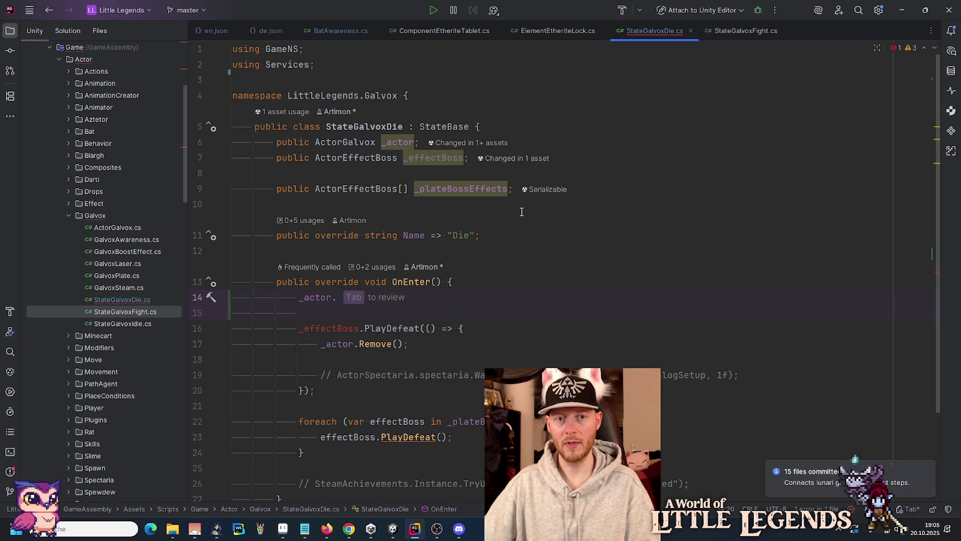
{"action": "left_click", "coordinate": [400, 156]}
{"action": "left_click", "coordinate": [420, 157]}
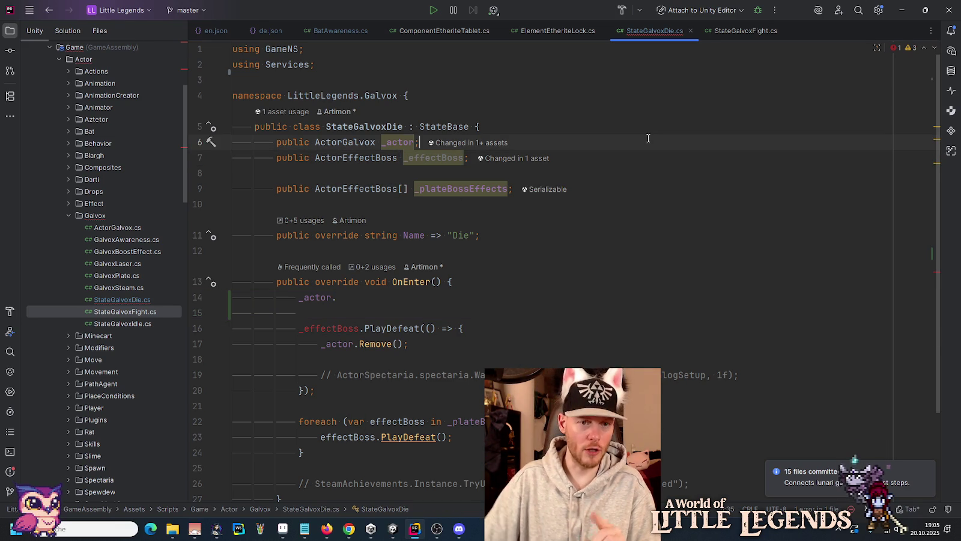
{"action": "key", "text": "End"}
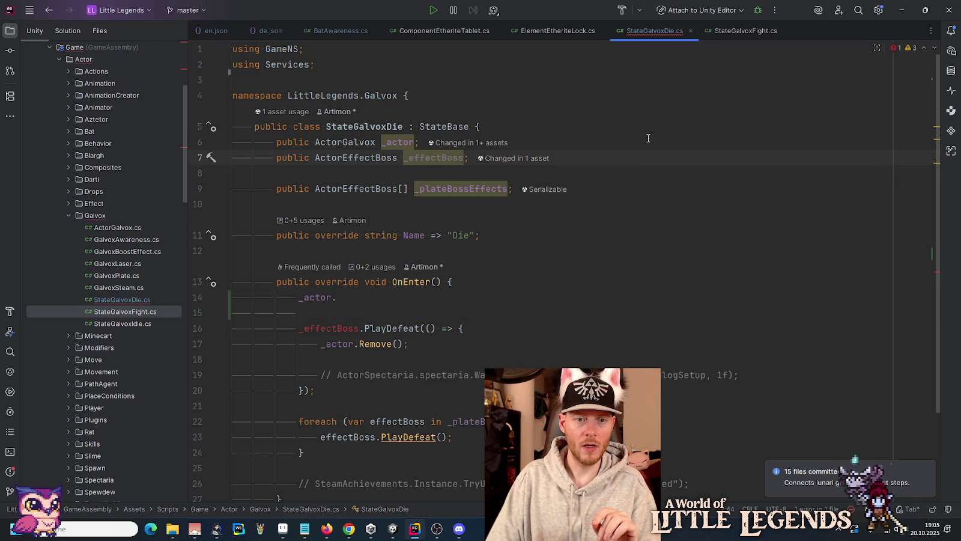
{"action": "key", "text": "Down"}
{"action": "key", "text": "Down"}
{"action": "key", "text": "Up"}
{"action": "key", "text": "Up"}
{"action": "key", "text": "Down"}
{"action": "key", "text": "Down"}
{"action": "key", "text": "End"}
{"action": "key", "text": "Return"}
{"action": "key", "text": "Return"}
{"action": "type", "text": "public "}
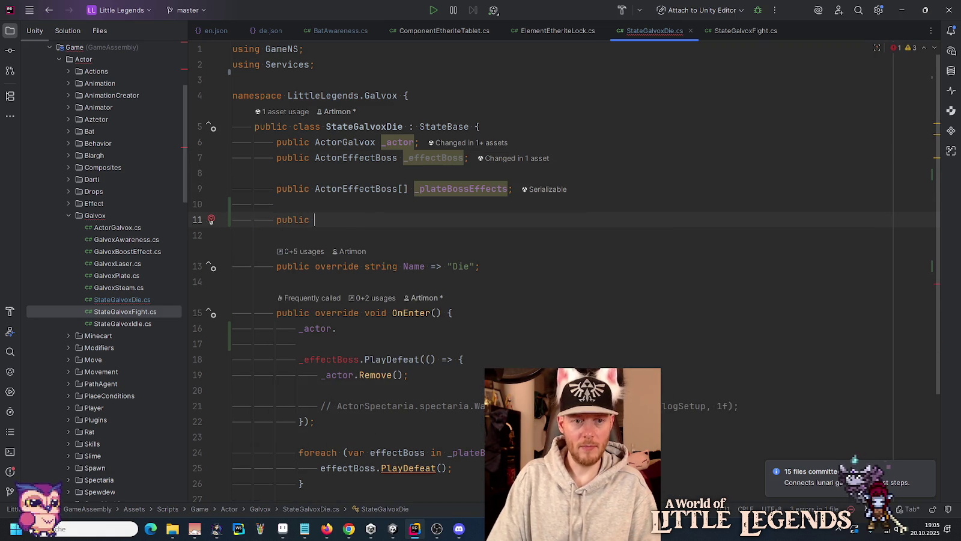
{"action": "type", "text": "Coll2d"}
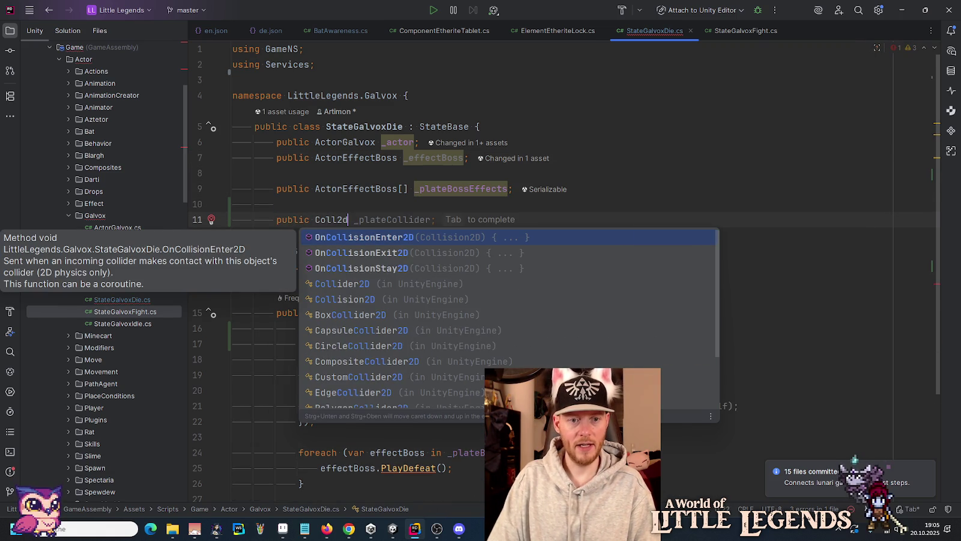
{"action": "key", "text": "Down"}
{"action": "key", "text": "Down"}
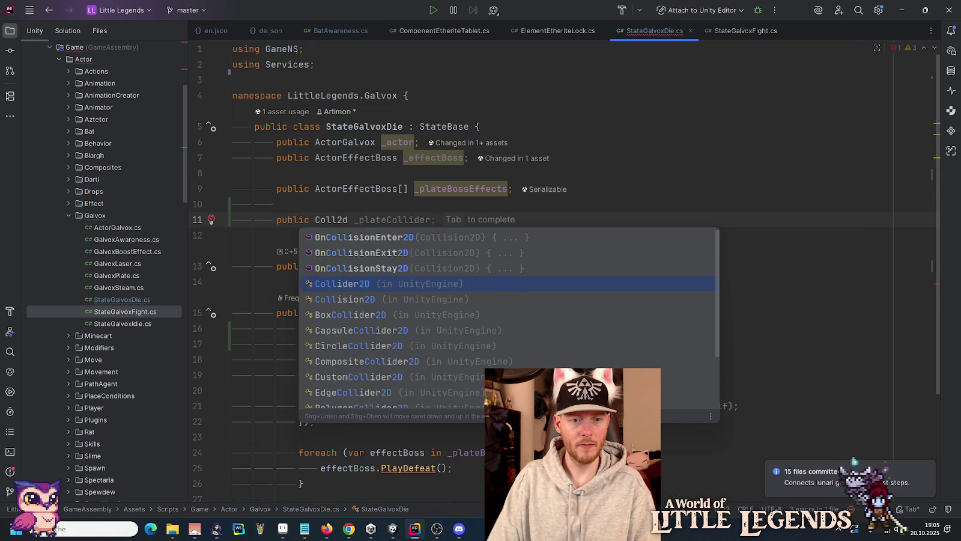
{"action": "key", "text": "Return"}
{"action": "key", "text": "Tab"}
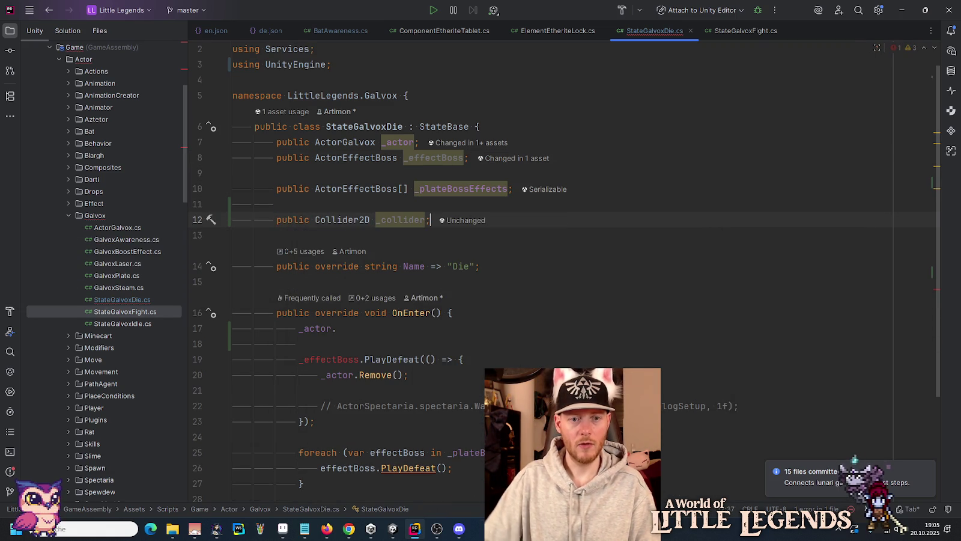
Make OnEnter's first line '_collider.enabled = false;' and remove the extra empty line.
{"action": "double_click", "coordinate": [398, 220]}
{"action": "key", "text": "ctrl+c"}
{"action": "double_click", "coordinate": [314, 328]}
{"action": "key", "text": "ctrl+v"}
{"action": "key", "text": "Tab"}
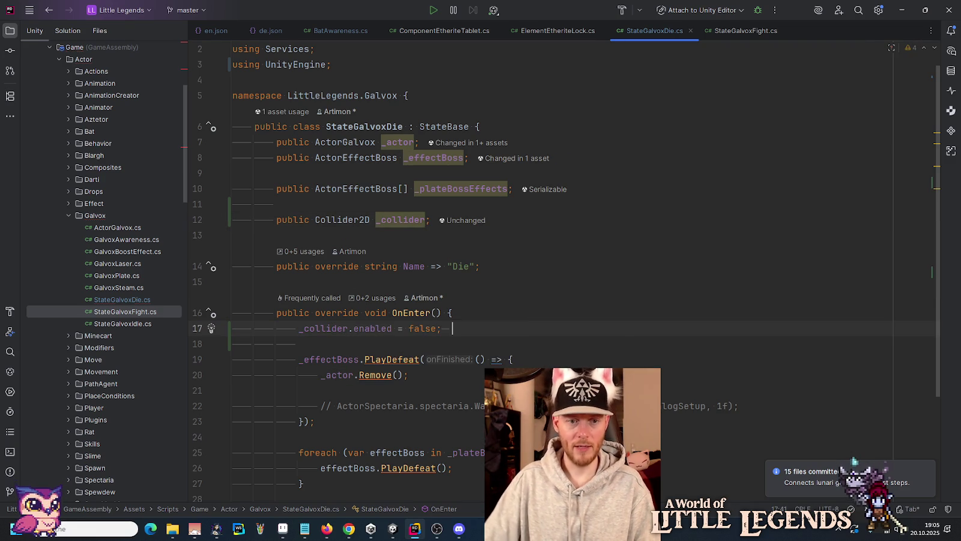
{"action": "key", "text": "Delete"}
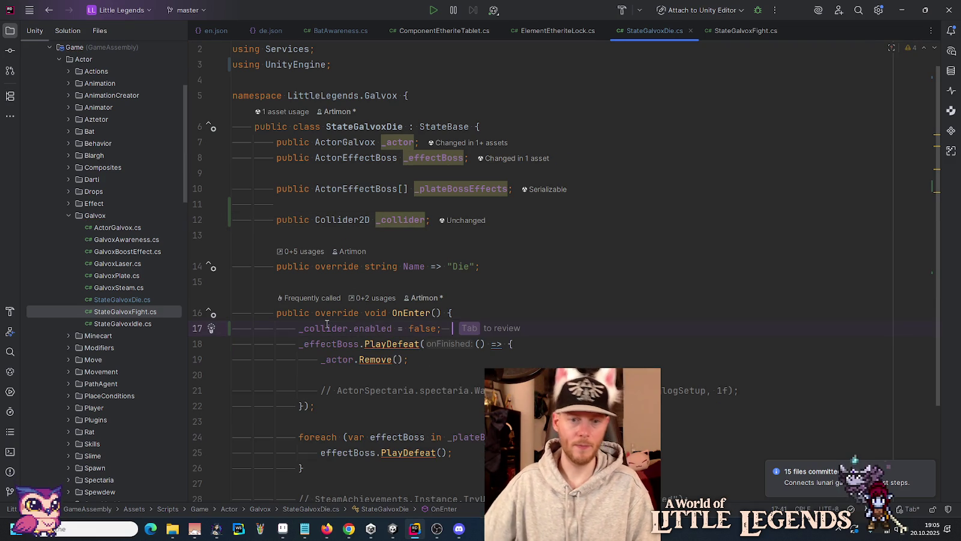
{"action": "left_click", "coordinate": [466, 310]}
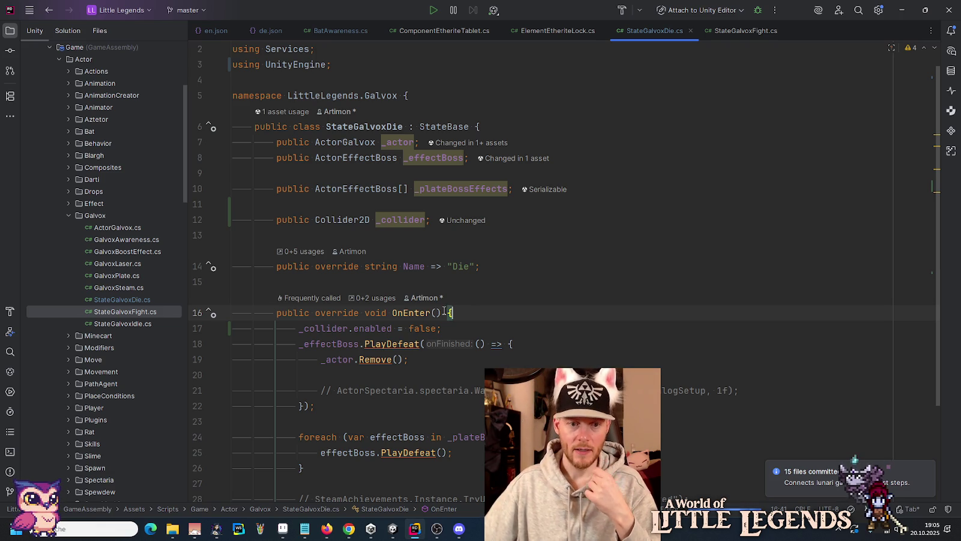
{"action": "scroll", "coordinate": [444, 311], "scroll_direction": "down", "scroll_amount": 3}
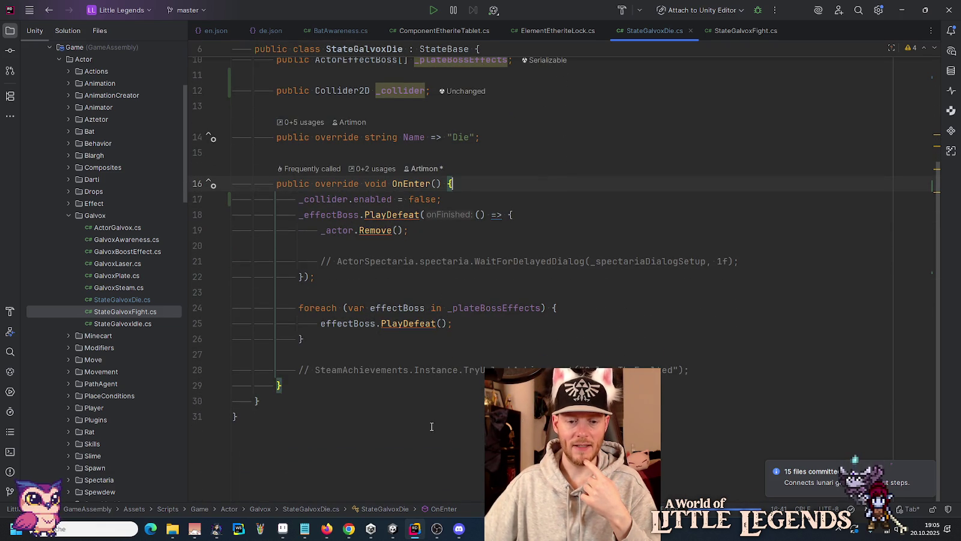
{"action": "left_click", "coordinate": [393, 529]}
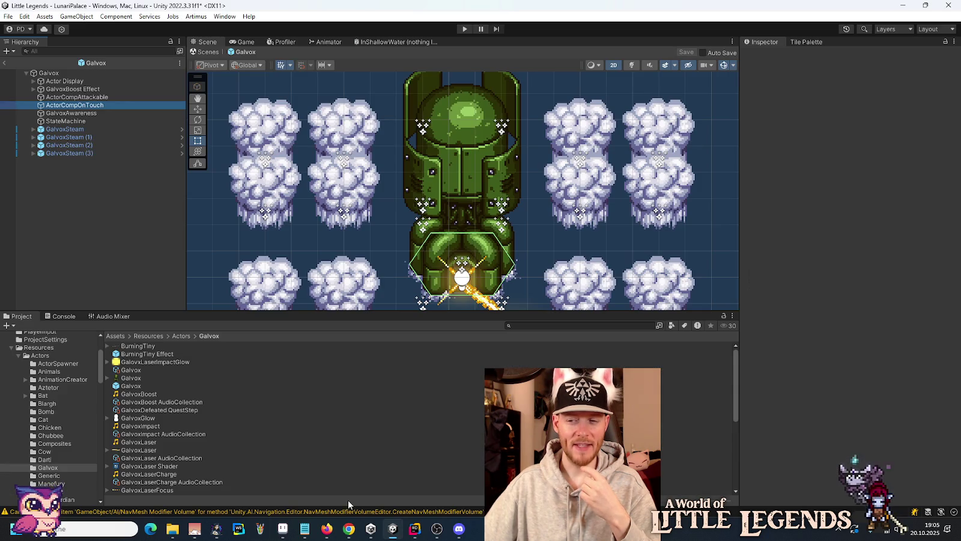
Enter Play mode, choose Load on the title screen, and load the first save slot.
{"action": "left_click", "coordinate": [462, 29]}
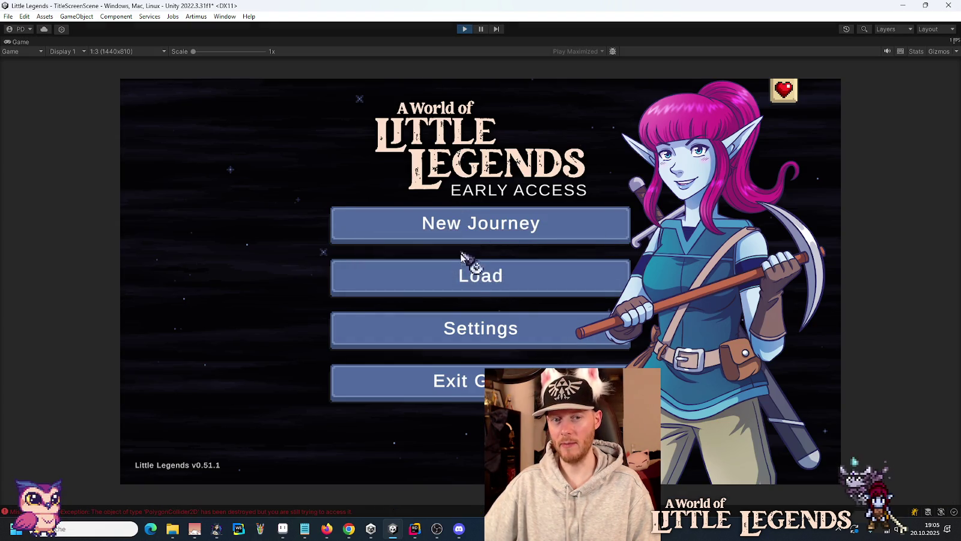
{"action": "left_click", "coordinate": [465, 273]}
{"action": "left_click", "coordinate": [384, 243]}
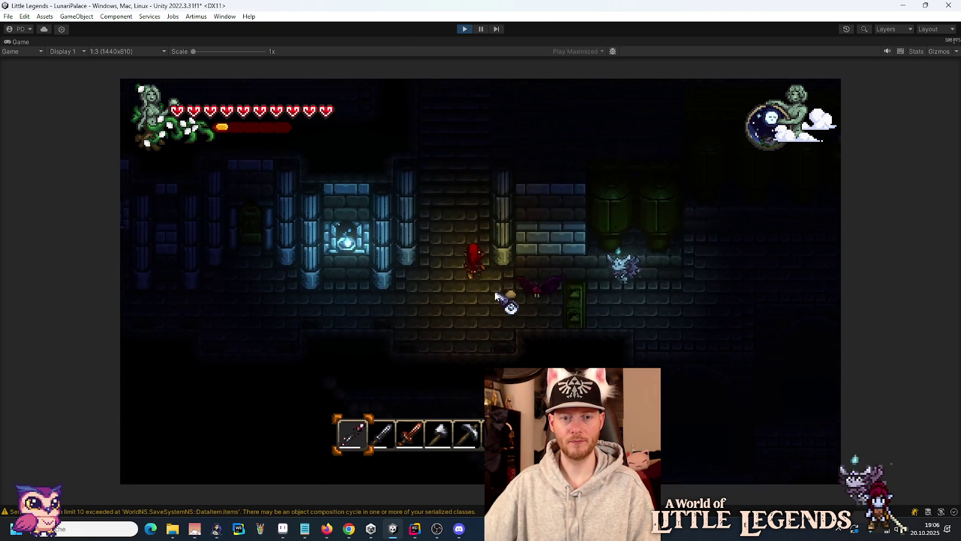
Walk up and right through Lunari Palace with the first hotbar weapon equipped toward the boss corridor.
{"action": "key", "text": "w"}
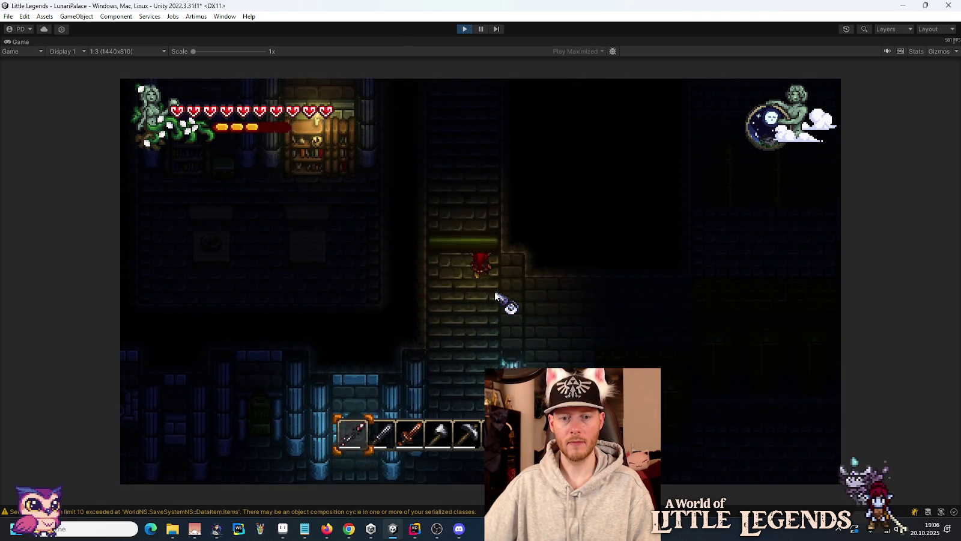
{"action": "key", "text": "w"}
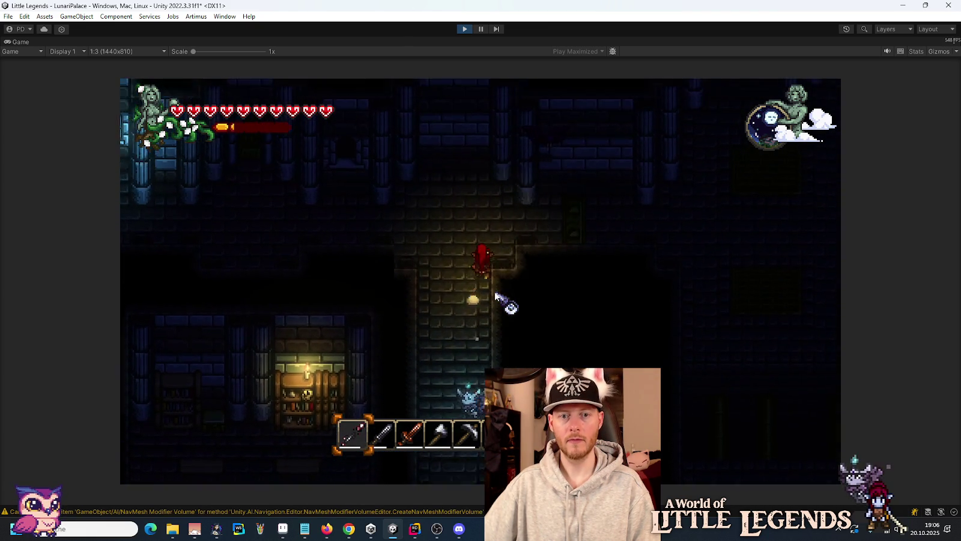
{"action": "key", "text": "w"}
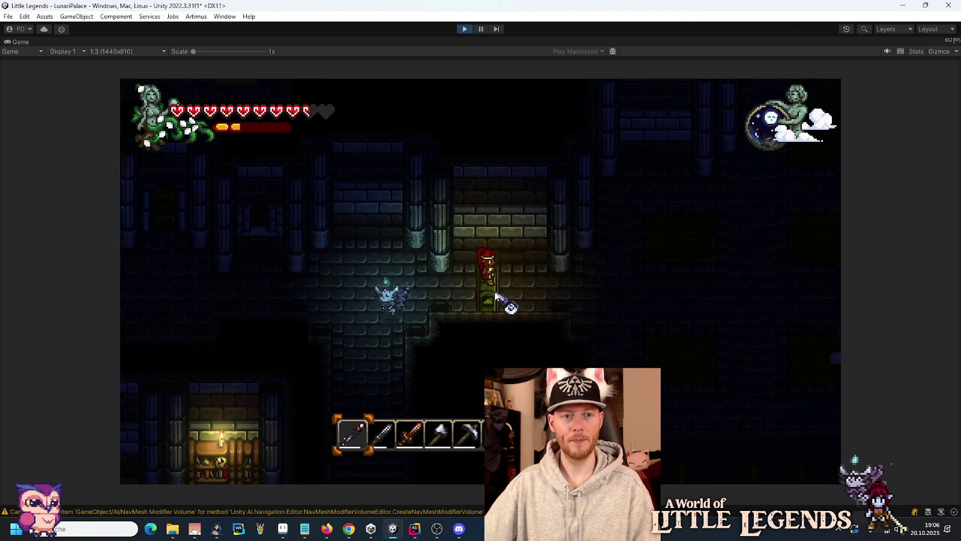
{"action": "key", "text": "d"}
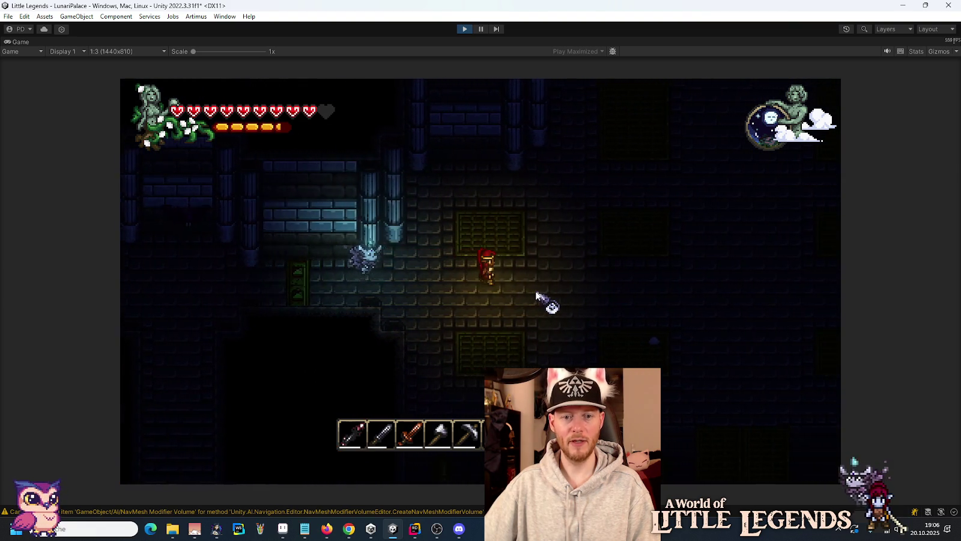
{"action": "key", "text": "d"}
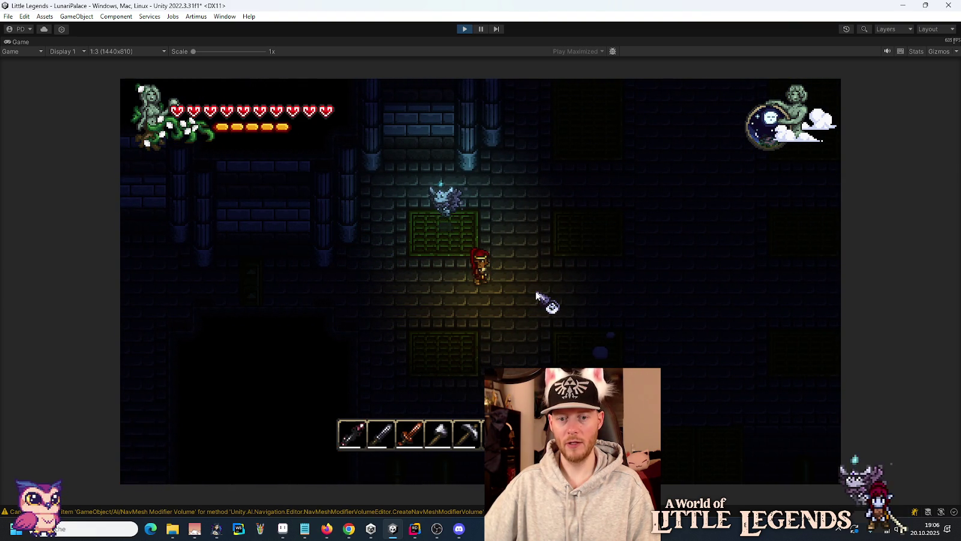
{"action": "key", "text": "1"}
{"action": "key", "text": "w"}
{"action": "key", "text": "d"}
{"action": "key", "text": "w"}
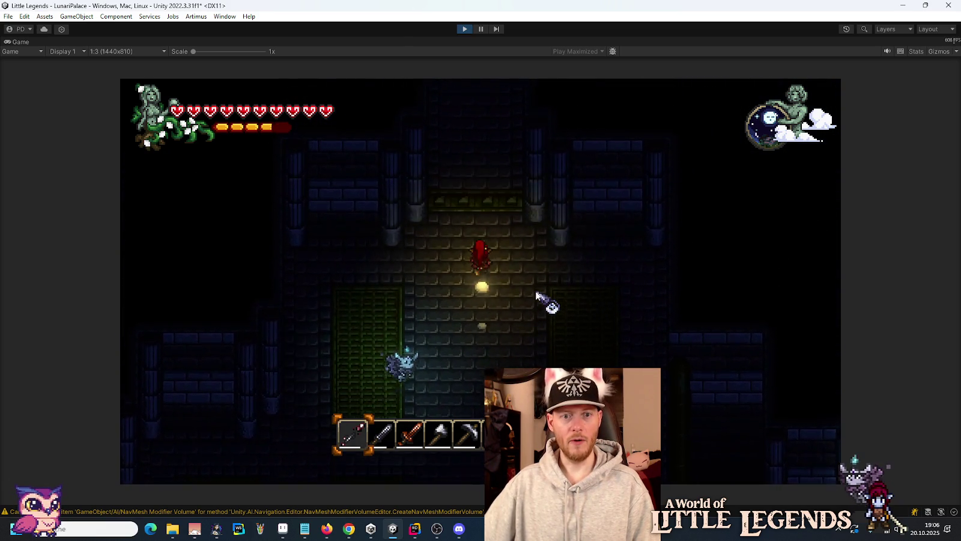
{"action": "key", "text": "w"}
{"action": "key", "text": "w"}
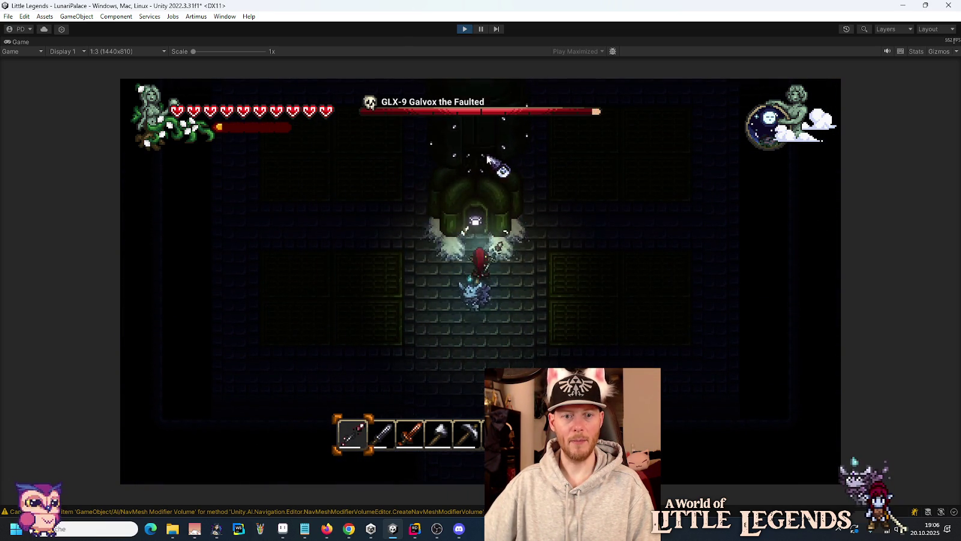
Move into the boss fight and strike Galvox several times.
{"action": "key", "text": "d"}
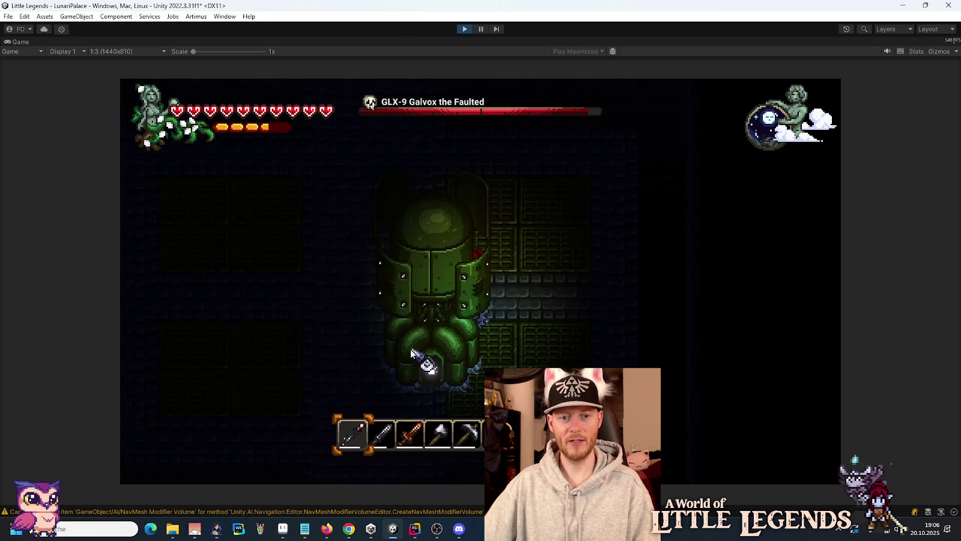
{"action": "left_click", "coordinate": [452, 371]}
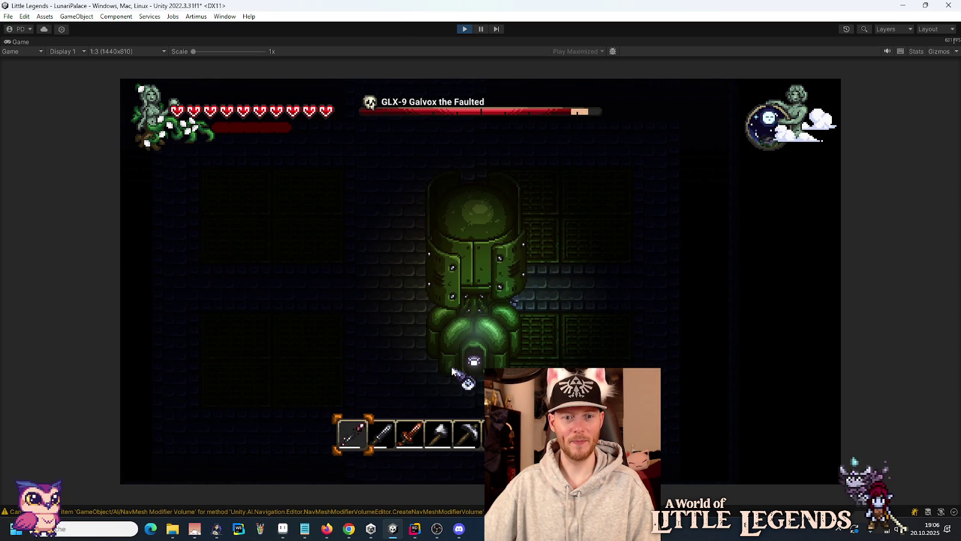
{"action": "left_click", "coordinate": [600, 332]}
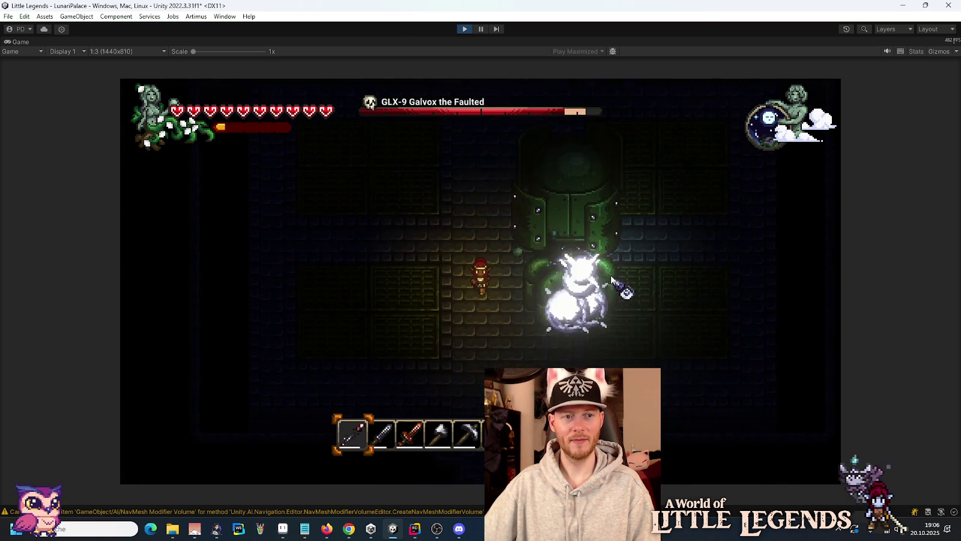
{"action": "left_click", "coordinate": [644, 258]}
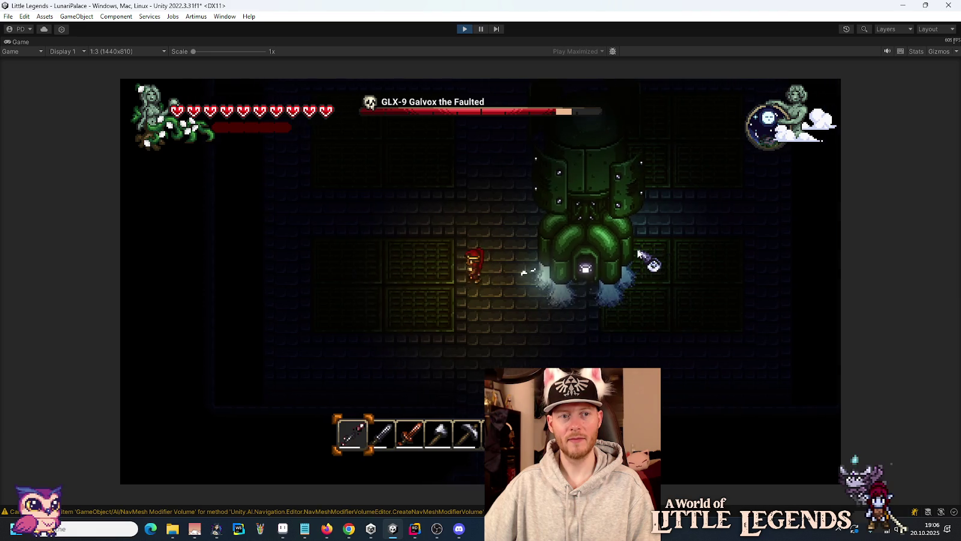
{"action": "key", "text": "w"}
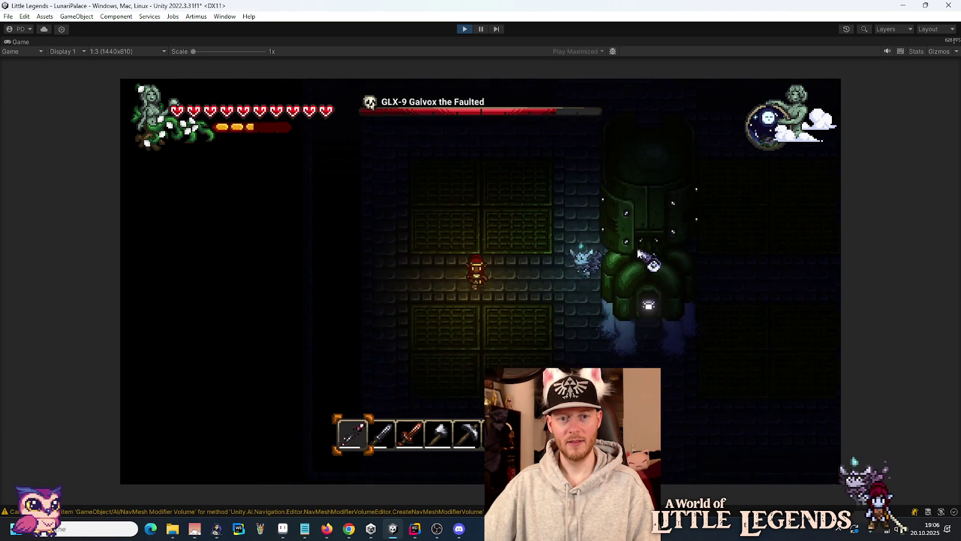
{"action": "key", "text": "d"}
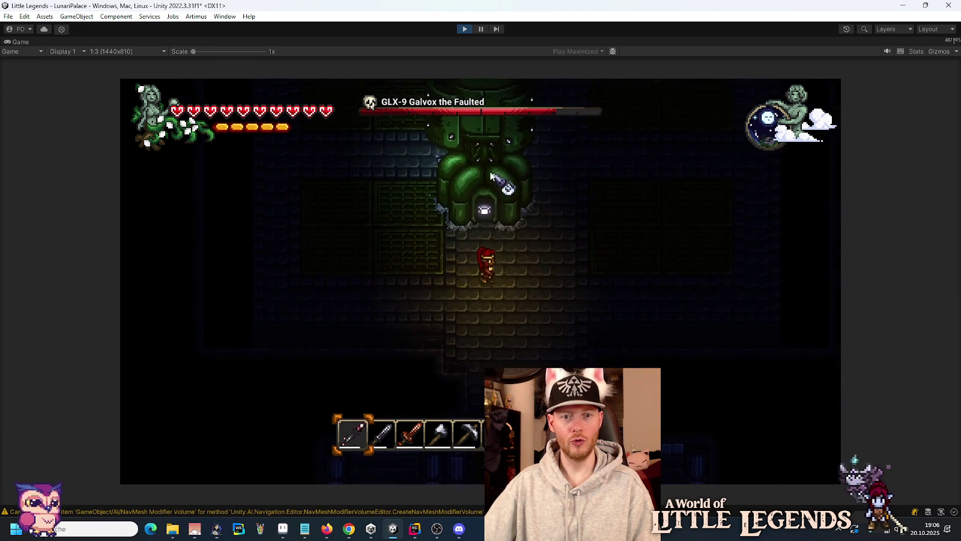
{"action": "left_click", "coordinate": [491, 176]}
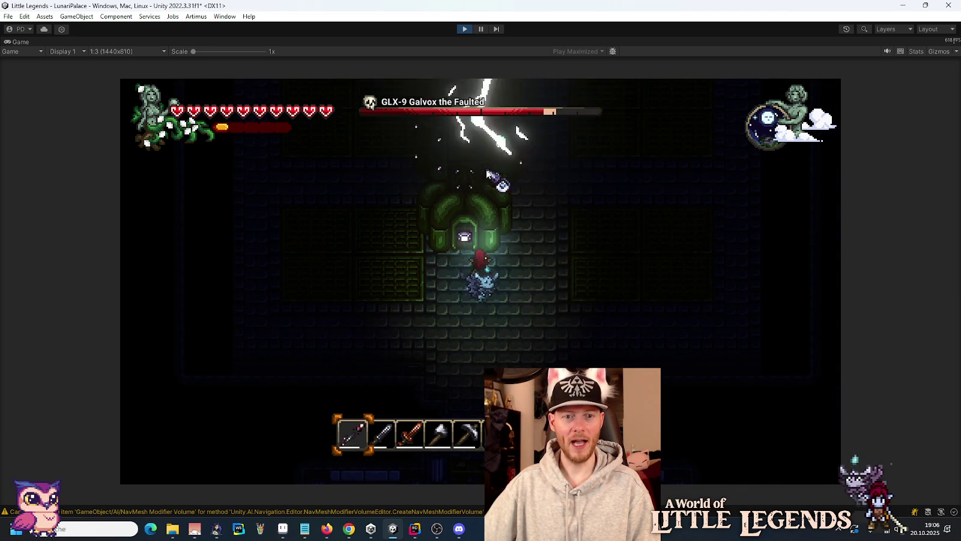
Dodge Galvox's lightning and golden beam by moving around the arena.
{"action": "key", "text": "s"}
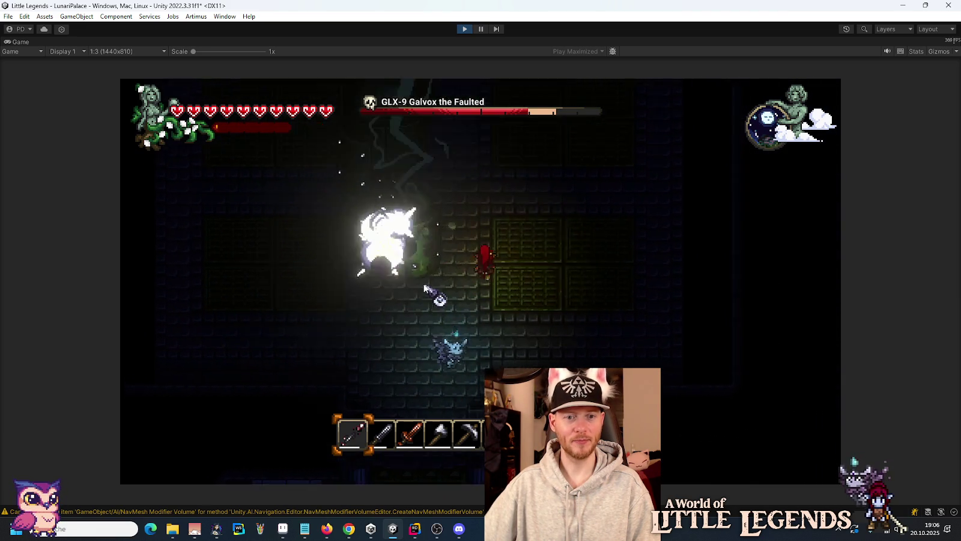
{"action": "key", "text": "d"}
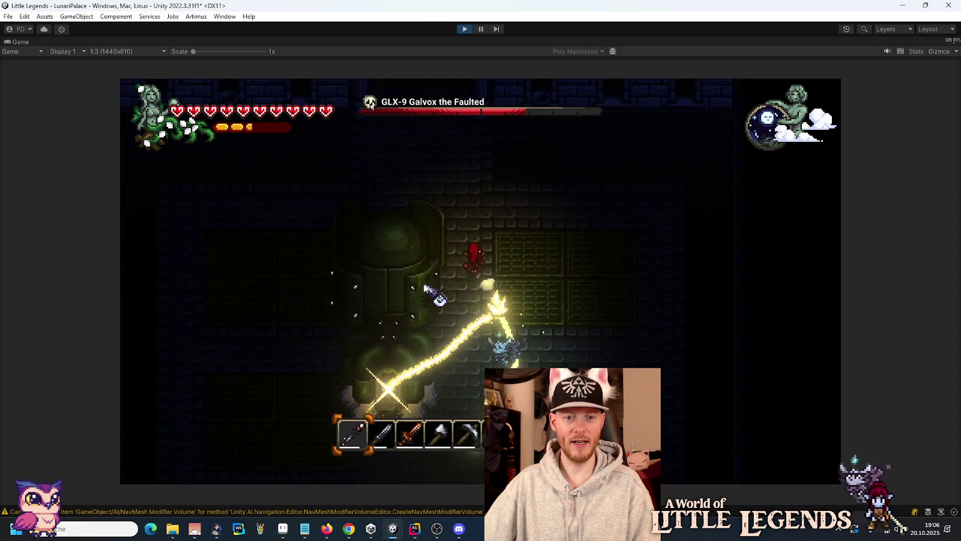
{"action": "key", "text": "a"}
{"action": "key", "text": "s"}
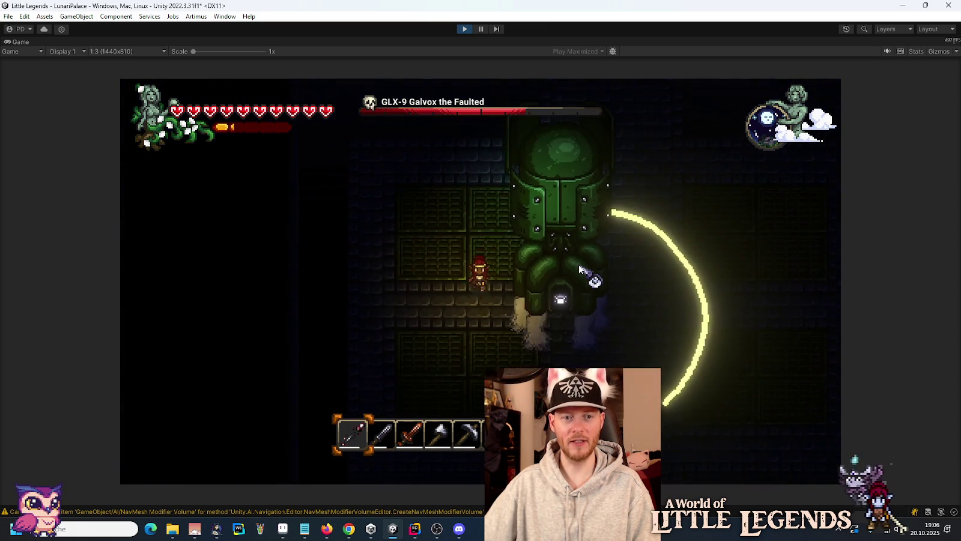
{"action": "key", "text": "s"}
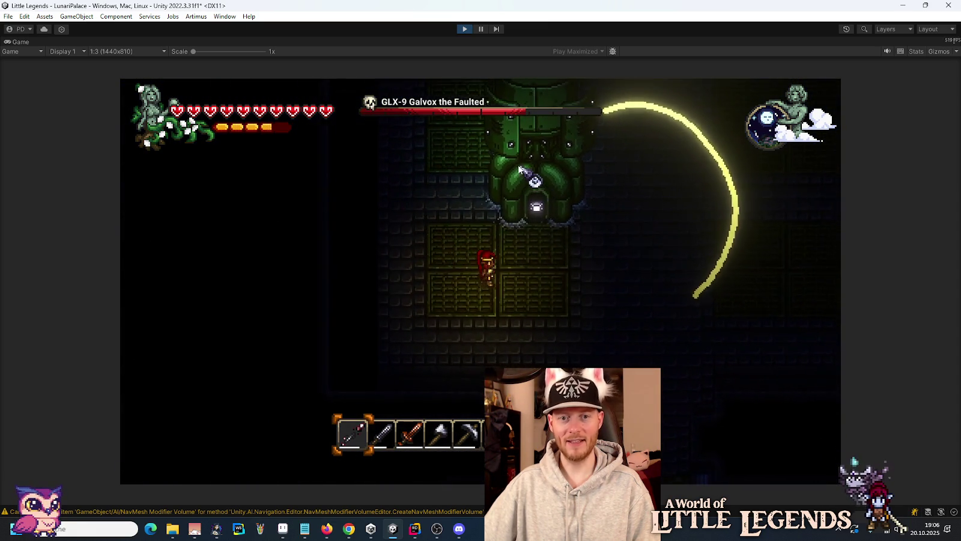
{"action": "key", "text": "w"}
{"action": "key", "text": "d"}
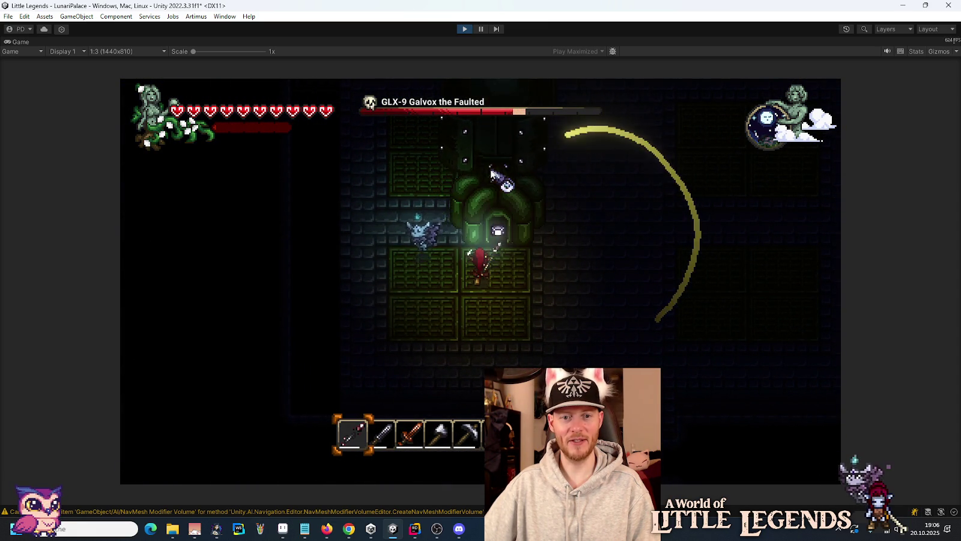
{"action": "key", "text": "d"}
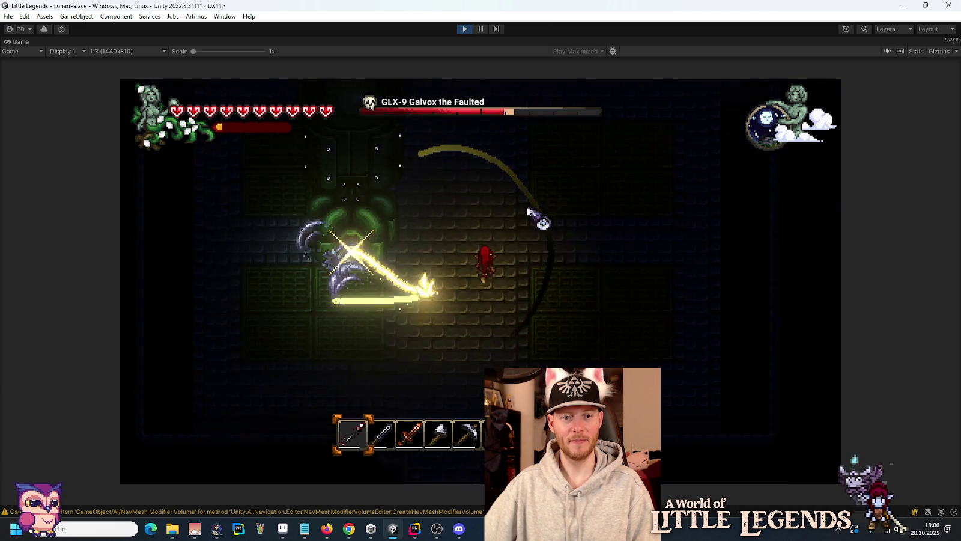
{"action": "key", "text": "w"}
{"action": "key", "text": "a"}
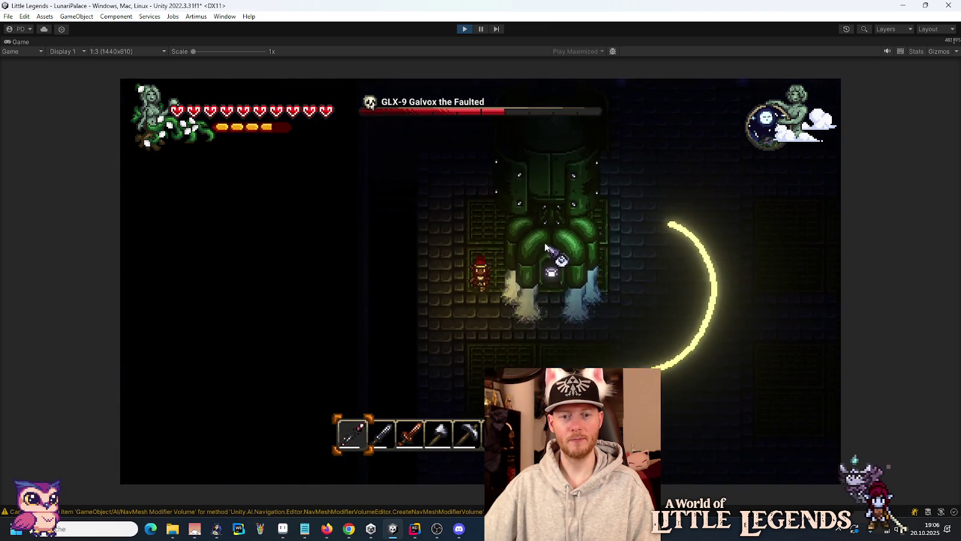
{"action": "key", "text": "d"}
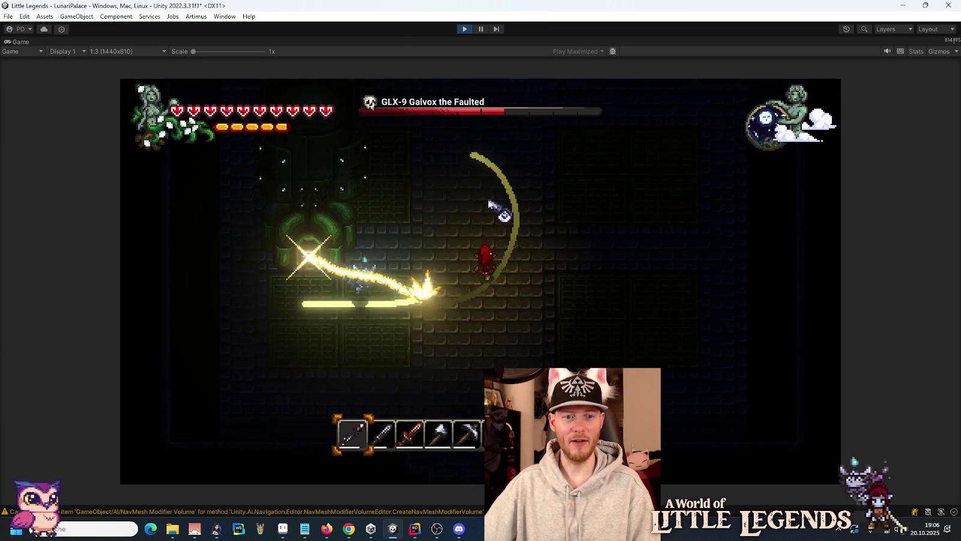
{"action": "key", "text": "w"}
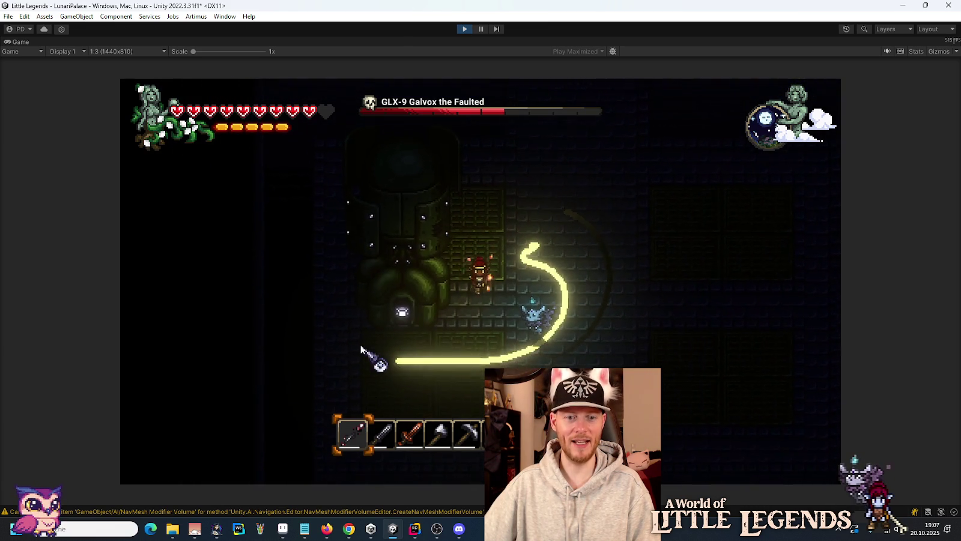
{"action": "key", "text": "s"}
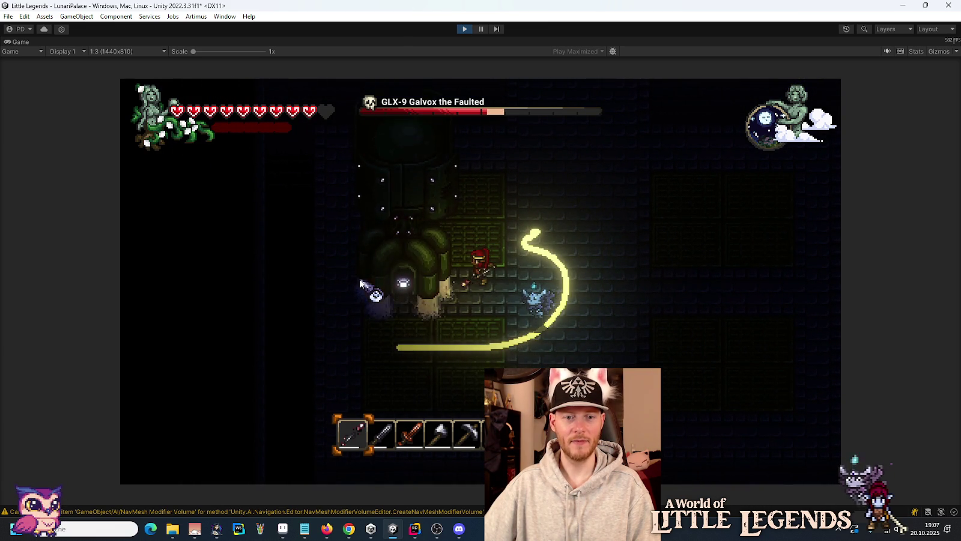
{"action": "key", "text": "d"}
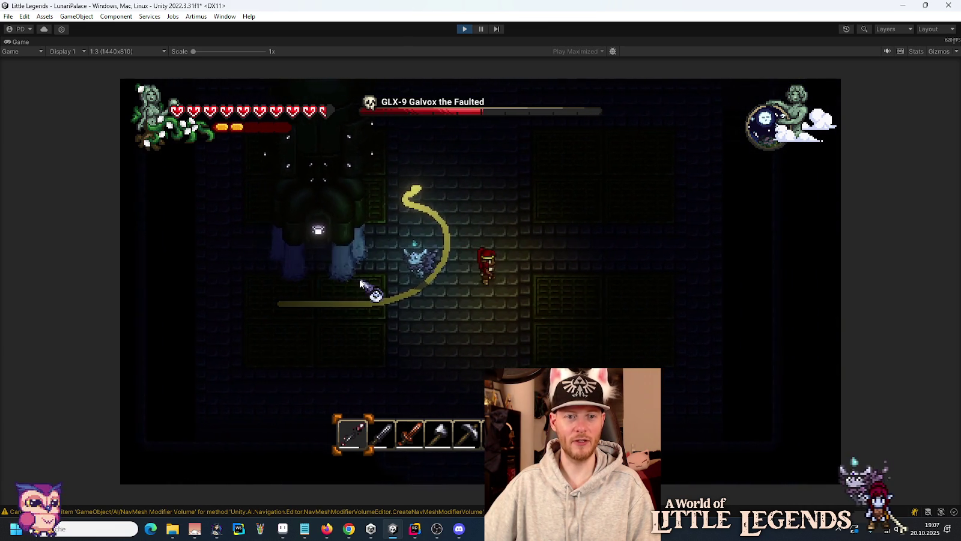
{"action": "key", "text": "w"}
{"action": "key", "text": "d"}
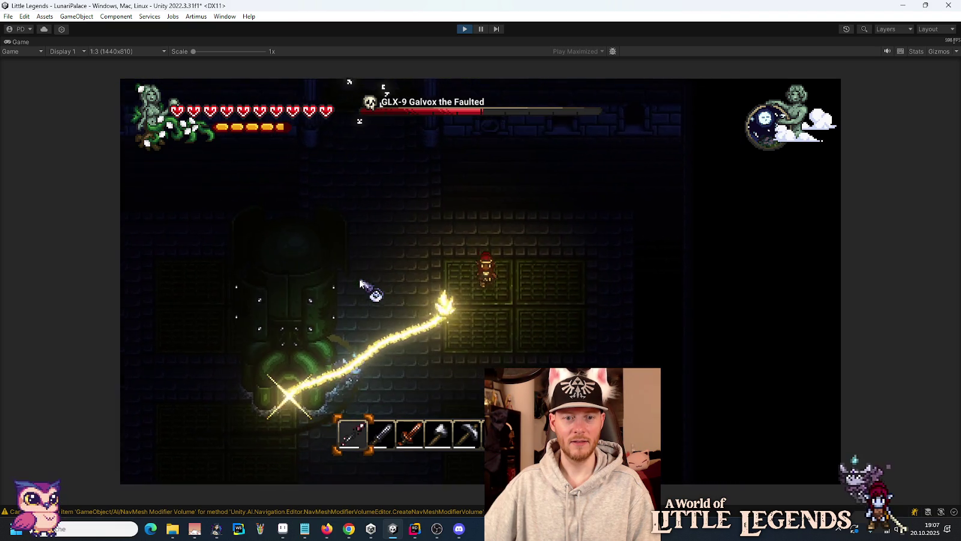
{"action": "key", "text": "s"}
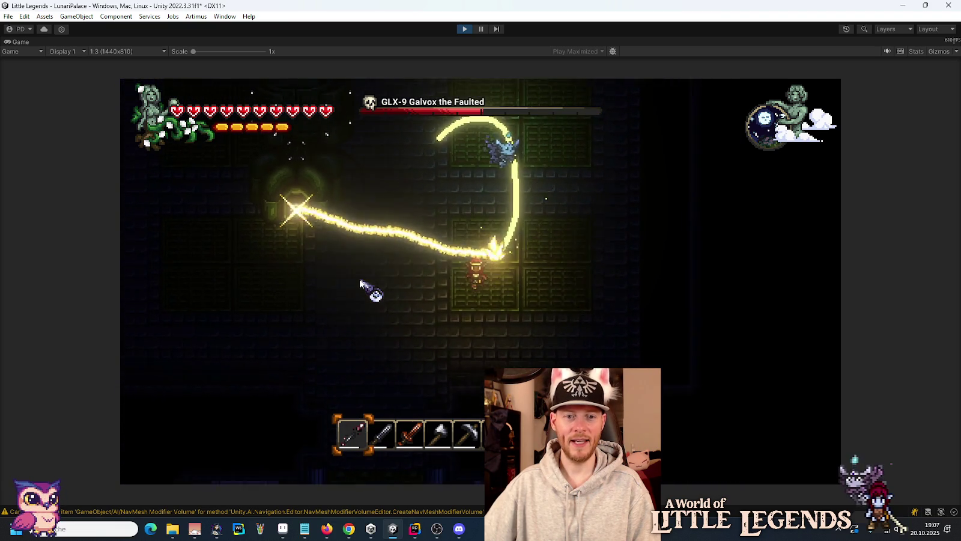
{"action": "key", "text": "d"}
{"action": "key", "text": "w"}
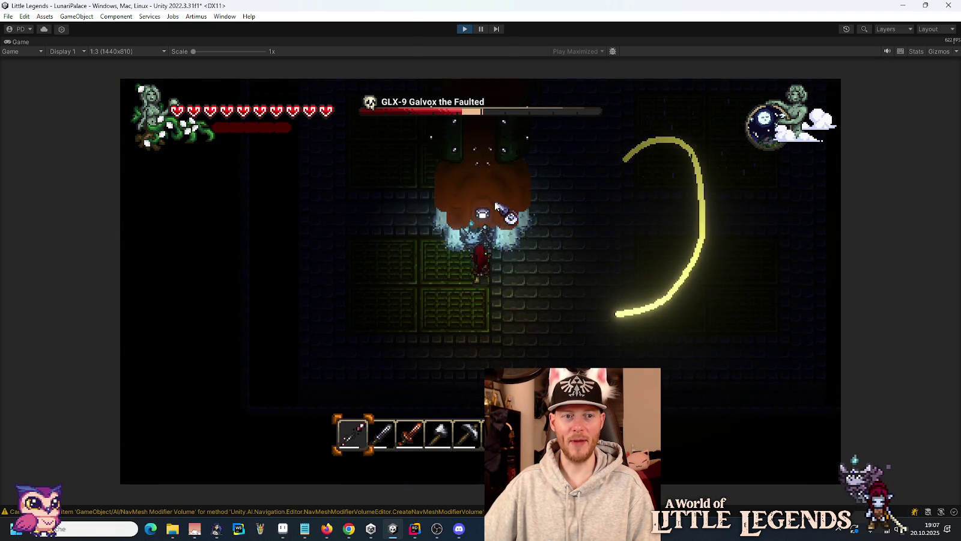
{"action": "key", "text": "d"}
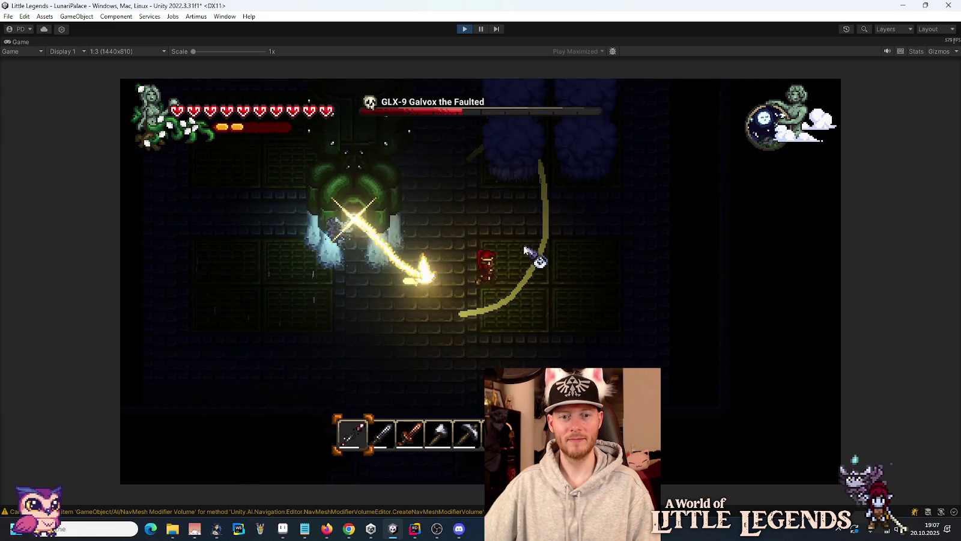
{"action": "key", "text": "d"}
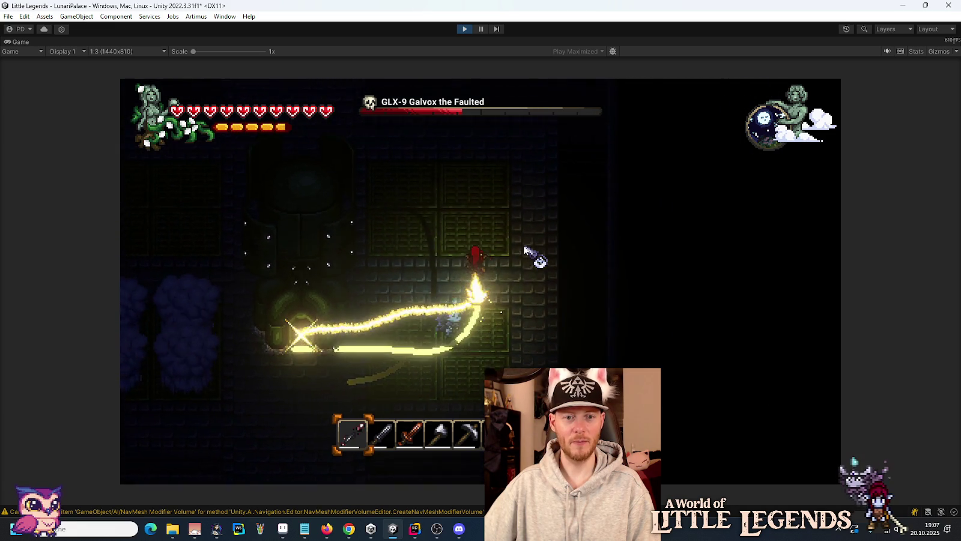
{"action": "key", "text": "a"}
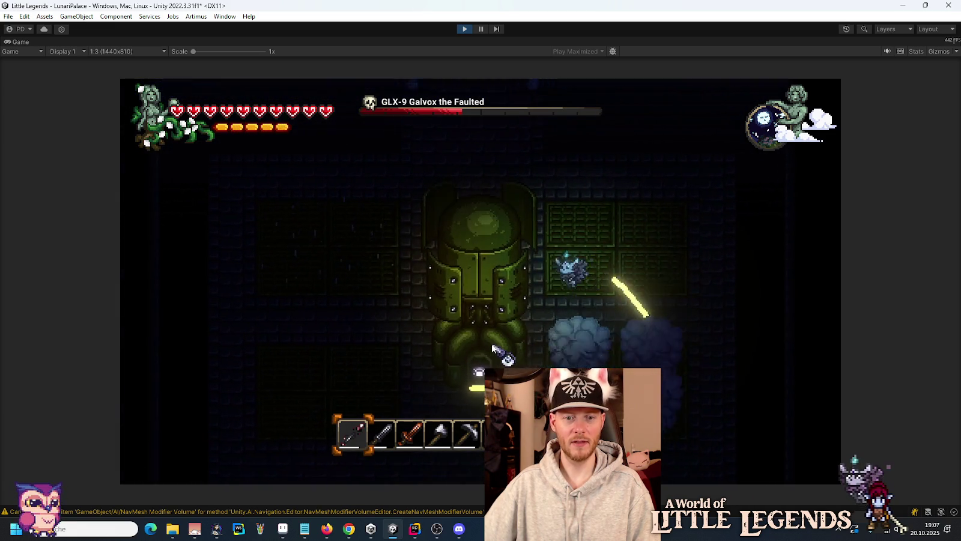
Close in and attack Galvox again, wearing its health down to about a quarter.
{"action": "left_click", "coordinate": [492, 348]}
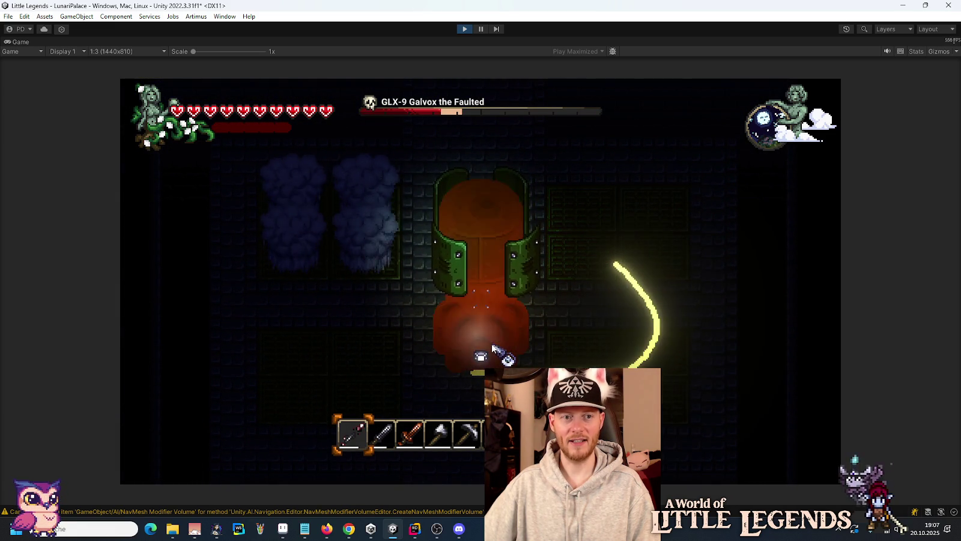
{"action": "left_click", "coordinate": [493, 349]}
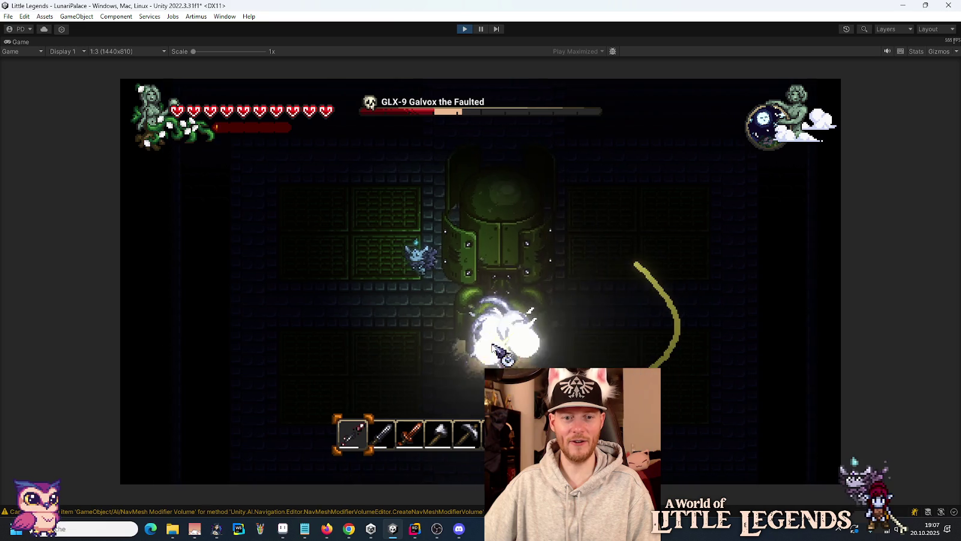
{"action": "key", "text": "a"}
{"action": "key", "text": "s"}
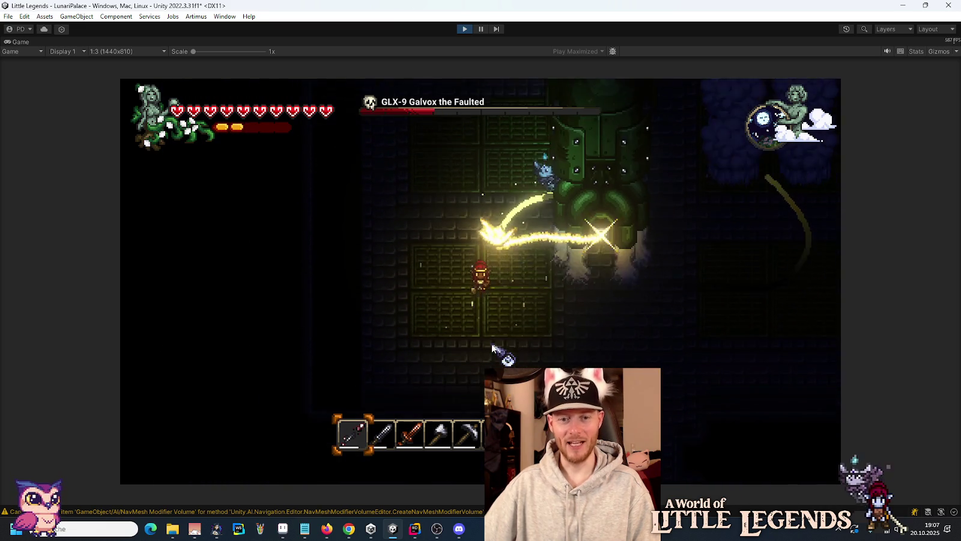
{"action": "key", "text": "d"}
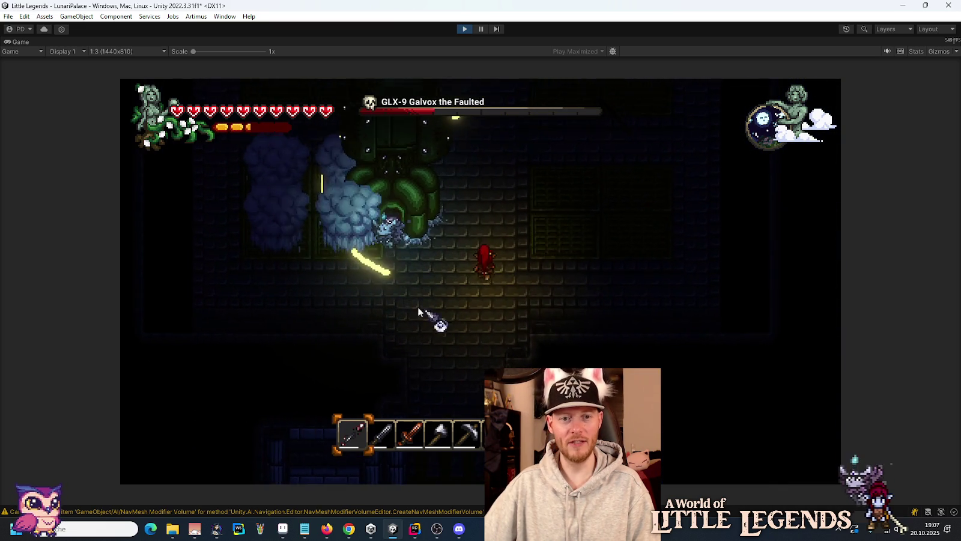
{"action": "key", "text": "w"}
{"action": "left_click", "coordinate": [340, 284]}
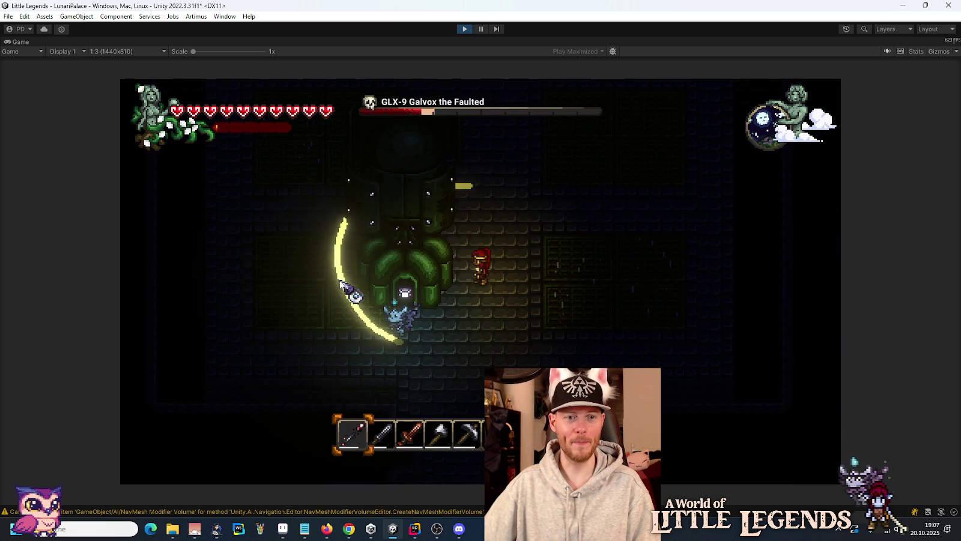